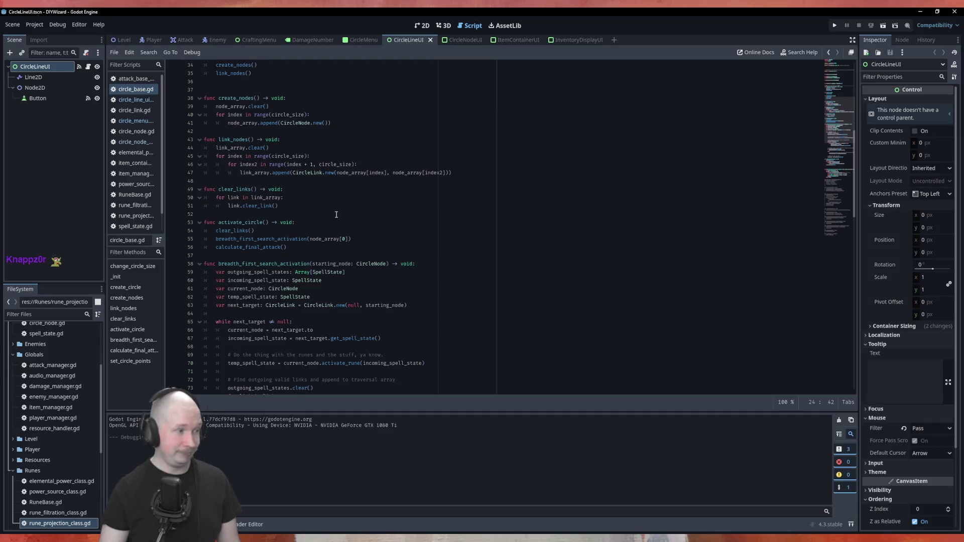
Add blank lines before calculate_final_attack, activate_circle, clear_links and link_nodes.
scroll(336, 215, down, 8)
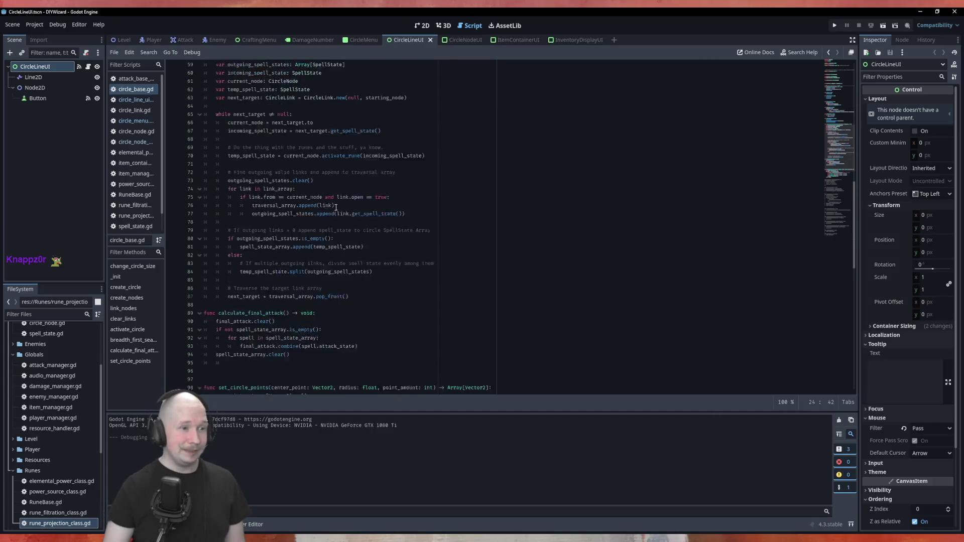
scroll(336, 208, down, 6)
scroll(288, 225, down, 5)
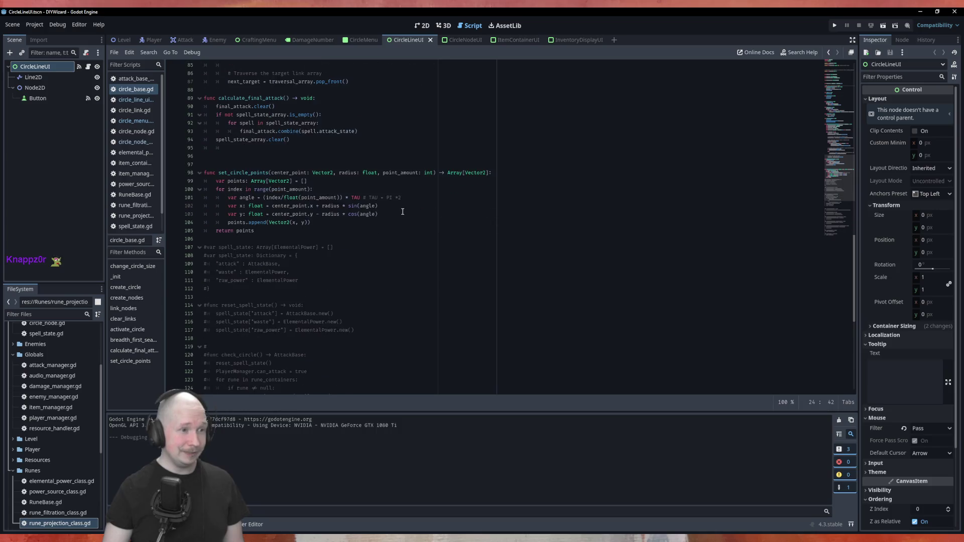
scroll(258, 207, up, 8)
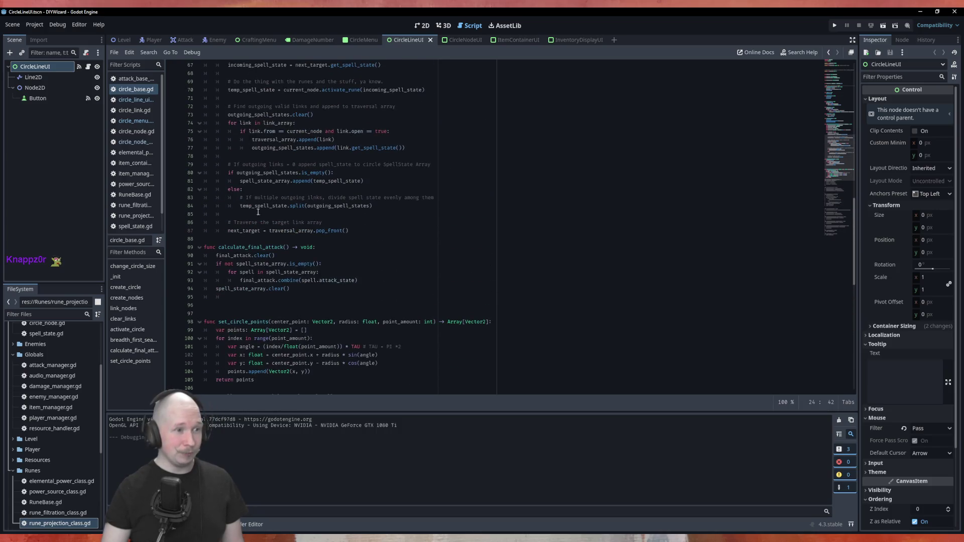
click(262, 240)
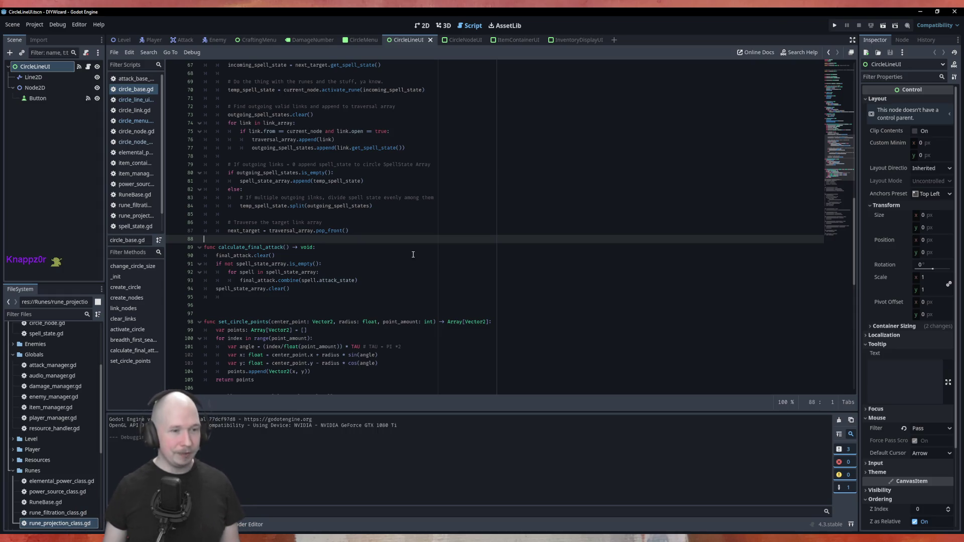
key(Down)
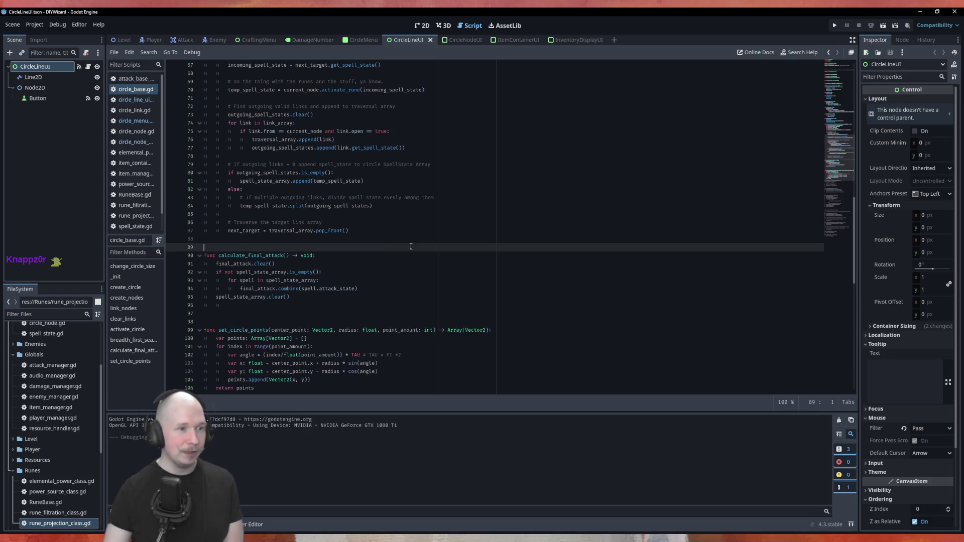
scroll(242, 252, up, 10)
click(242, 254)
key(Return)
click(216, 213)
key(Return)
click(217, 172)
key(Return)
key(BackSpace)
click(216, 131)
key(Return)
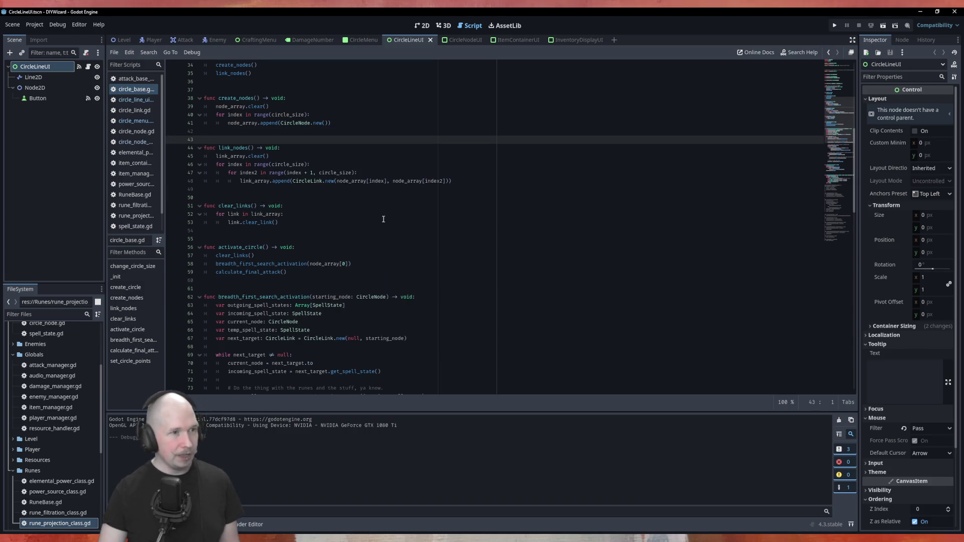
Add blank lines after change_circle_size and after the _init function.
scroll(391, 222, up, 5)
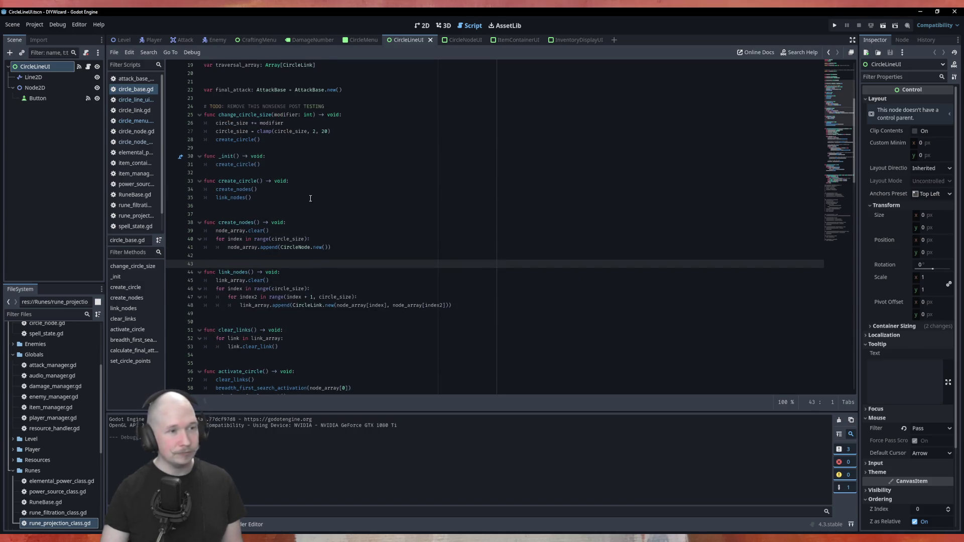
click(273, 149)
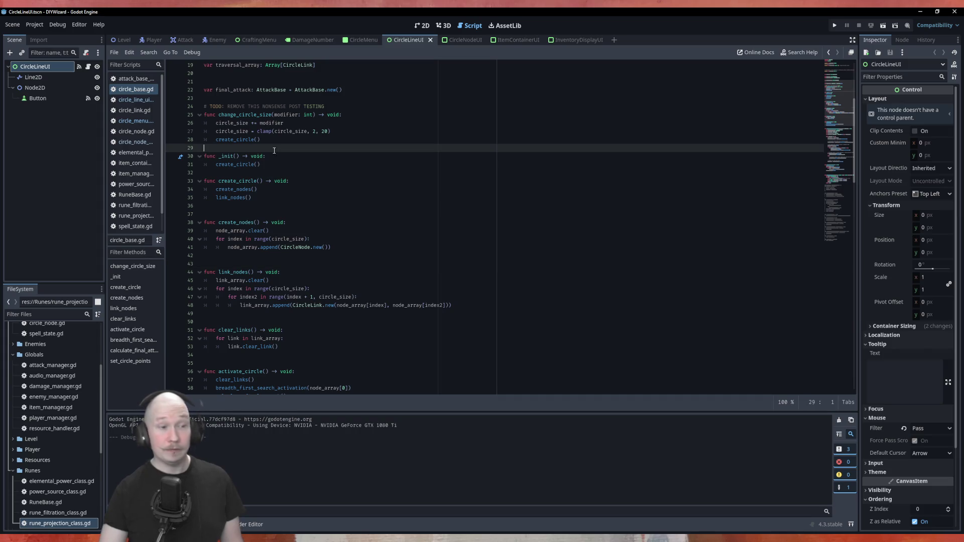
key(Return)
click(308, 181)
key(Return)
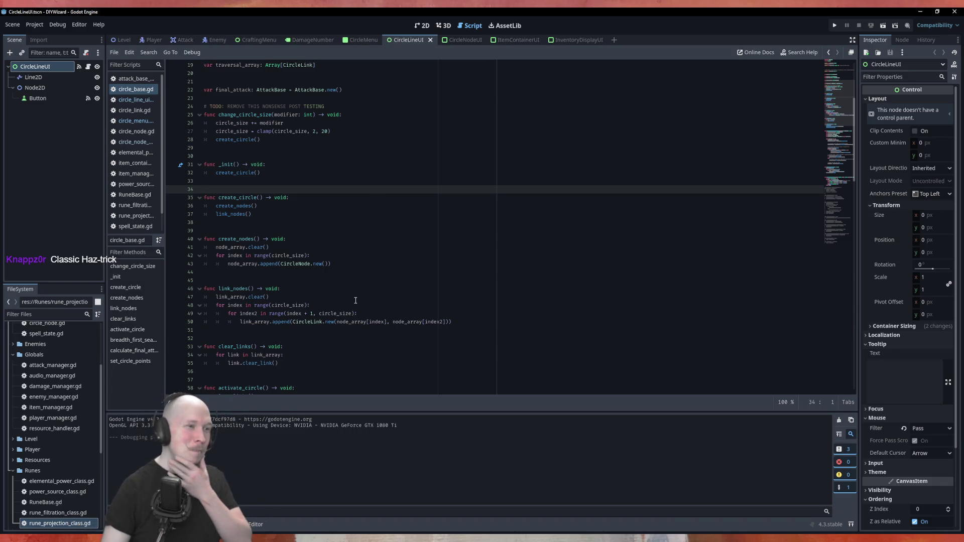
Select the breadth_first_search_activation name, then switch to the attack_base_class script.
scroll(269, 231, down, 3)
scroll(269, 232, down, 8)
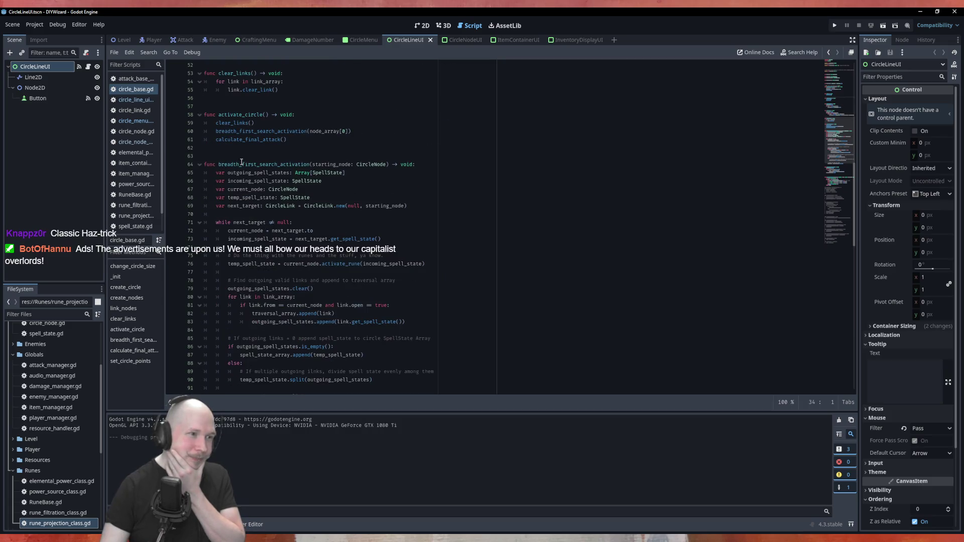
click(269, 164)
double_click(269, 164)
scroll(276, 149, down, 3)
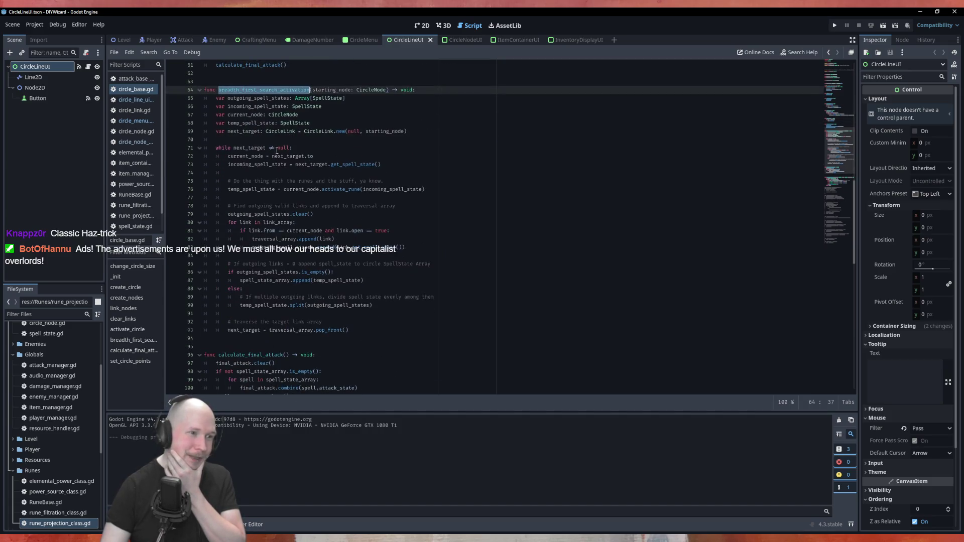
key(alt+Left)
scroll(322, 142, up, 5)
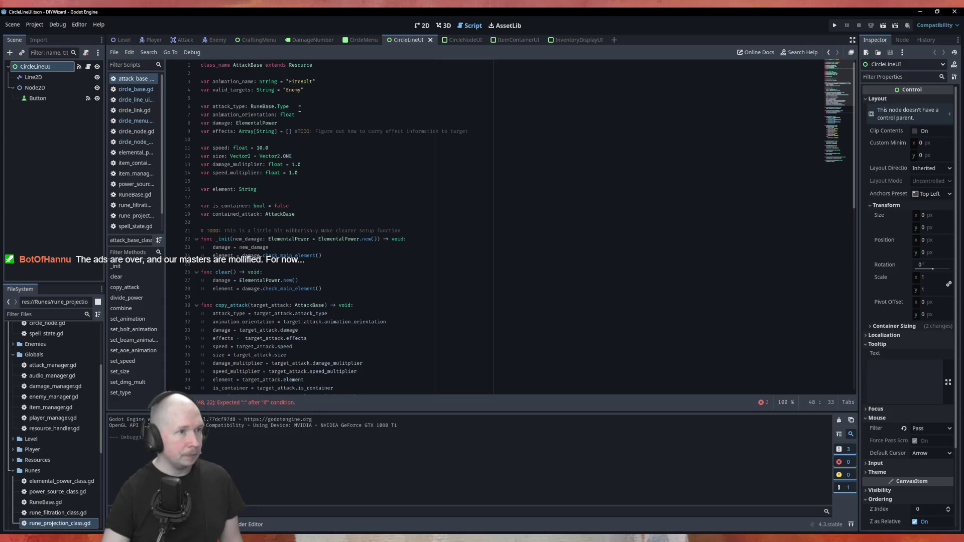
In combine(), return false when target_attack.attack_type != attack_type.
scroll(300, 108, down, 10)
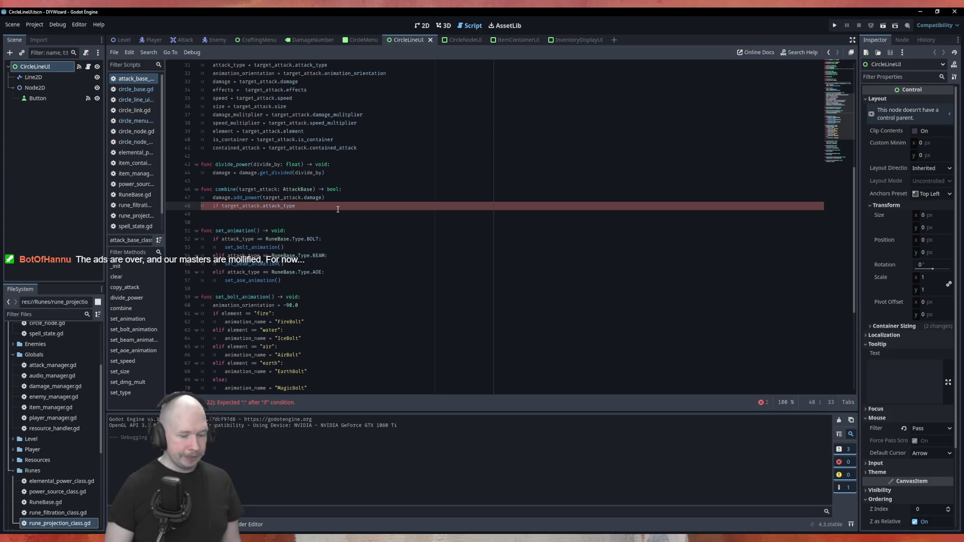
text(=)
key(BackSpace)
text(!)
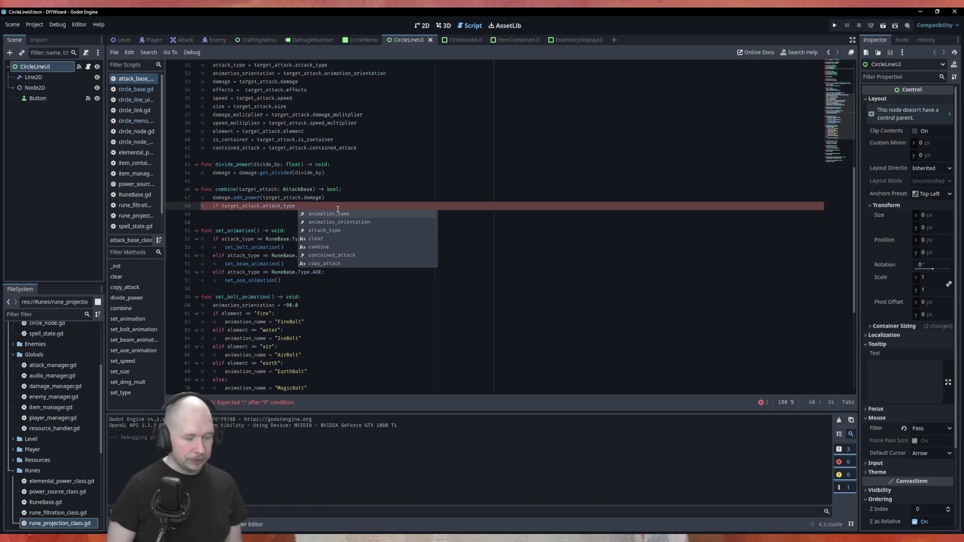
key(Escape)
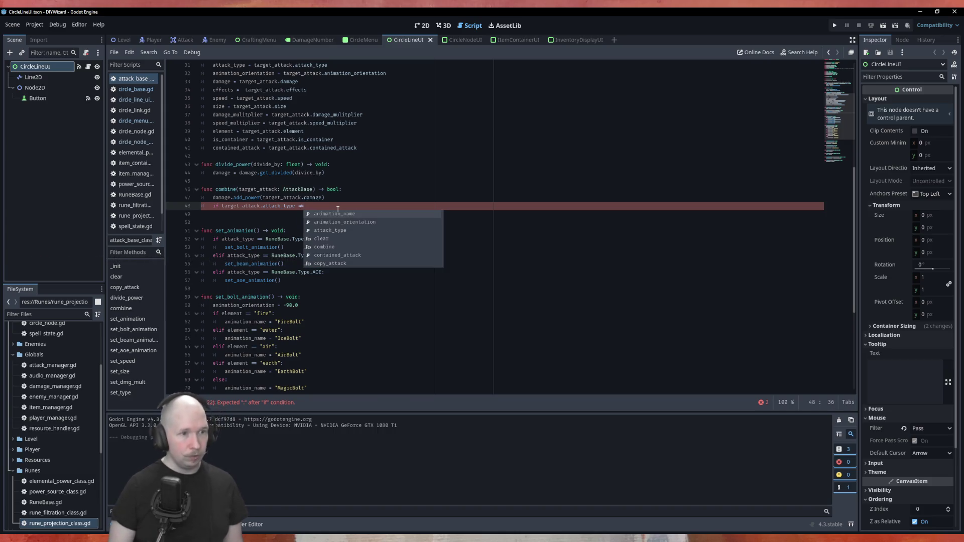
text(attack_type)
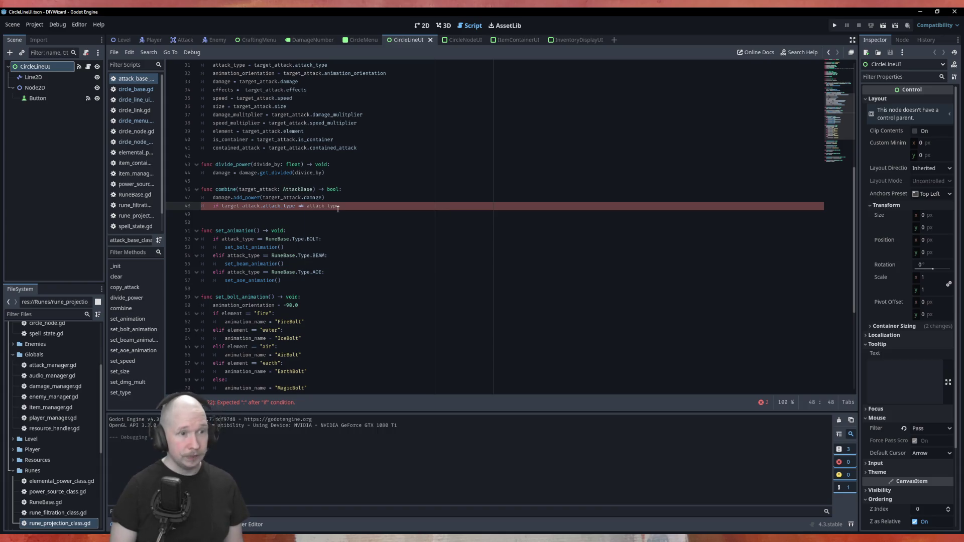
text(:)
key(Return)
text(re)
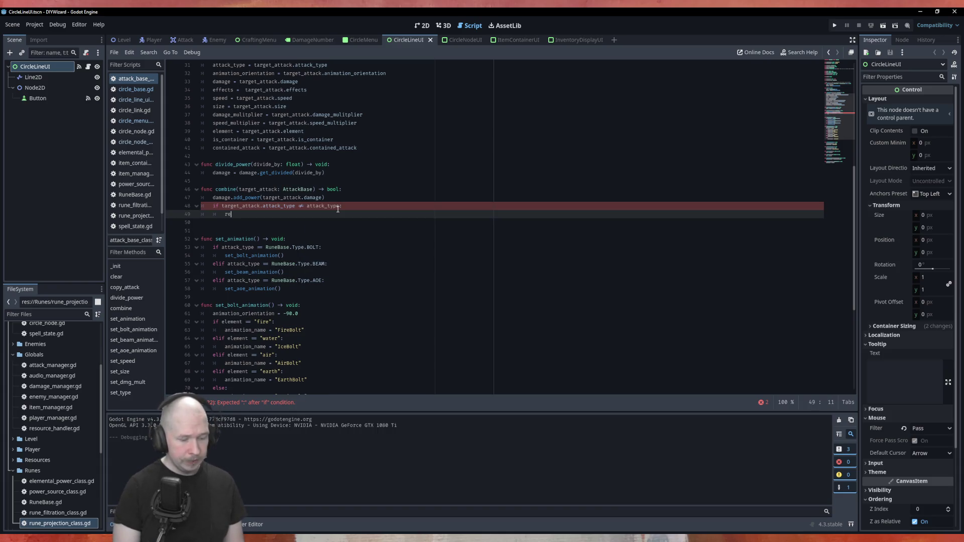
text(turn false)
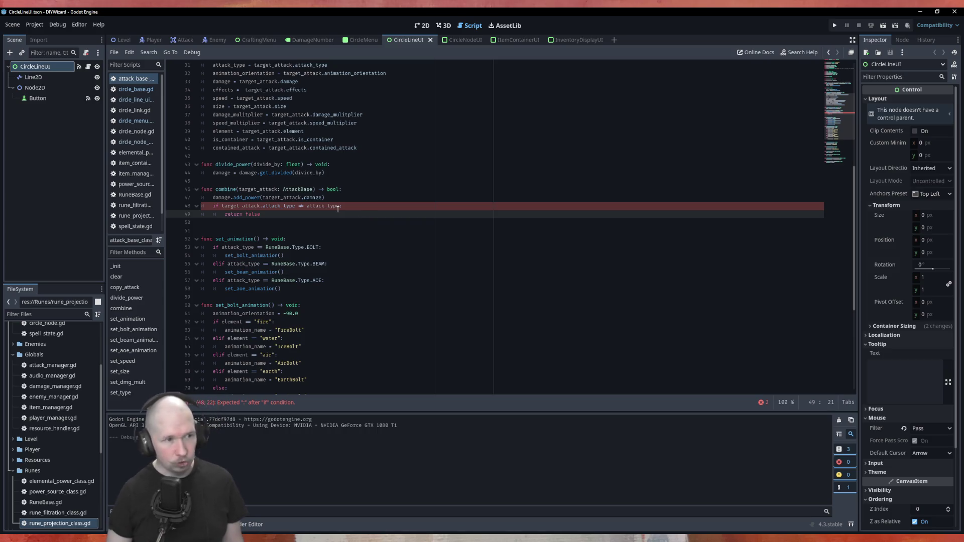
Move the add_power line below the type check and add 'return true' after it.
key(Up)
key(Up)
key(alt+Down)
key(alt+Down)
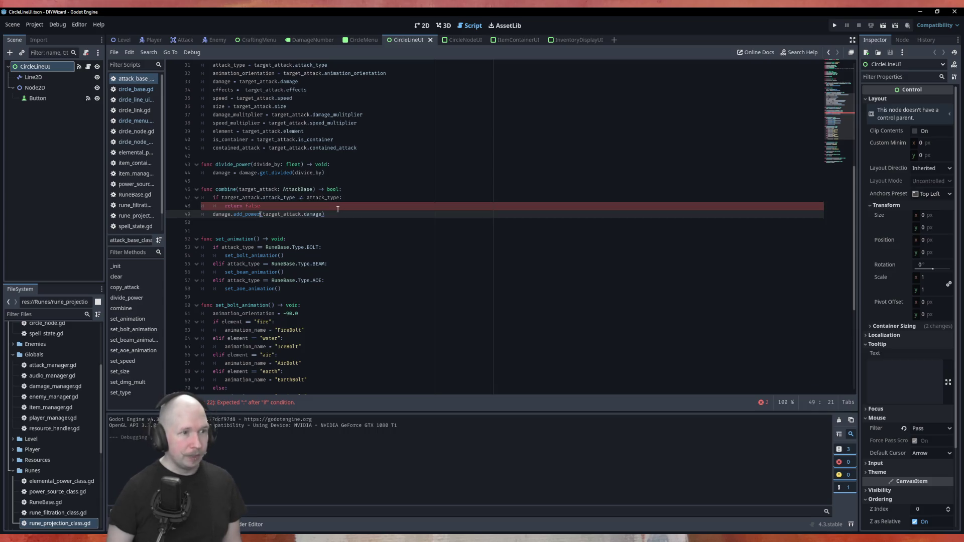
key(Return)
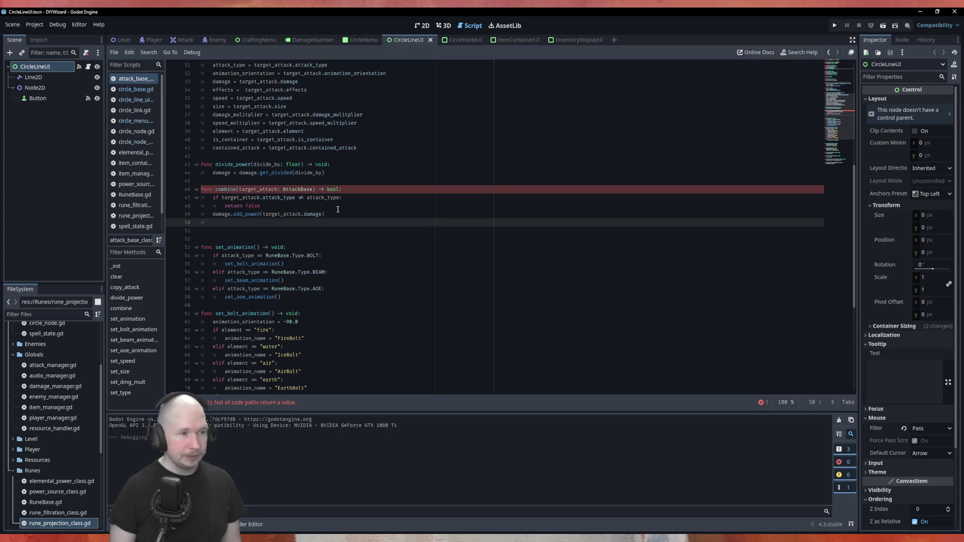
text(rretu)
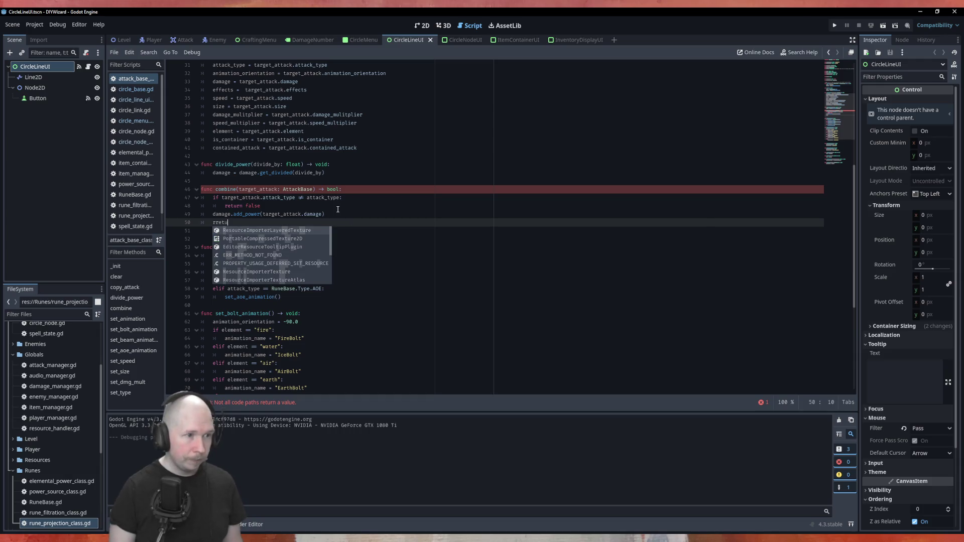
key(BackSpace)
key(BackSpace)
key(BackSpace)
text(etur)
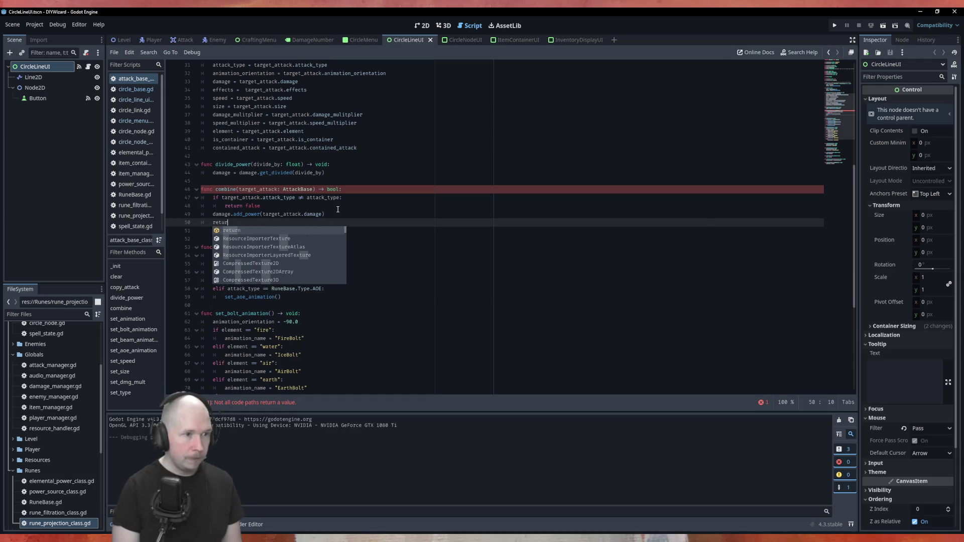
key(Return)
text(true)
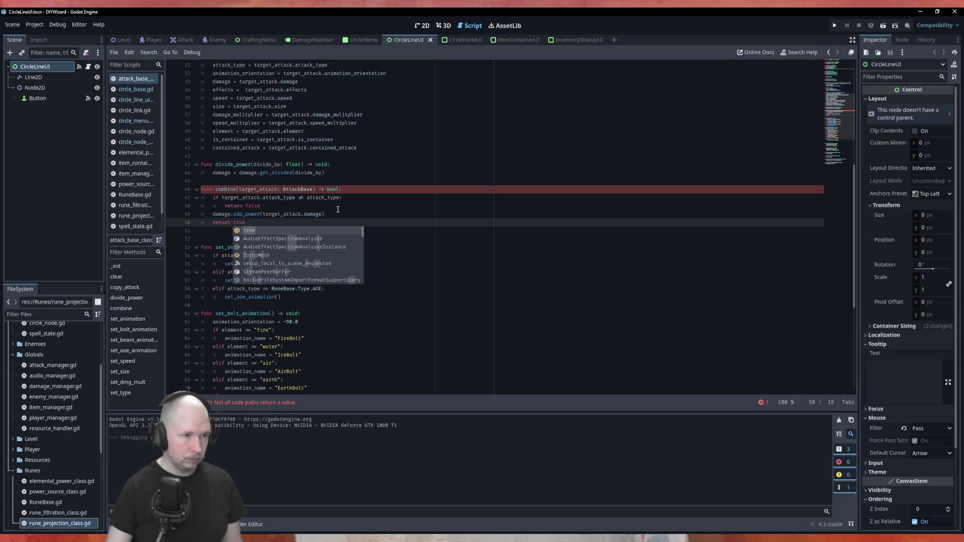
click(410, 204)
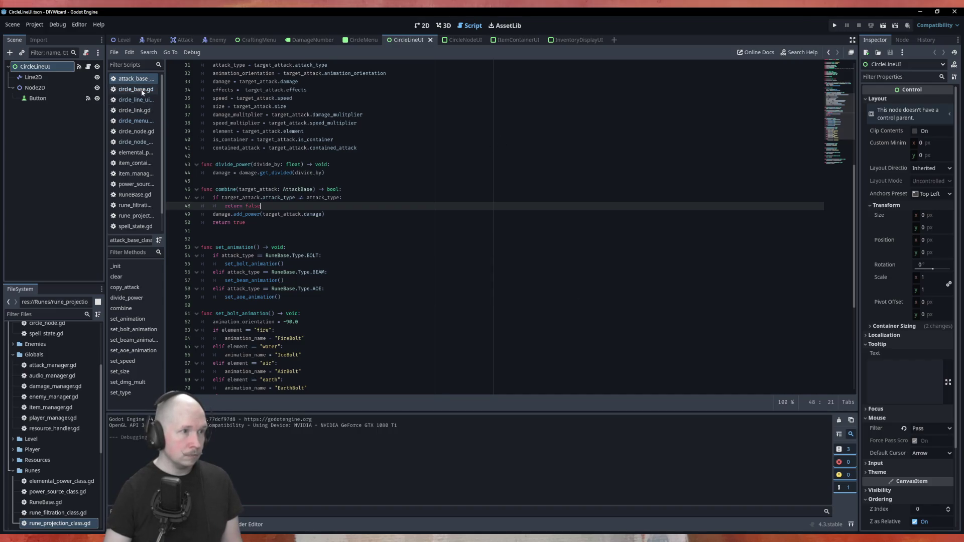
click(145, 121)
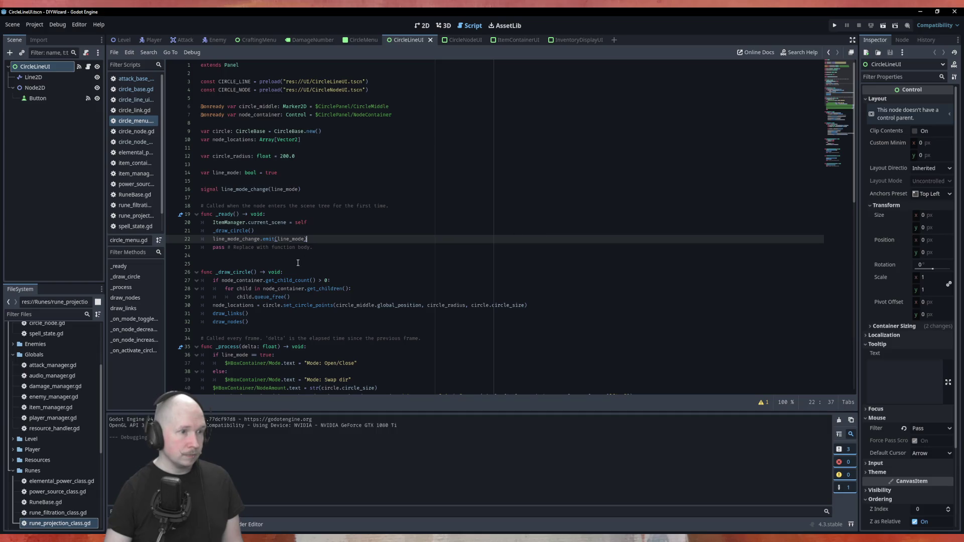
Scroll up and down through circle_menu.gd to review the circle menu code.
scroll(298, 263, down, 7)
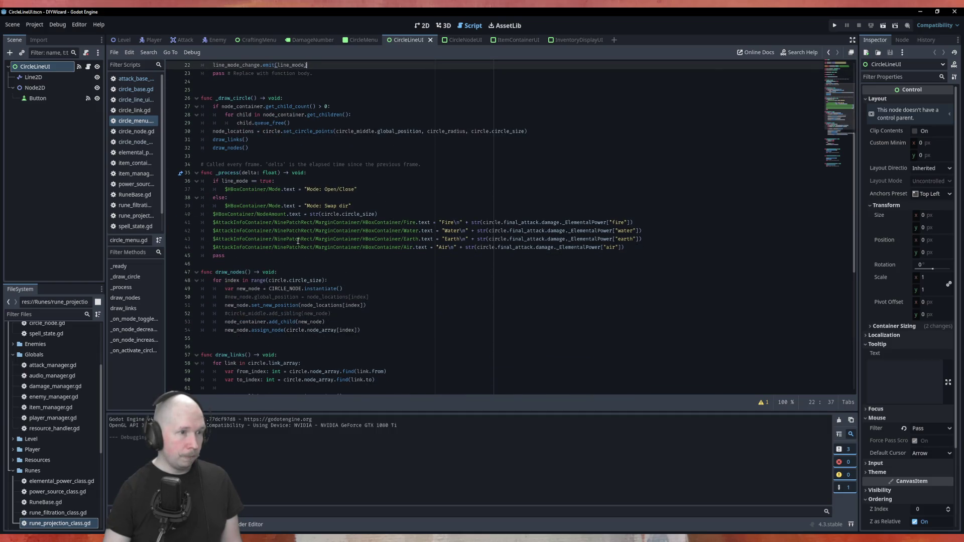
scroll(305, 242, down, 12)
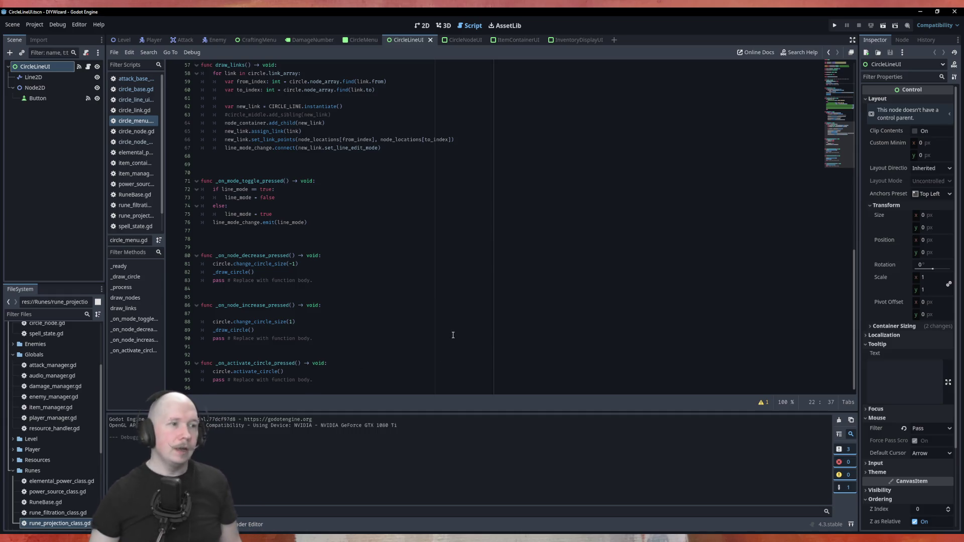
scroll(352, 297, up, 2)
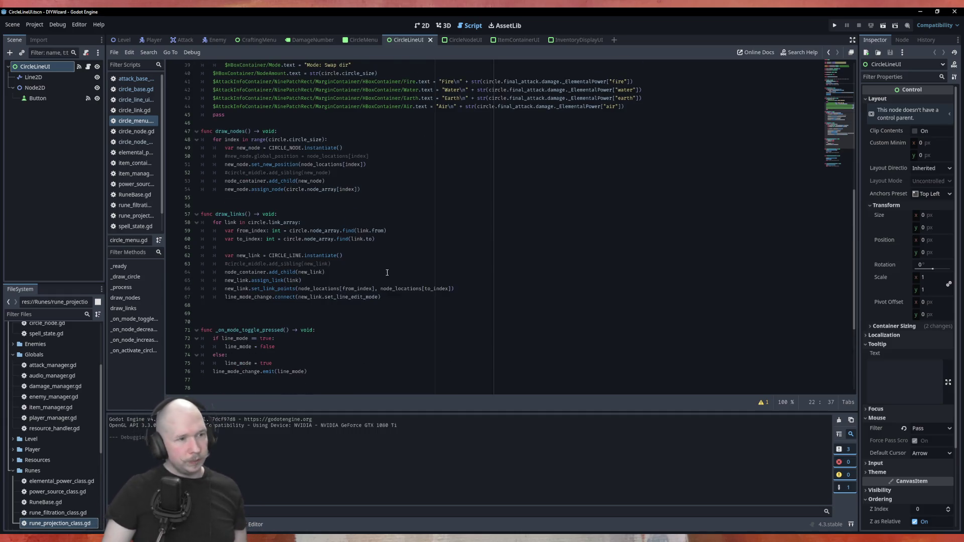
scroll(271, 189, up, 7)
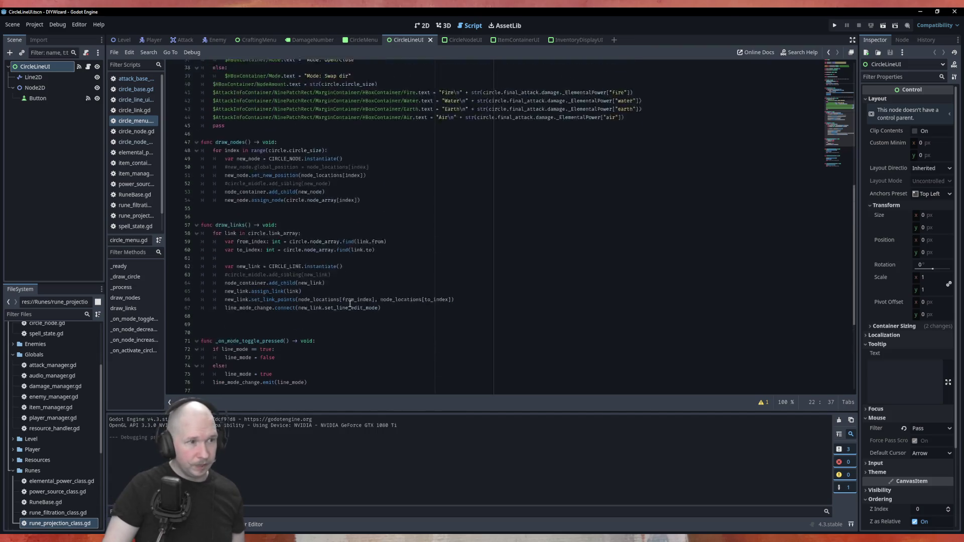
scroll(272, 188, down, 9)
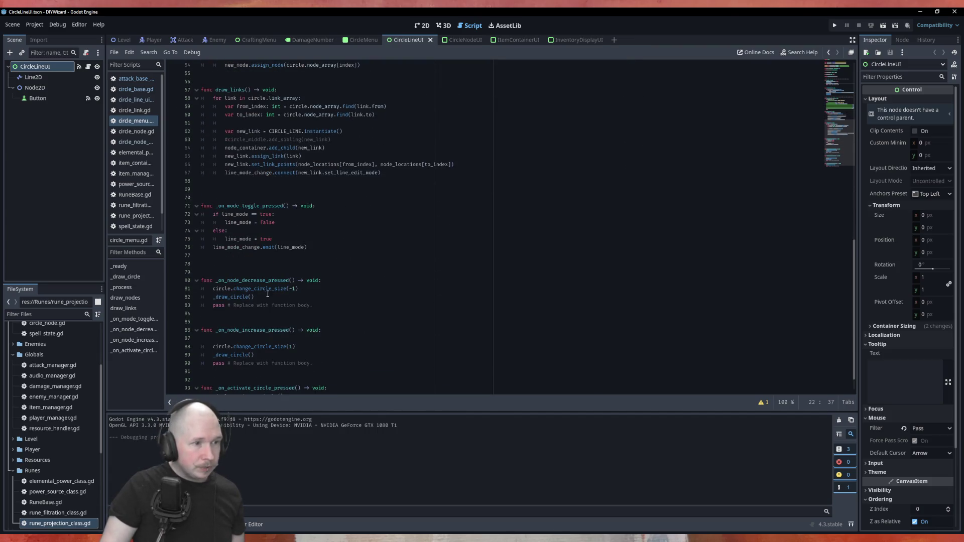
click(138, 100)
Close all open scripts and reopen Circles/circle_base.gd from the FileSystem dock.
right_click(145, 93)
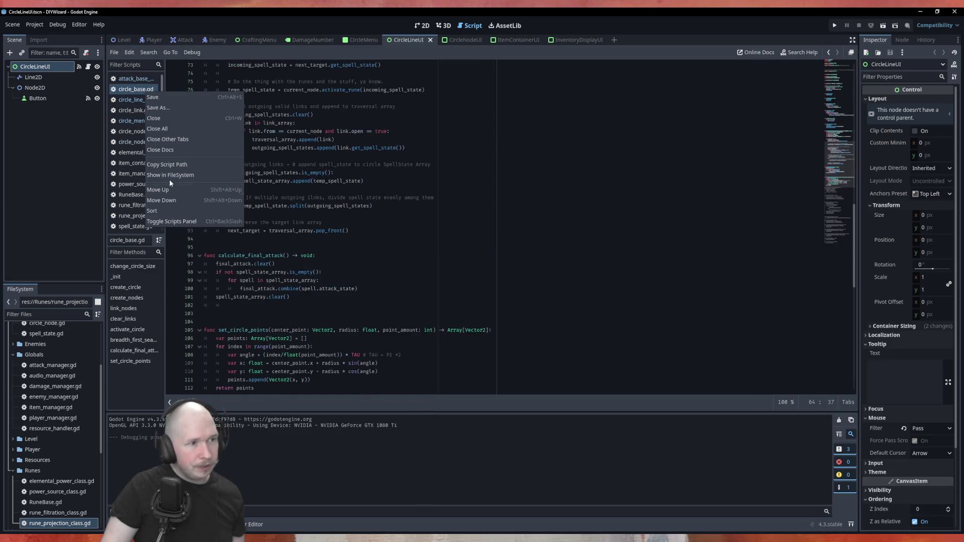
click(180, 133)
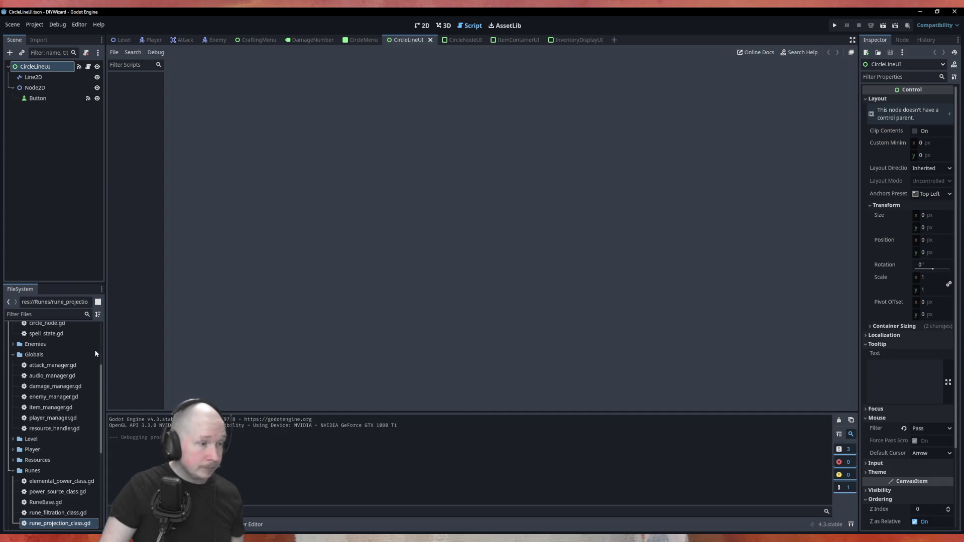
scroll(25, 382, up, 5)
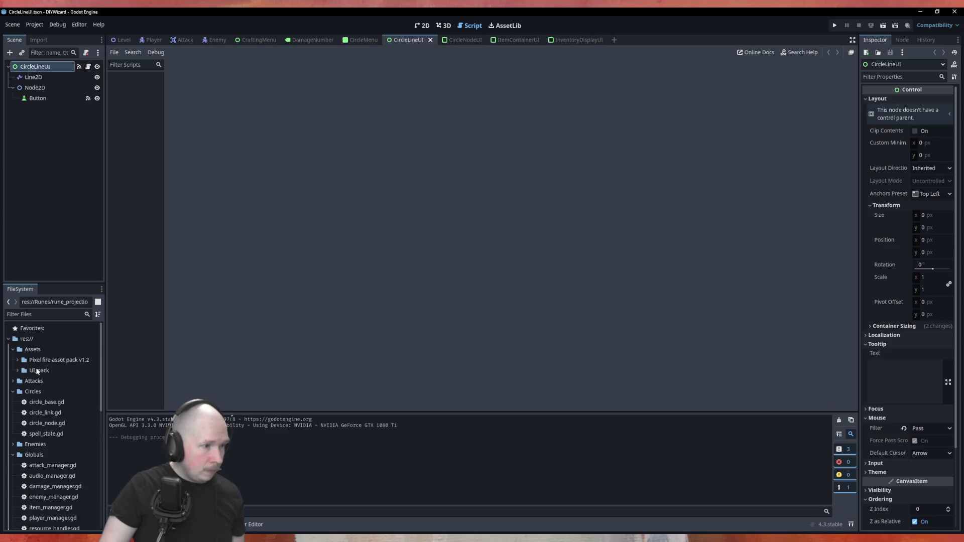
double_click(46, 405)
click(372, 264)
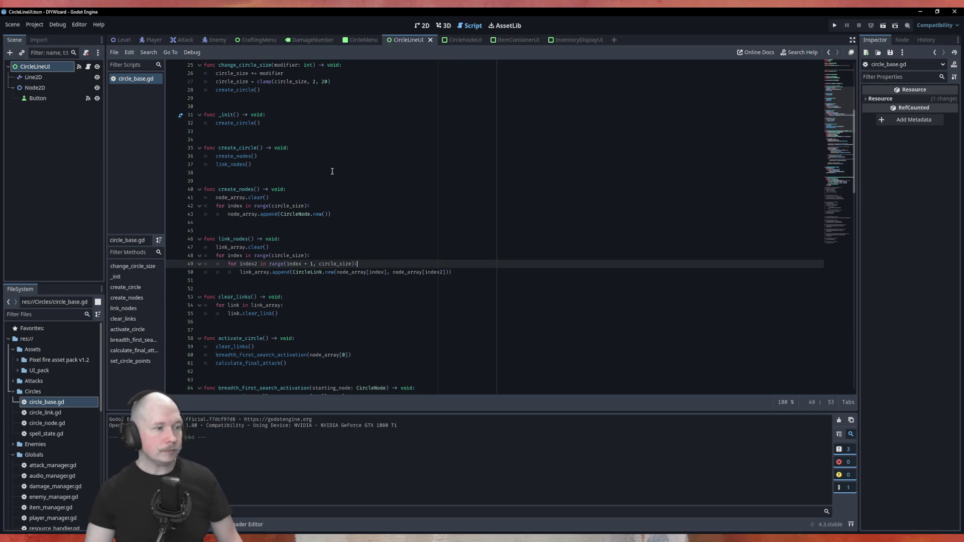
scroll(358, 241, up, 5)
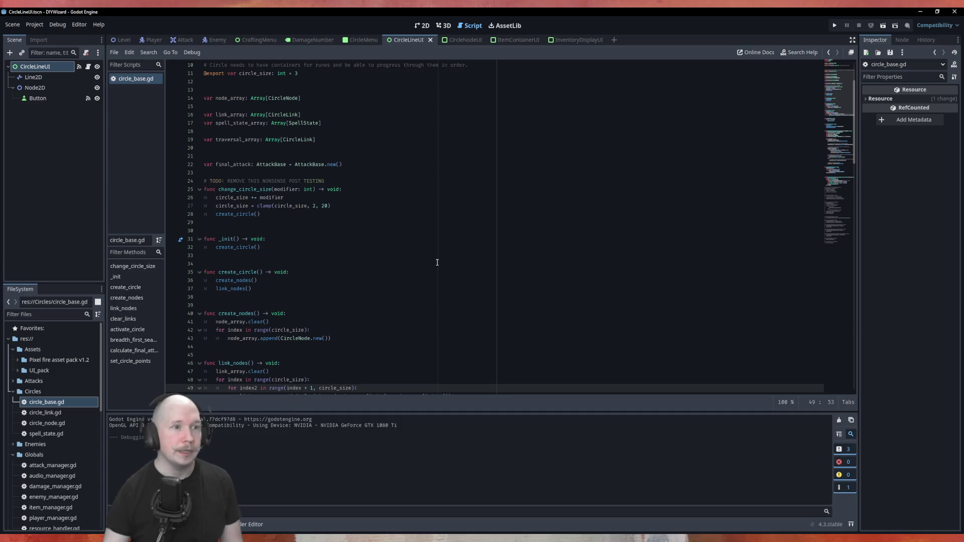
scroll(365, 294, down, 7)
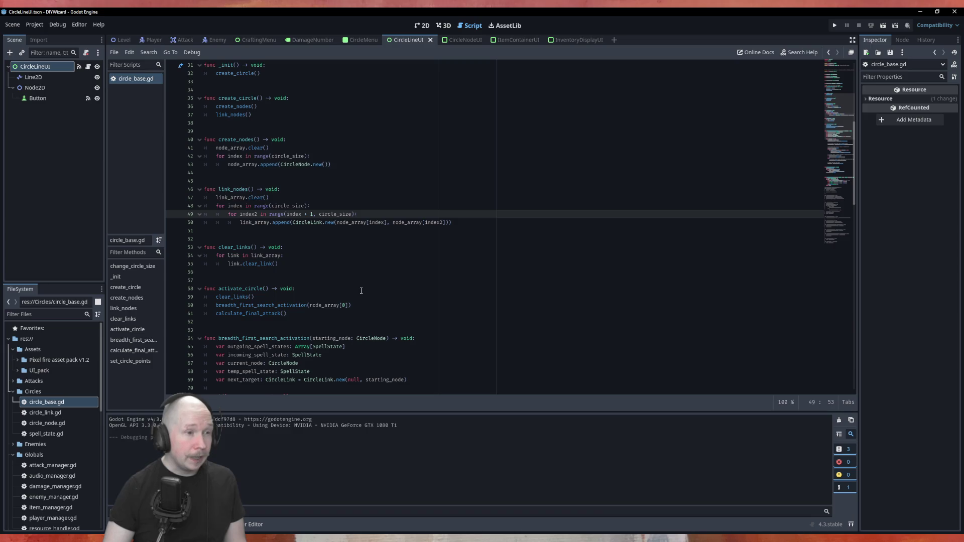
scroll(374, 266, up, 9)
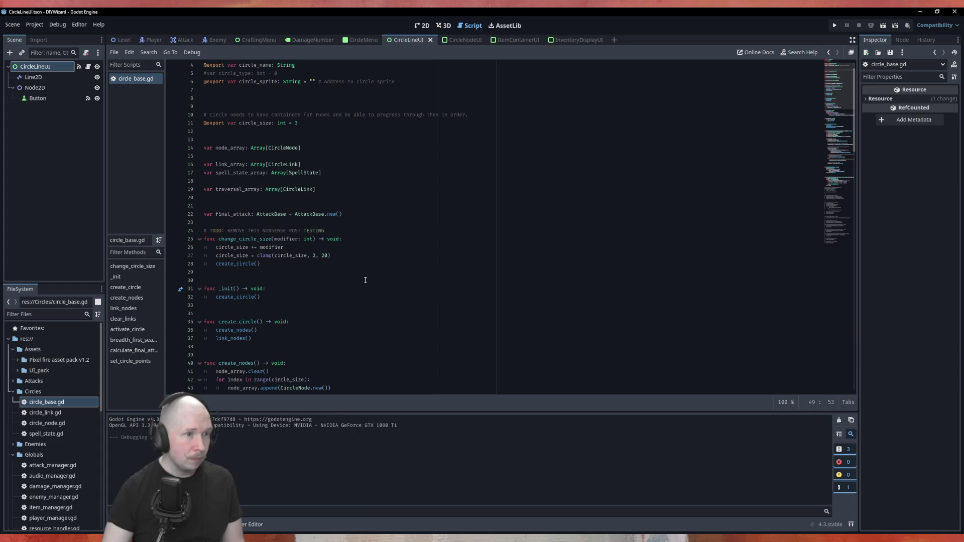
scroll(414, 216, down, 14)
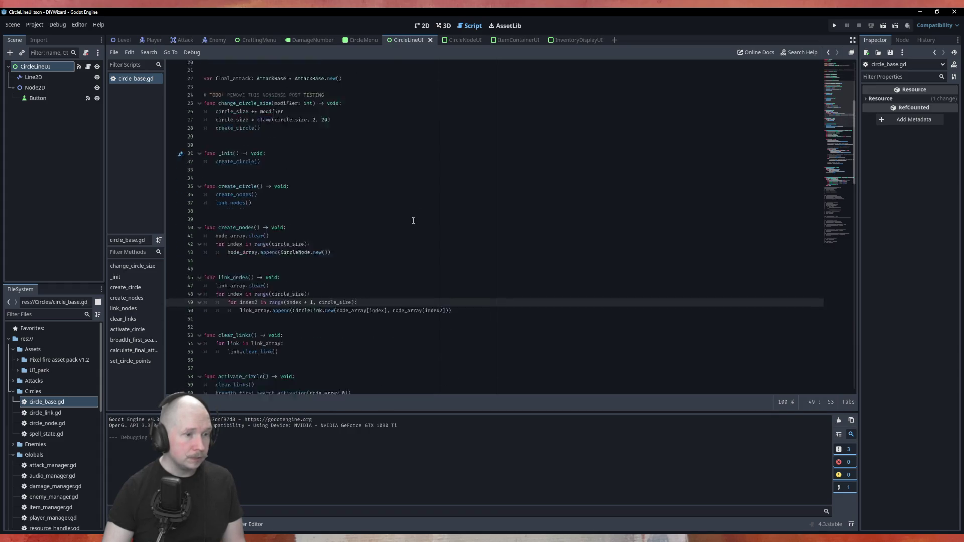
scroll(265, 191, down, 10)
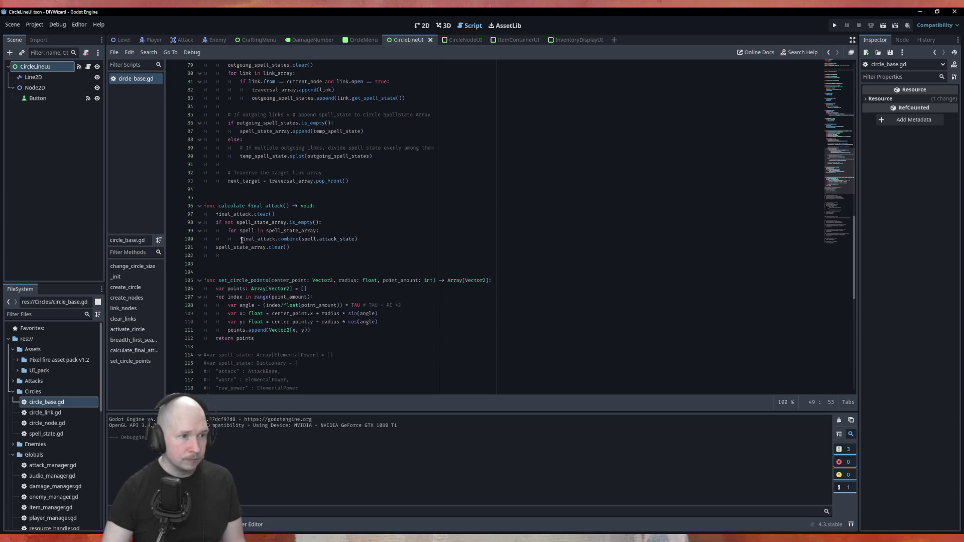
click(240, 239)
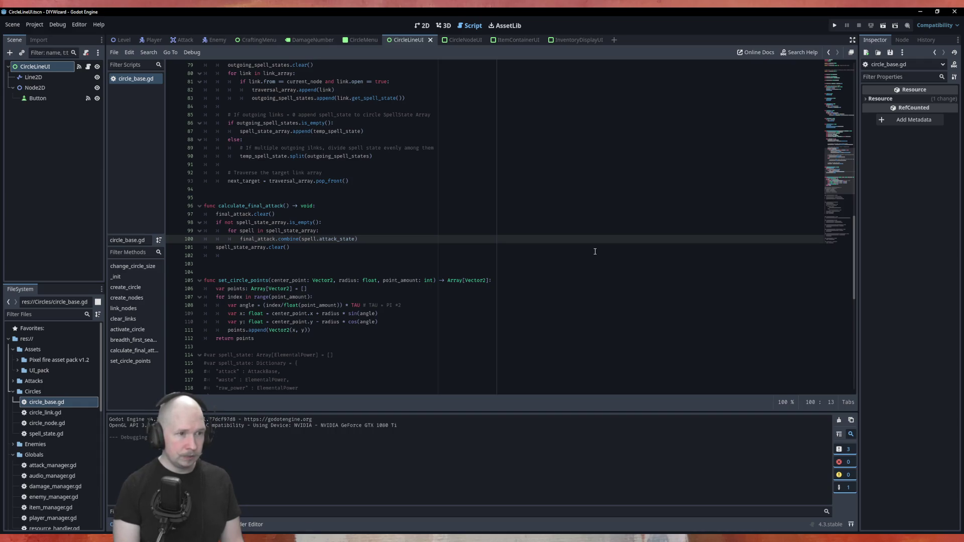
Turn line 100 into 'if final_attack.combine(spell.attack_state) == false:' and open its block.
text(if)
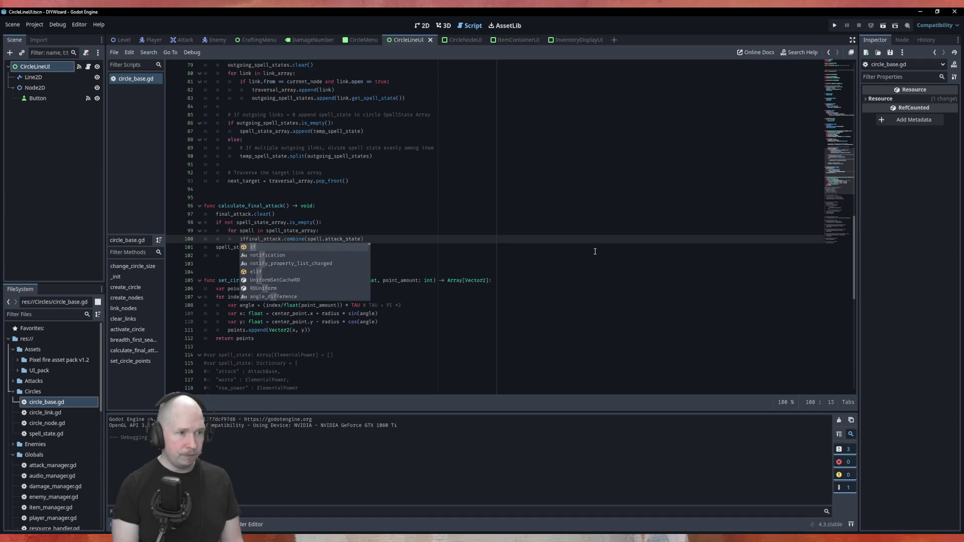
key(End)
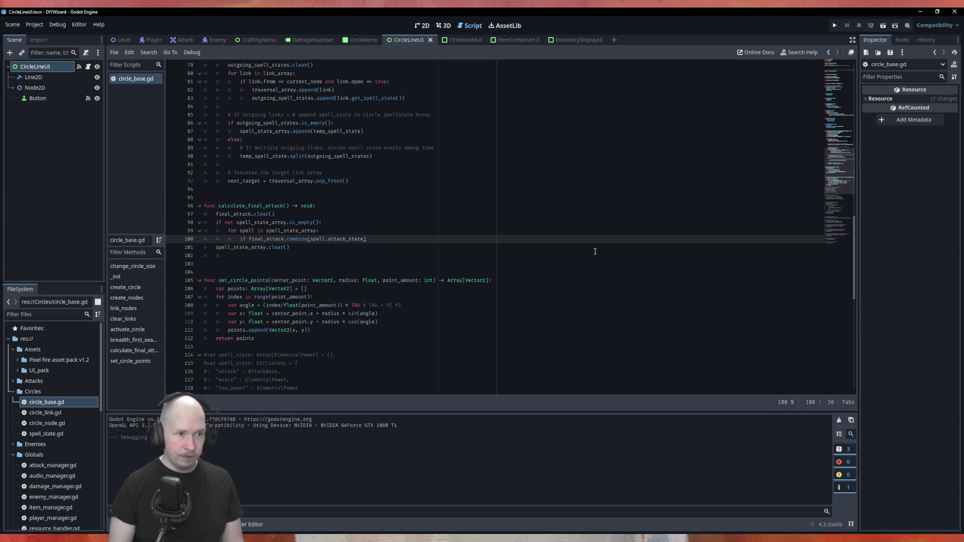
text( == false:)
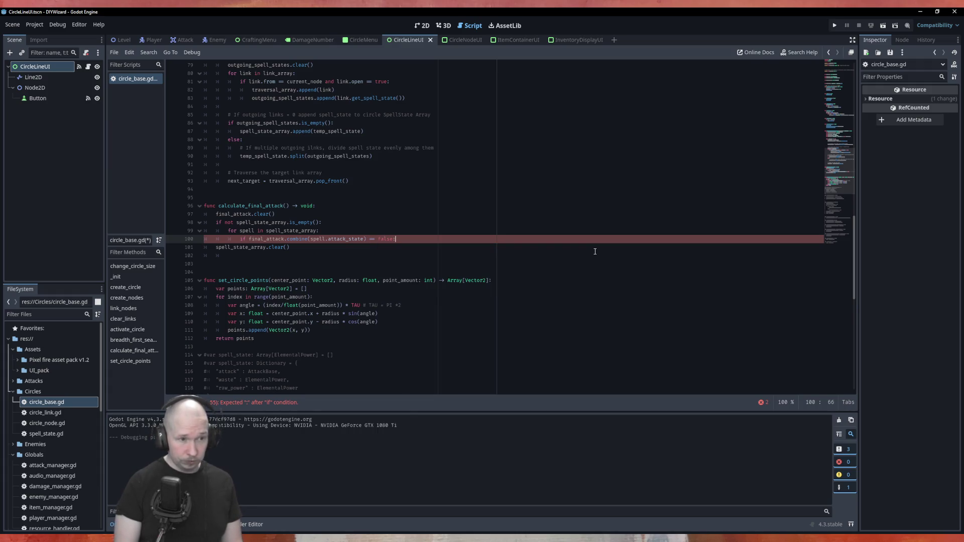
key(Return)
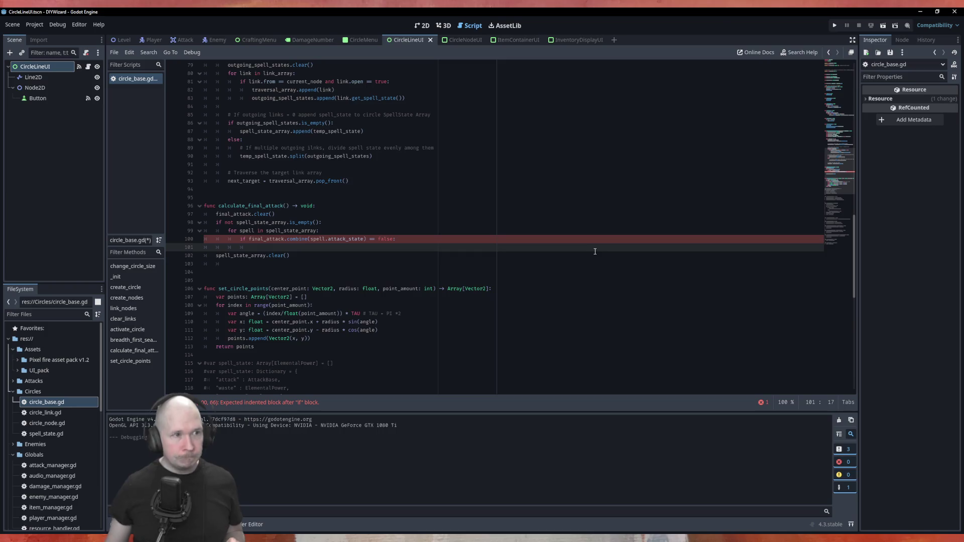
scroll(369, 239, up, 20)
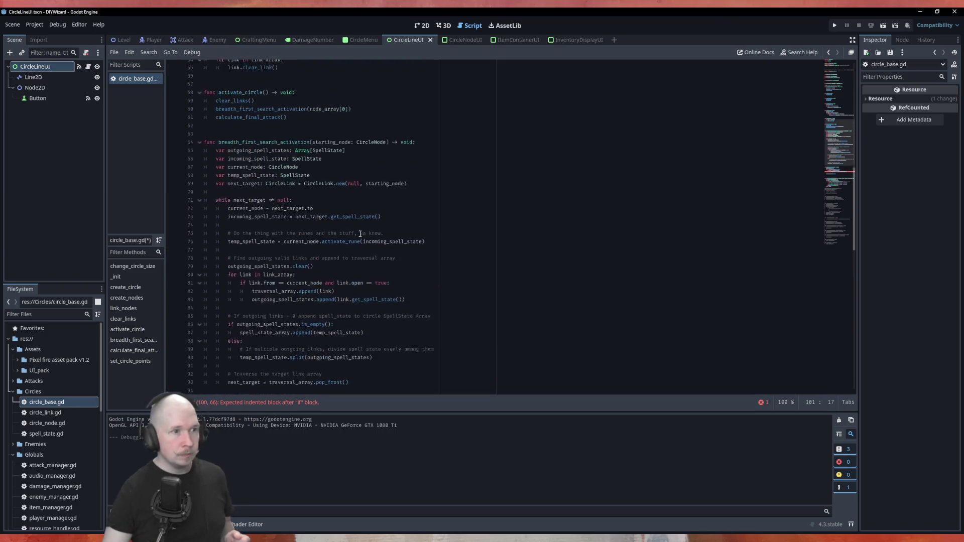
scroll(368, 239, up, 5)
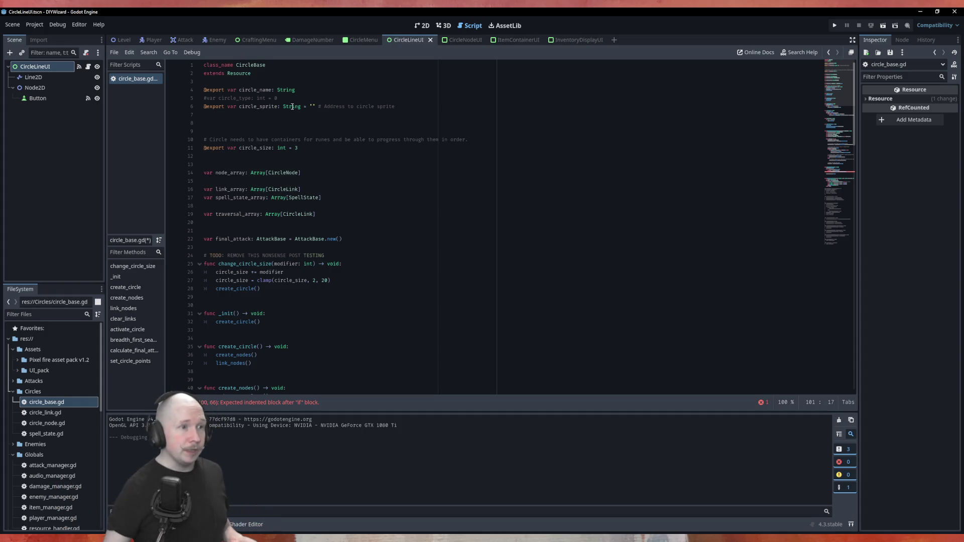
click(243, 160)
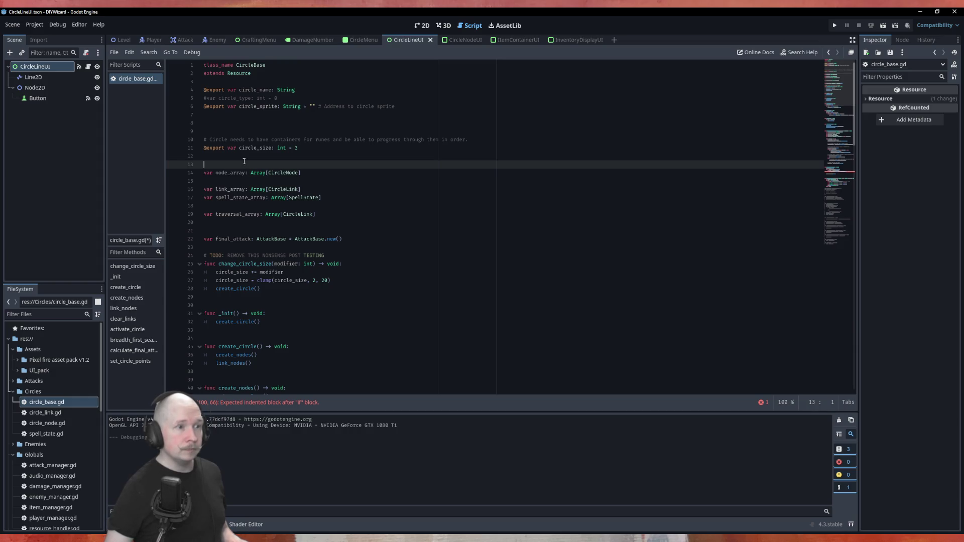
key(Up)
key(Up)
key(Up)
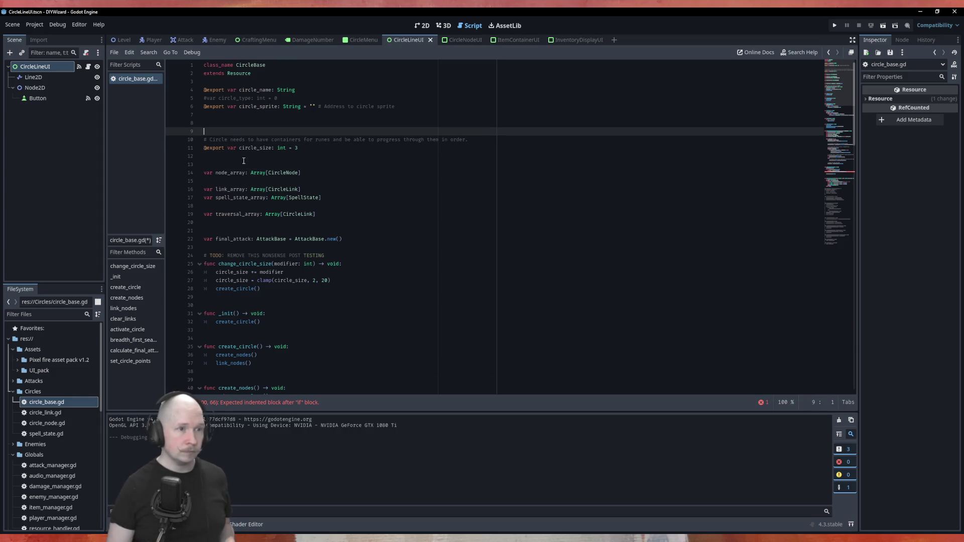
Below the exports, declare enum CIRCLESTATE {VALID, UNFINISHED, ERROR}.
key(BackSpace)
key(BackSpace)
key(Down)
key(Down)
key(Down)
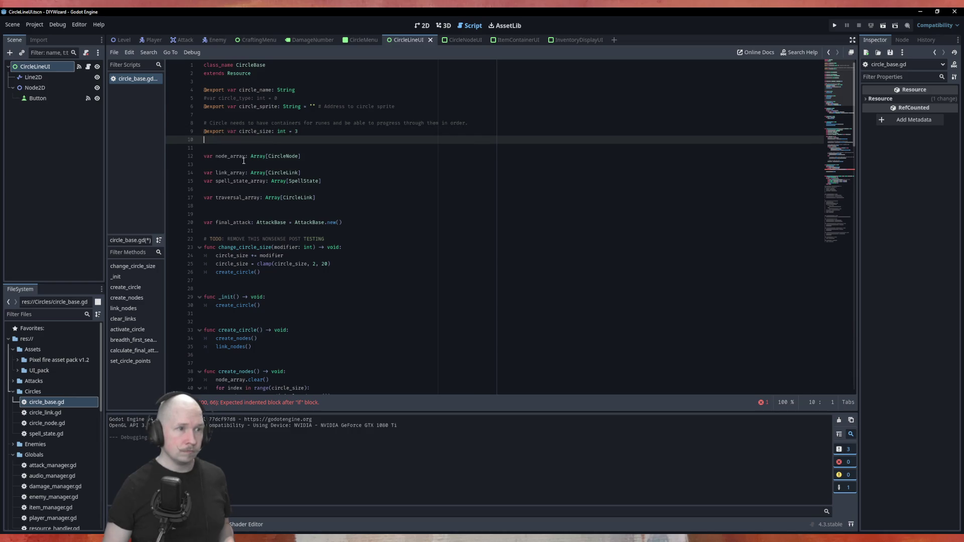
key(Return)
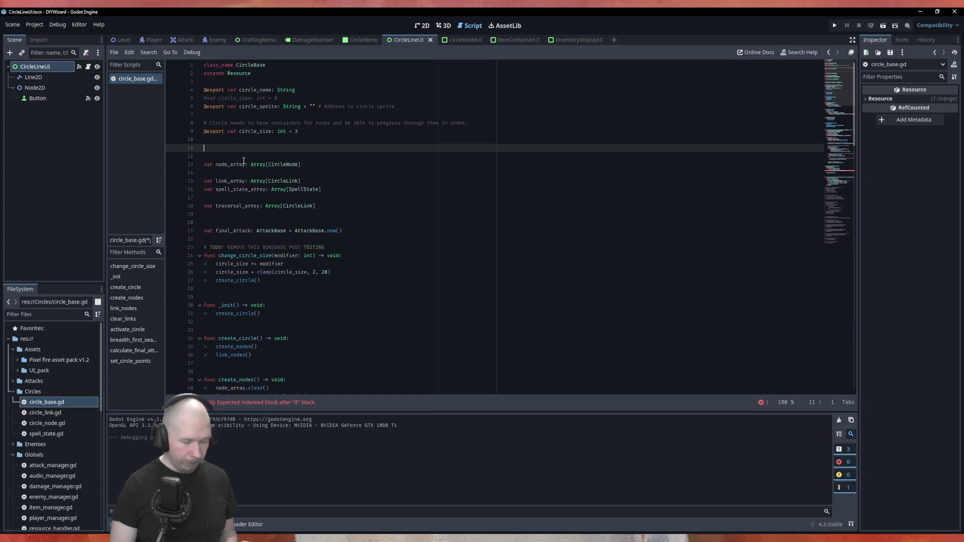
text(enum )
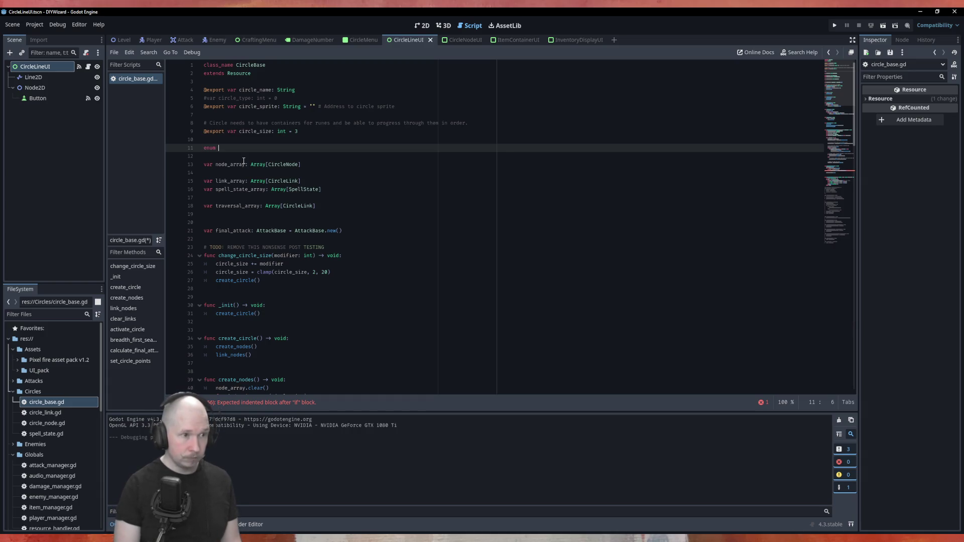
text(CIRCLESTATE)
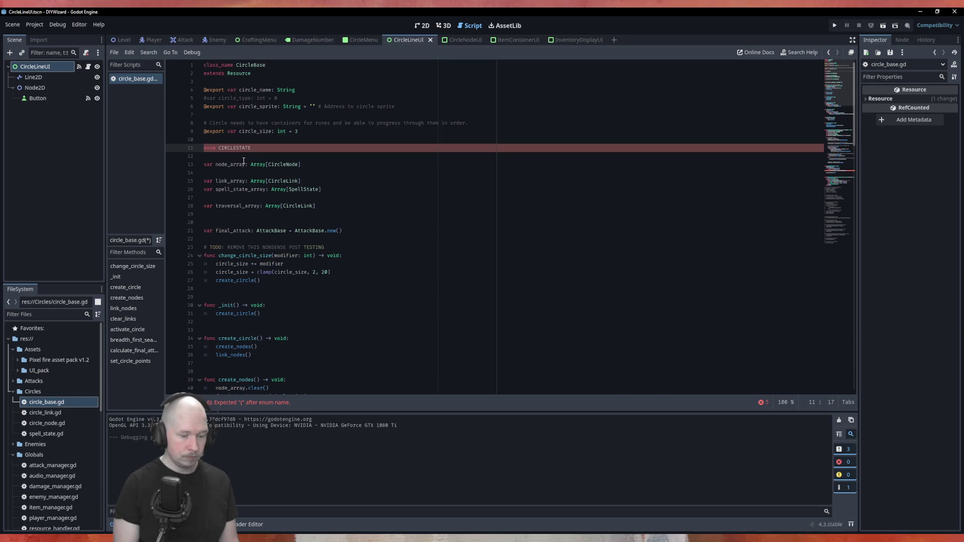
text({)
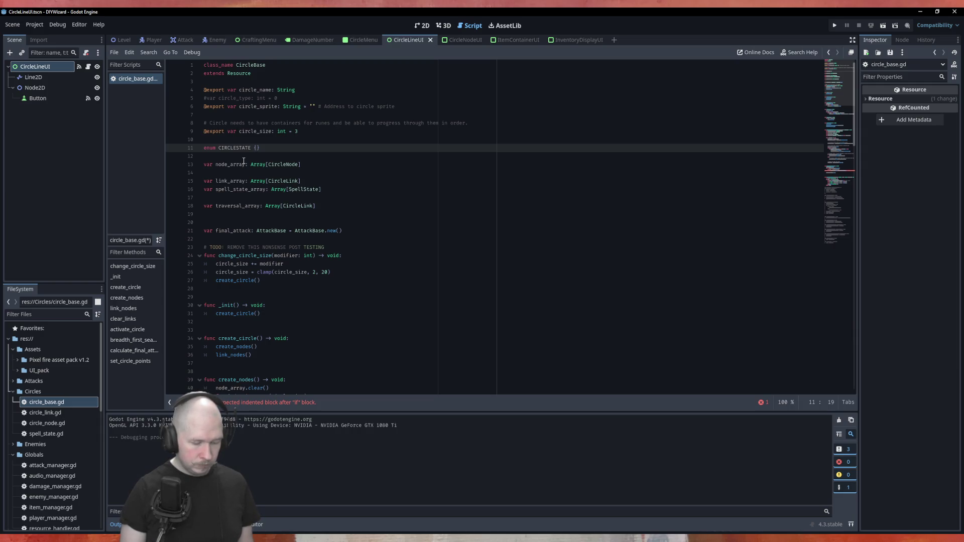
text(Valid)
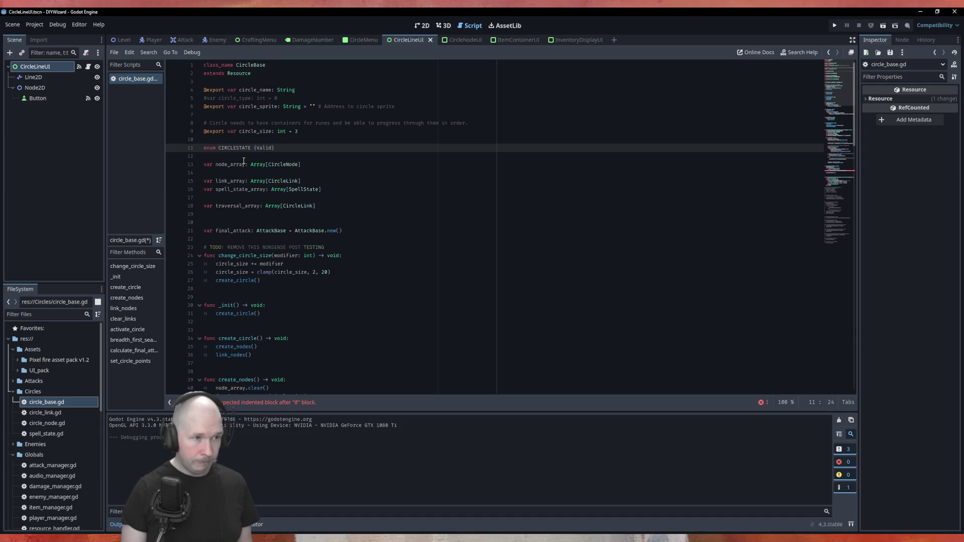
text(Circle)
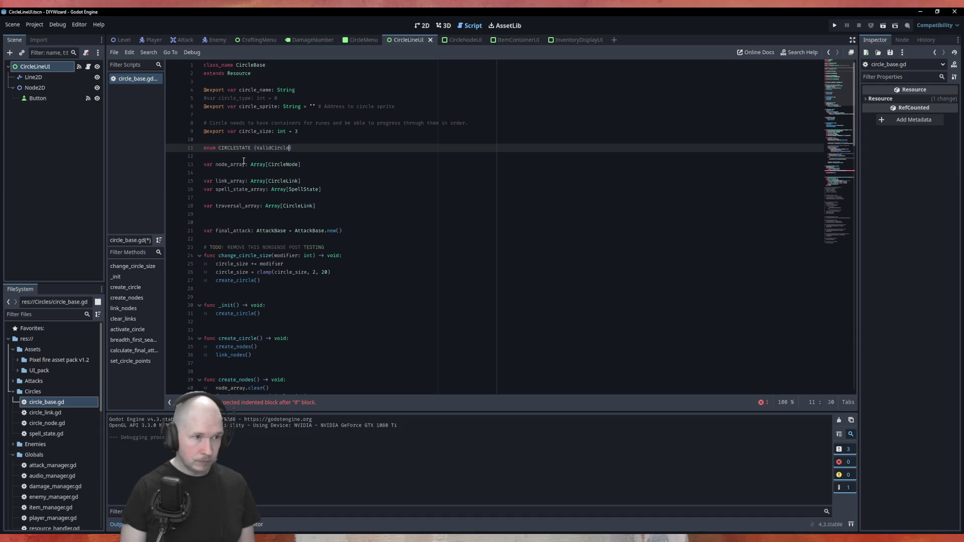
text(,)
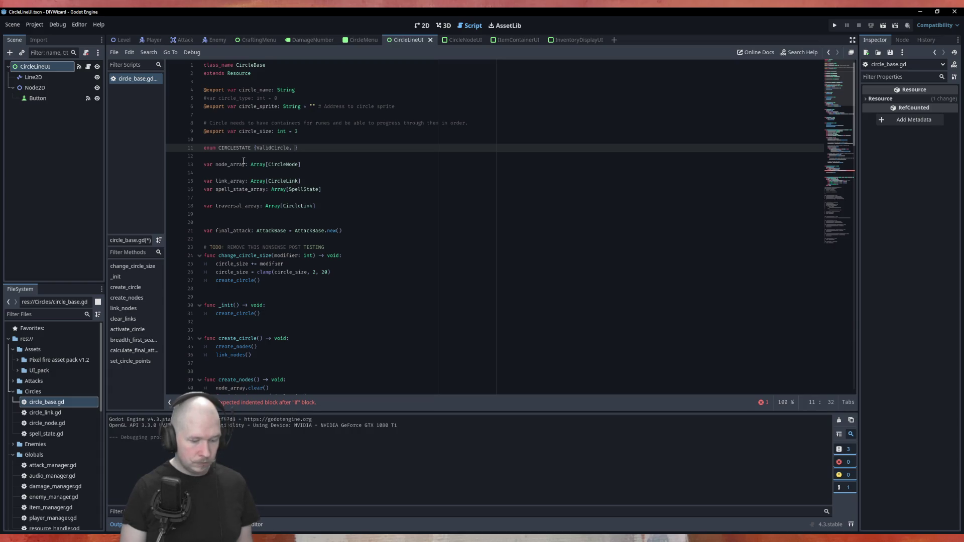
key(BackSpace)
key(BackSpace)
key(BackSpace)
key(BackSpace)
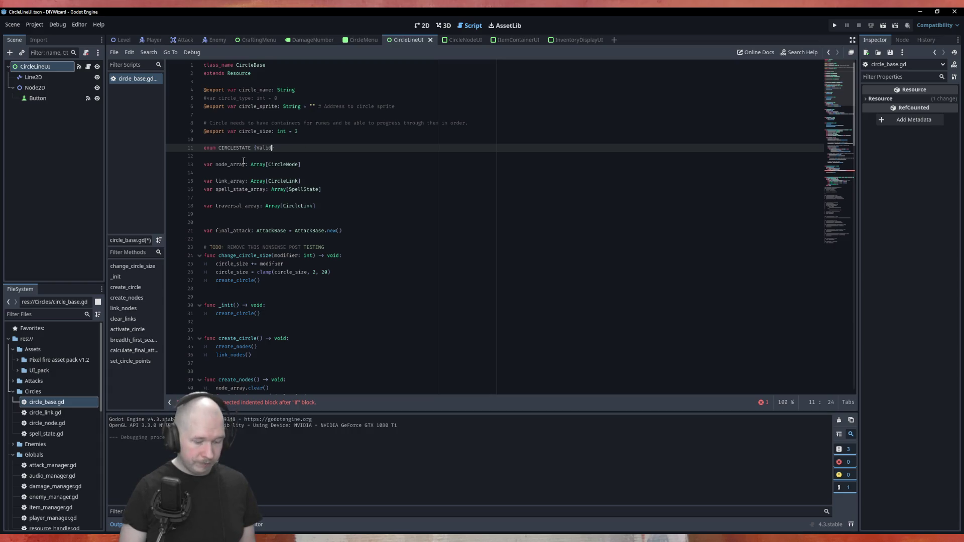
text(, Unfinished)
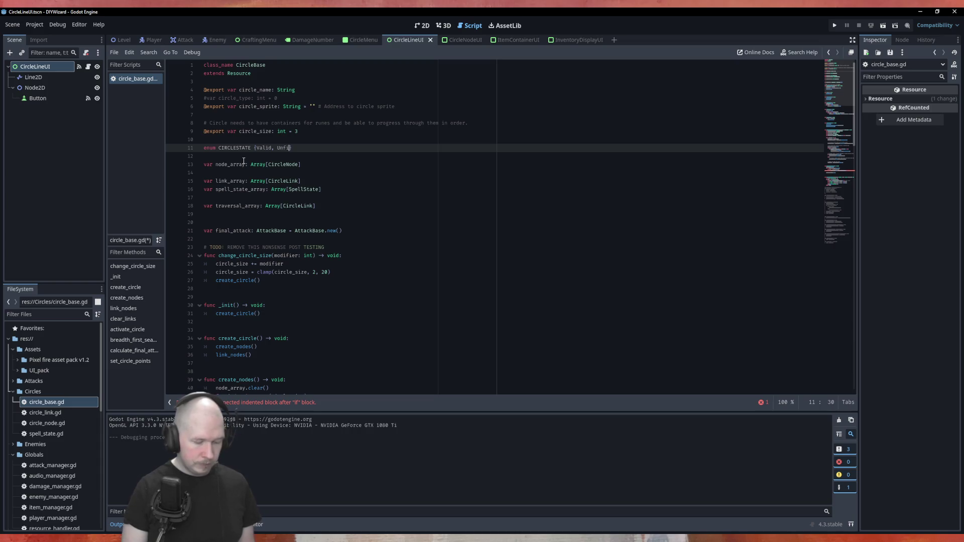
key(BackSpace)
key(BackSpace)
key(BackSpace)
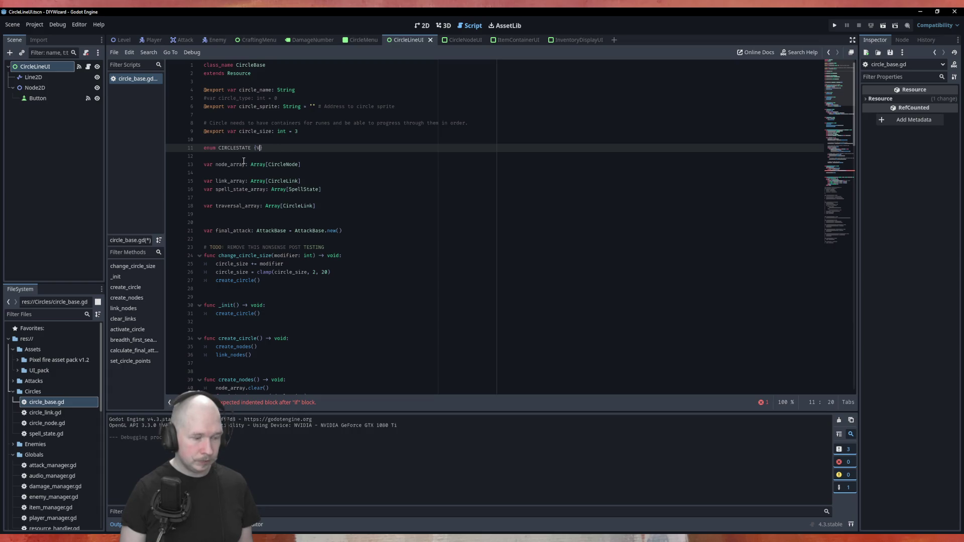
text(ALID, UNFINISH)
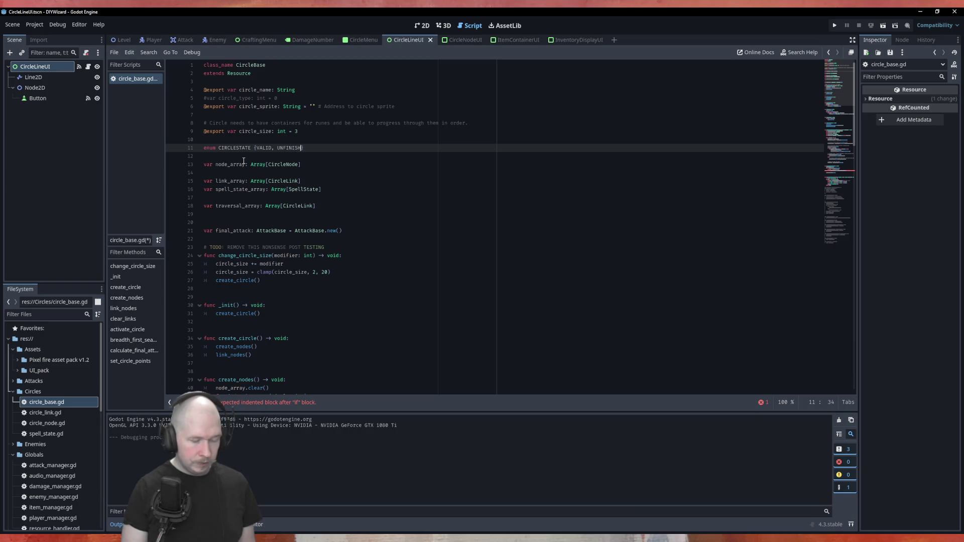
text(ED)
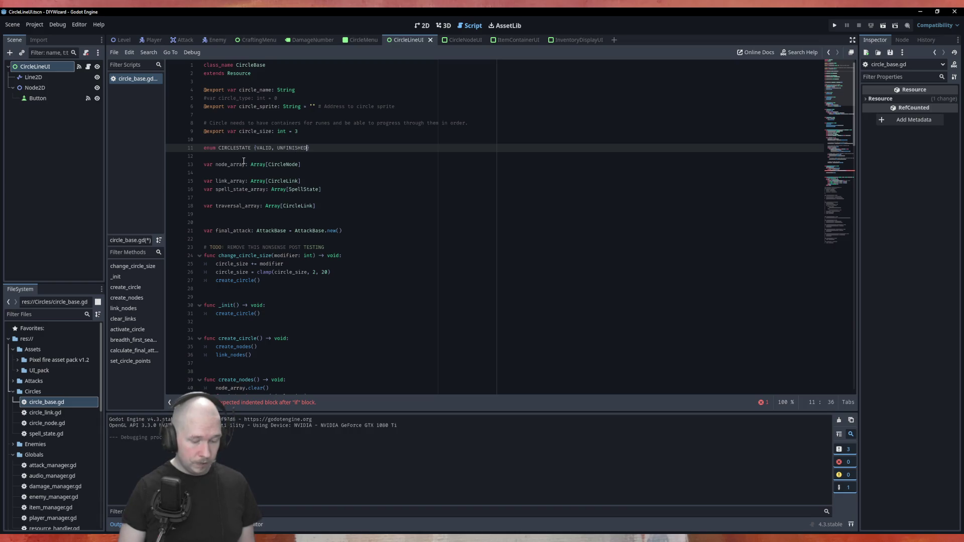
text(, ERROR)
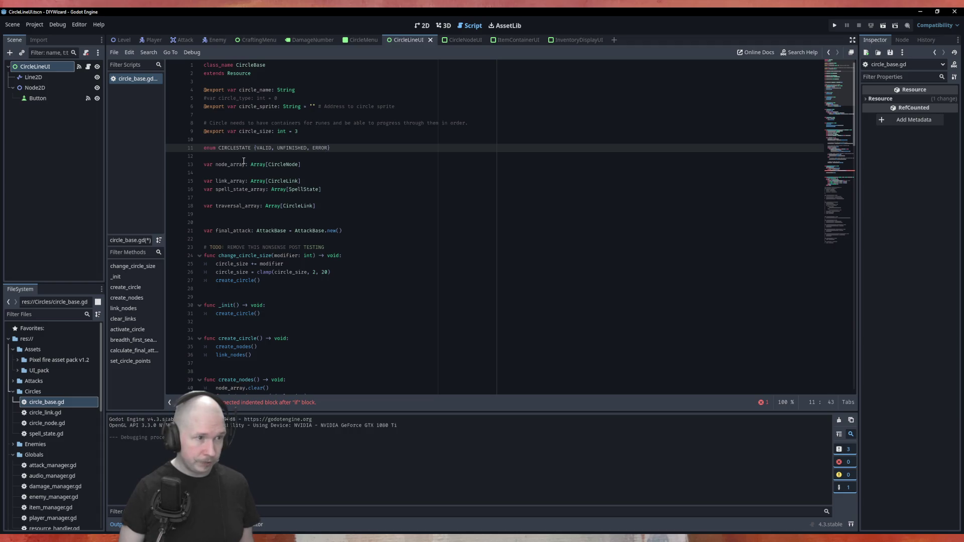
Rename the enum from CIRCLESTATE to CircleState.
key(Right)
key(Right)
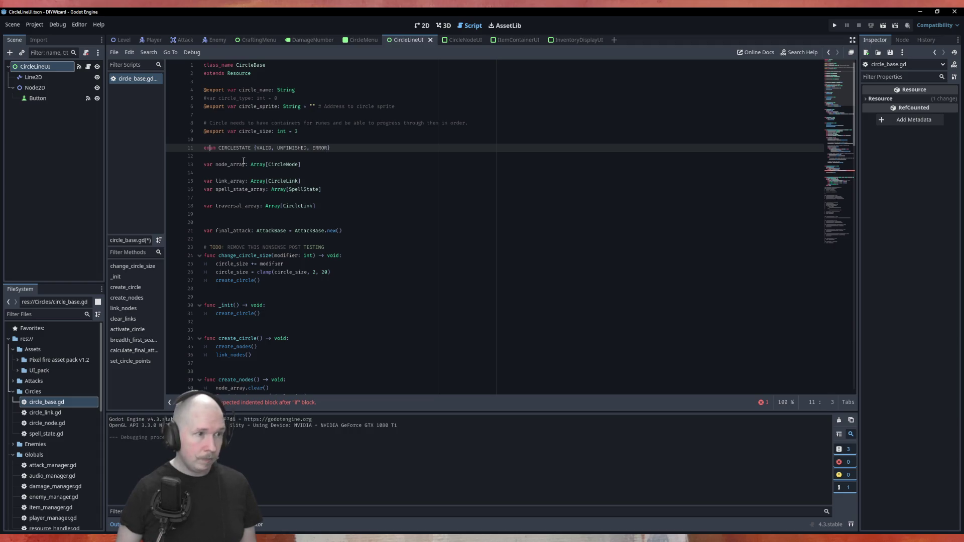
key(Right)
key(Right)
key(shift+ctrl+Right)
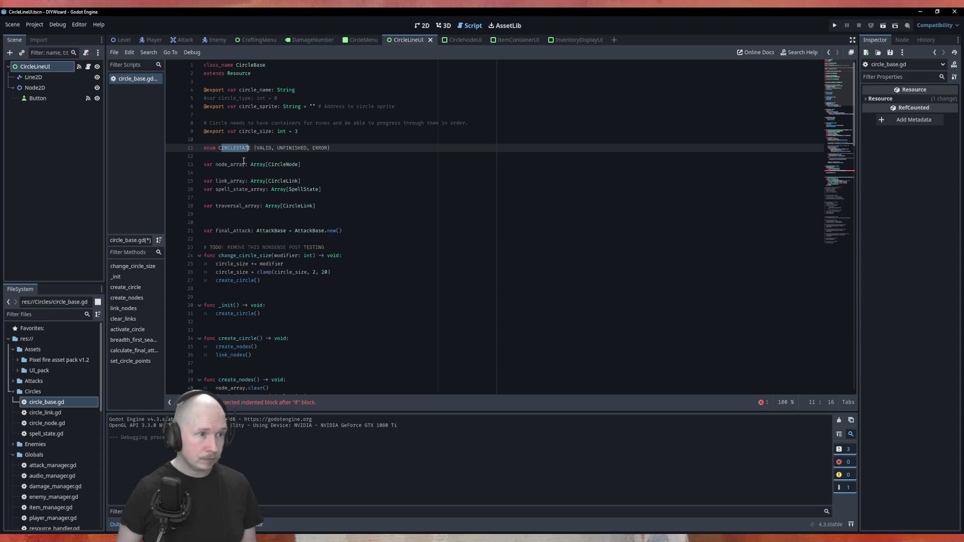
text(Circ)
text(leState)
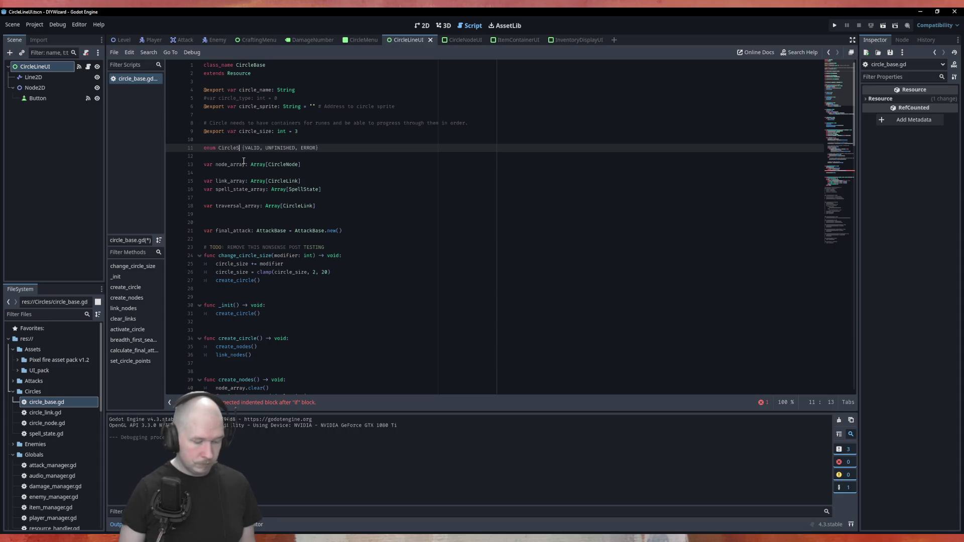
click(392, 159)
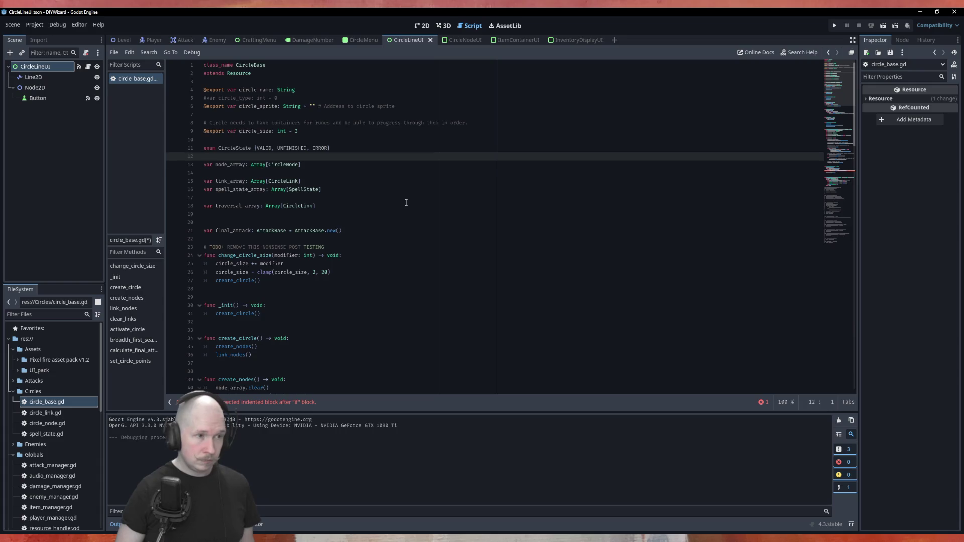
Declare a state variable using CircleState on a new line below the enum.
key(Return)
text(vart)
key(BackSpace)
text(state)
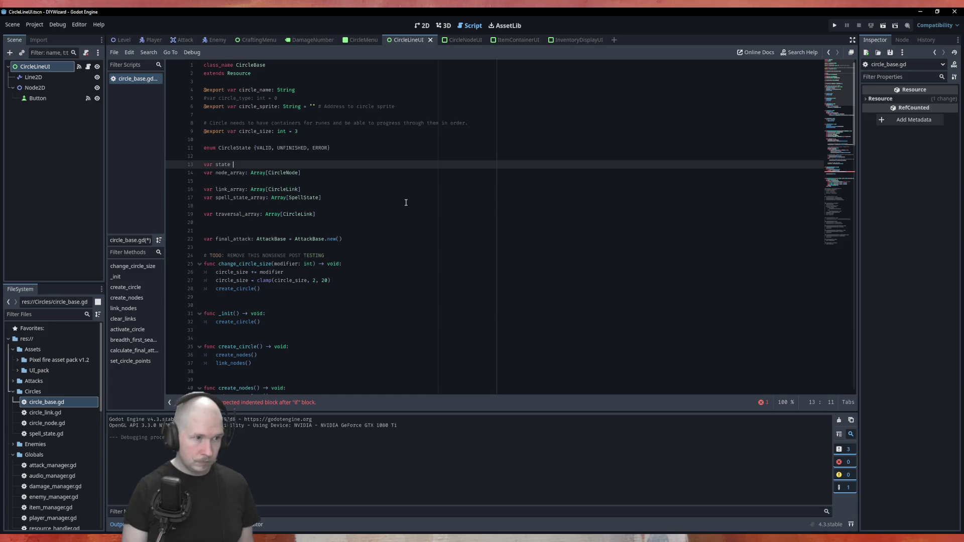
text( = Cir)
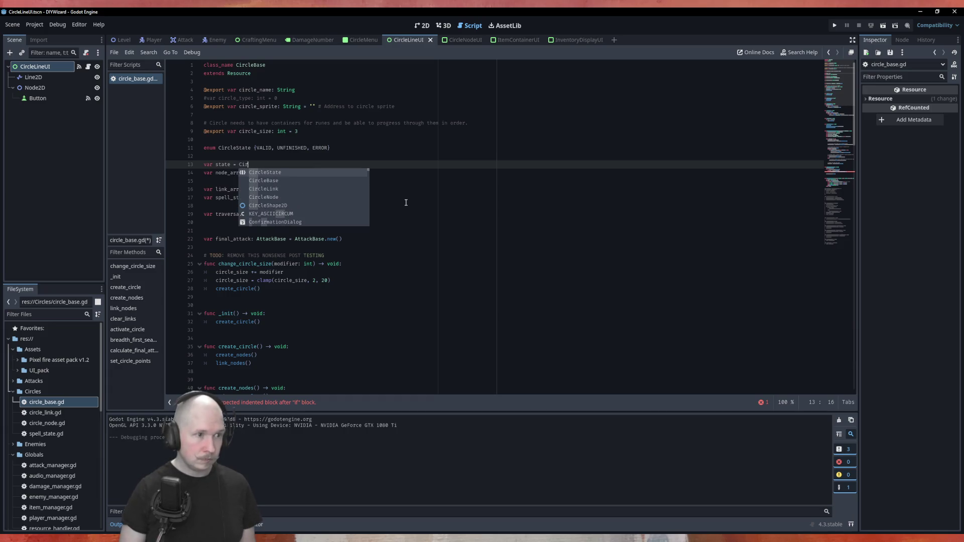
key(Return)
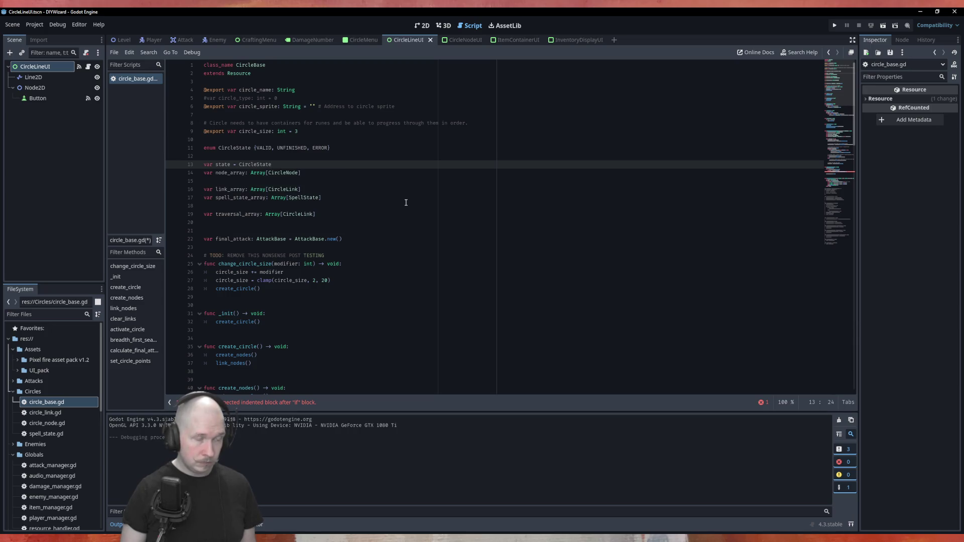
key(Return)
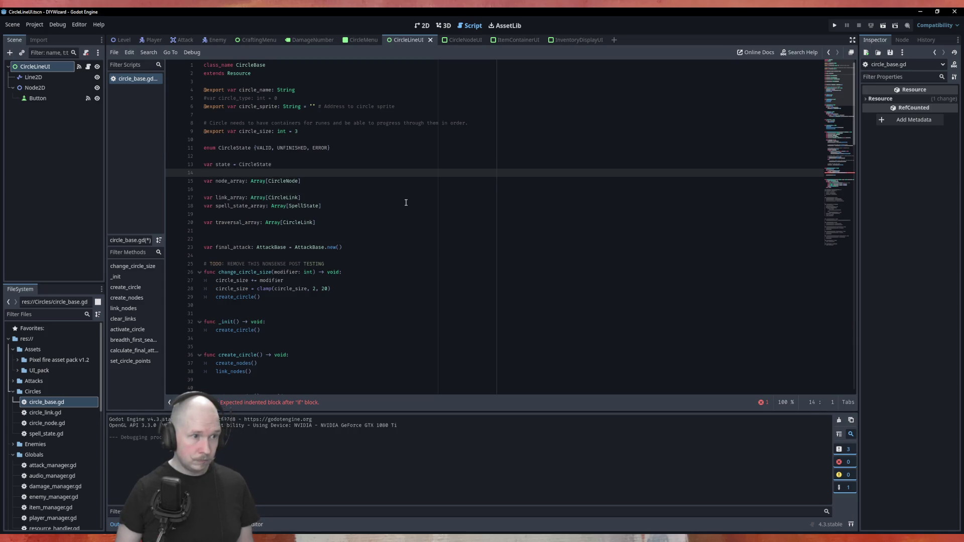
Make it 'var state: CircleState = CircleState.UNFINISHED' and save circle_base.gd.
key(Up)
key(Right)
key(Right)
key(Delete)
key(BackSpace)
text(:)
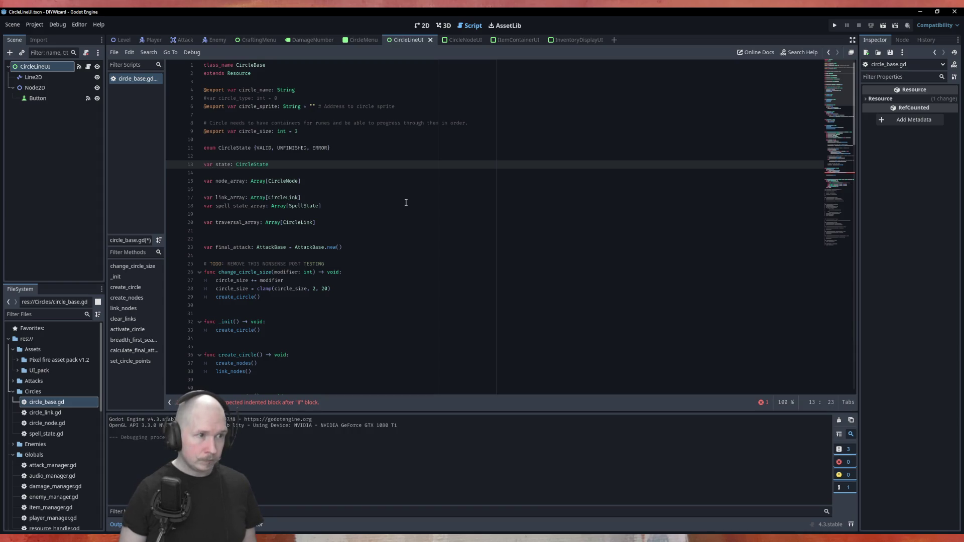
text(=)
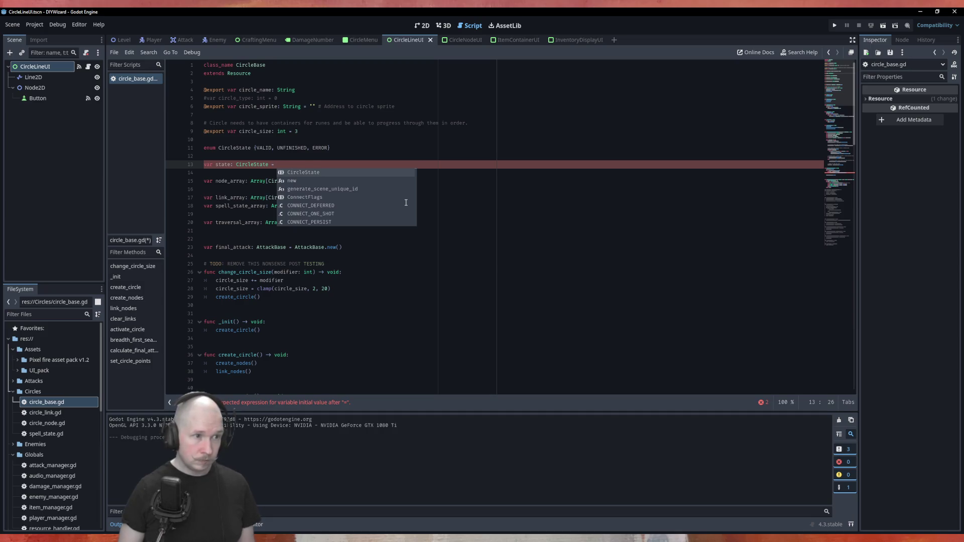
key(Return)
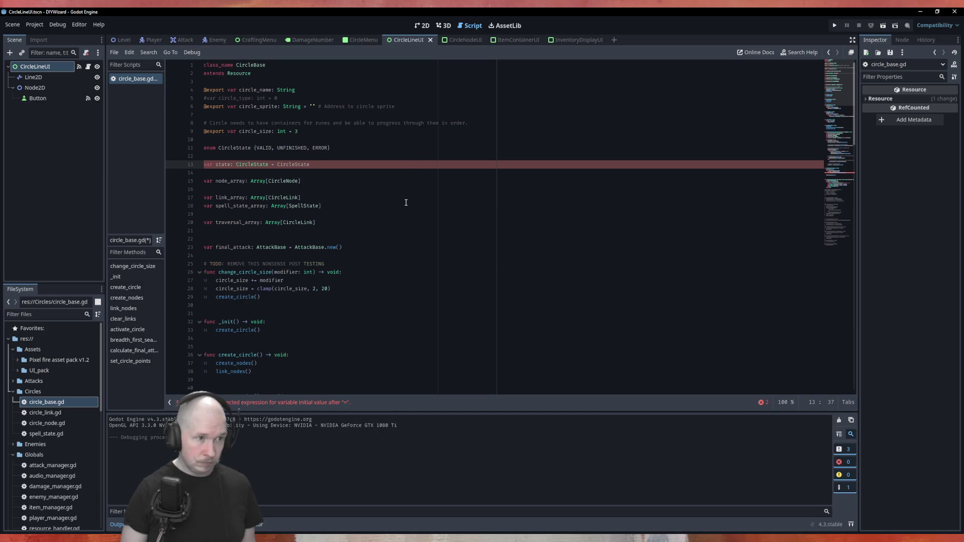
text(.)
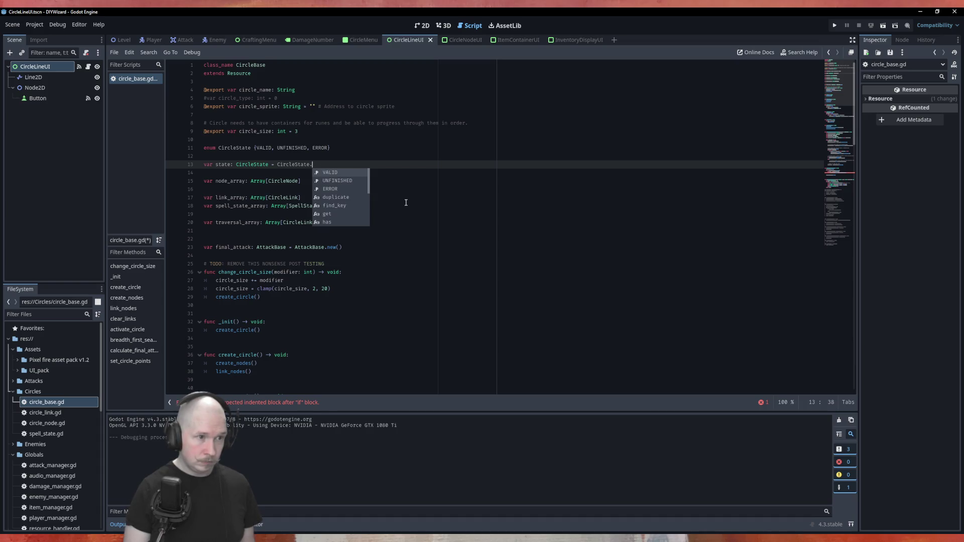
key(Down)
key(Return)
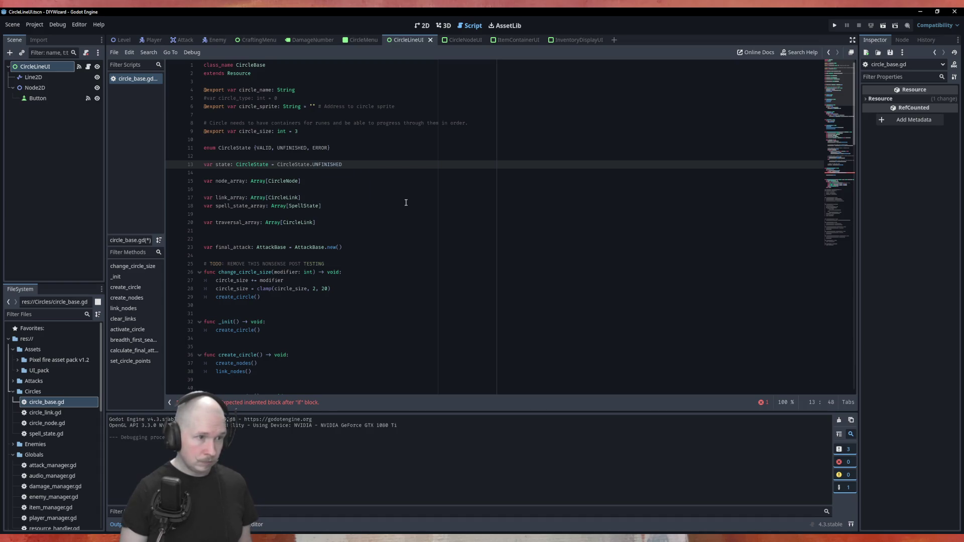
key(ctrl+s)
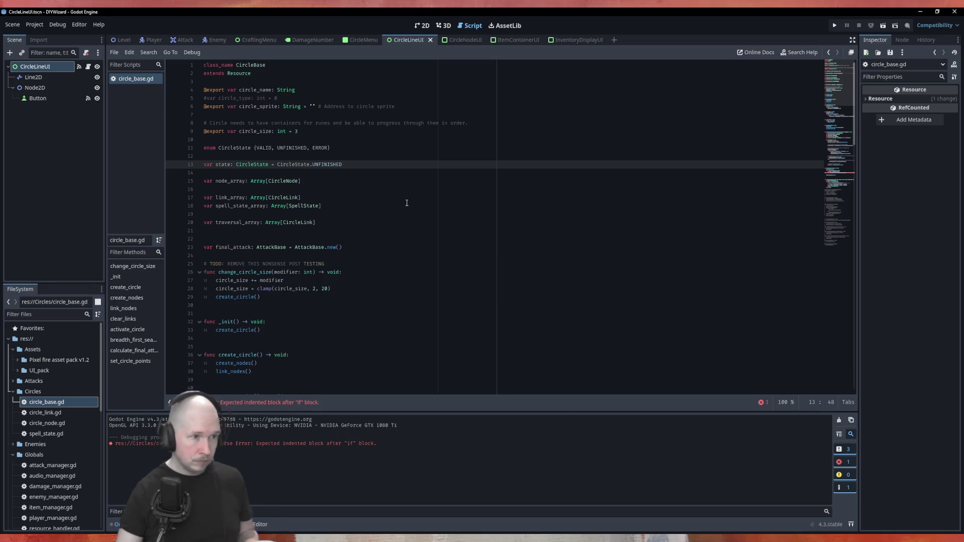
scroll(405, 202, down, 15)
Copy spell_state_array.clear() into the failing-combine if-block.
scroll(373, 280, down, 6)
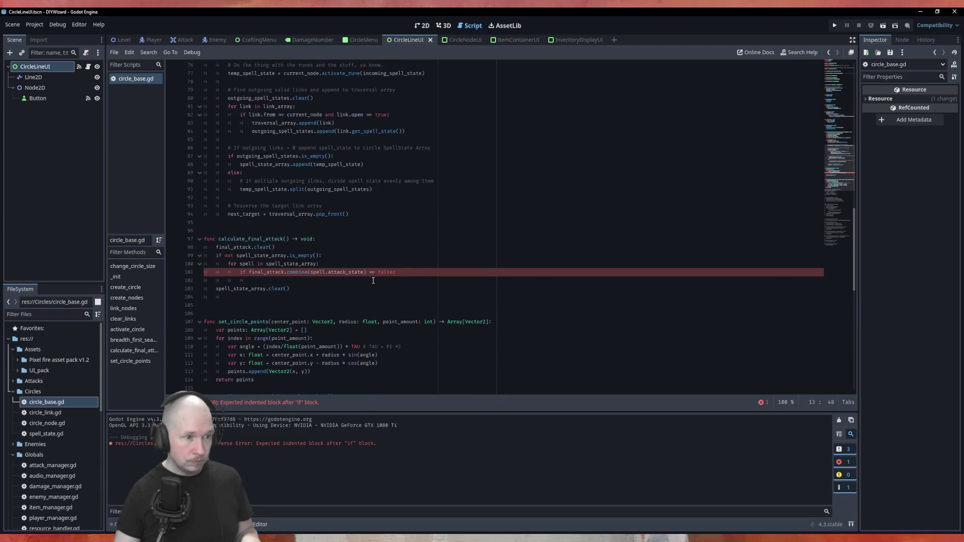
click(416, 279)
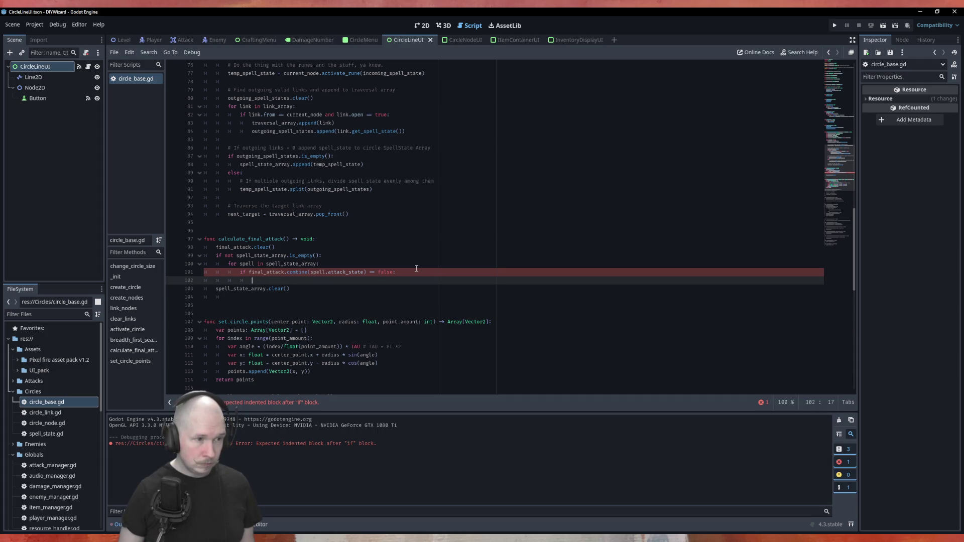
key(Down)
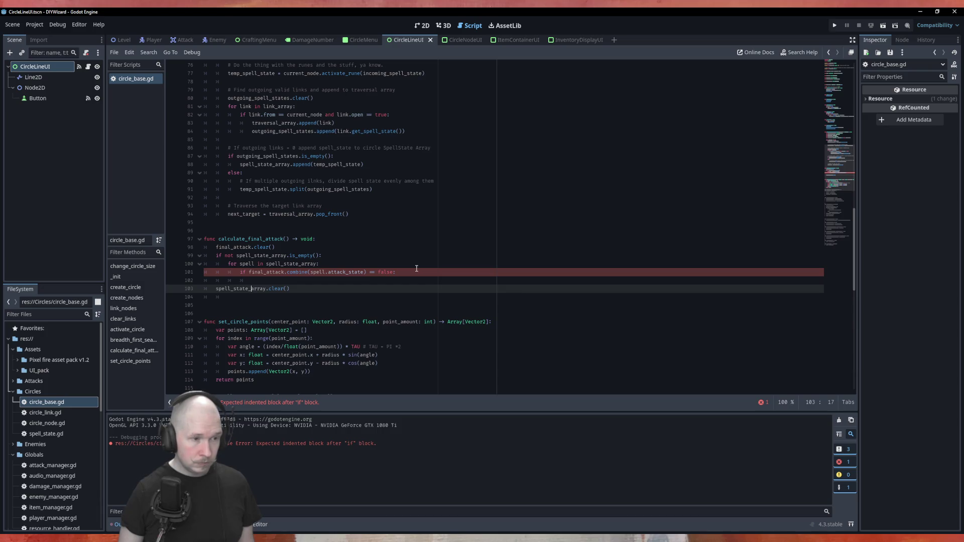
key(Down)
key(Up)
key(ctrl+v)
key(Tab)
key(Tab)
Add 'state = CircleState.ERROR' above the clear call and remove the stray blank line.
key(Up)
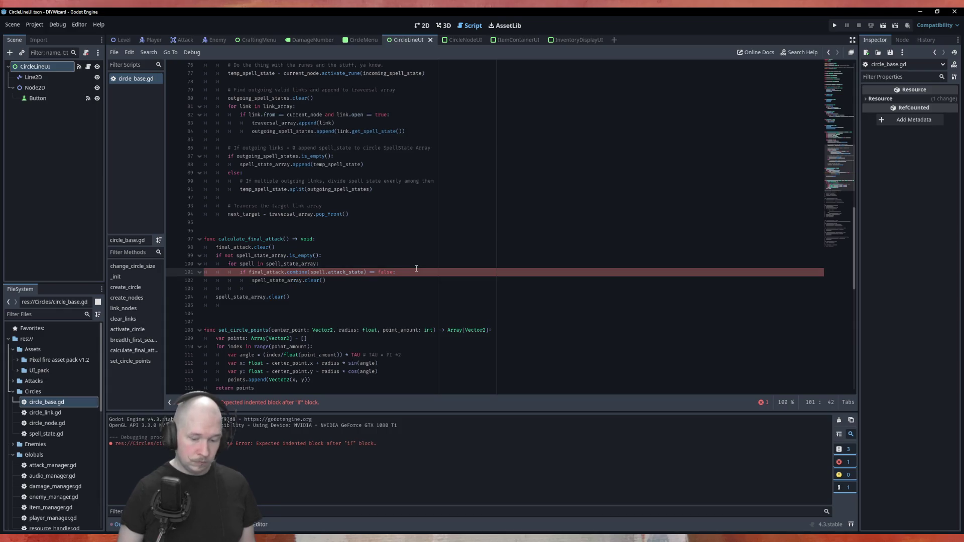
key(Return)
text(state )
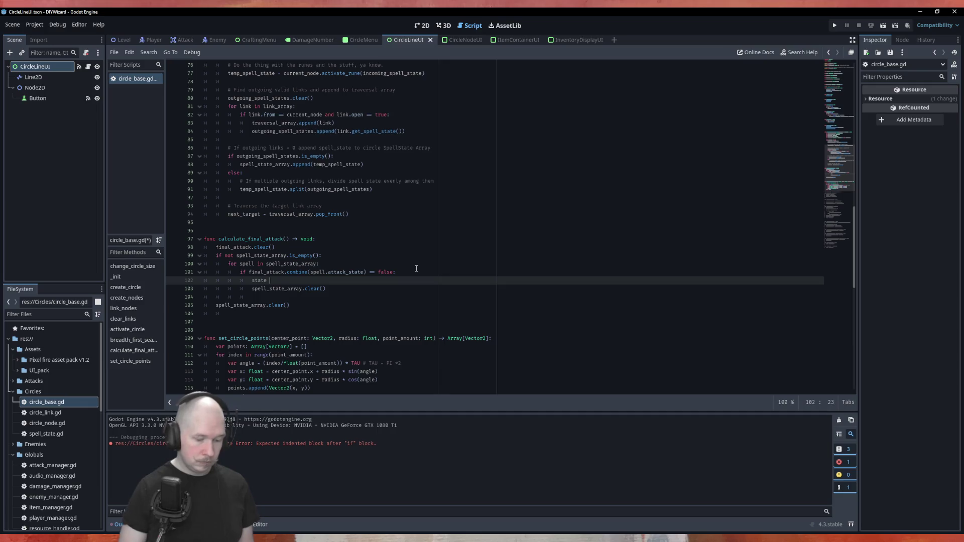
text(= Cir)
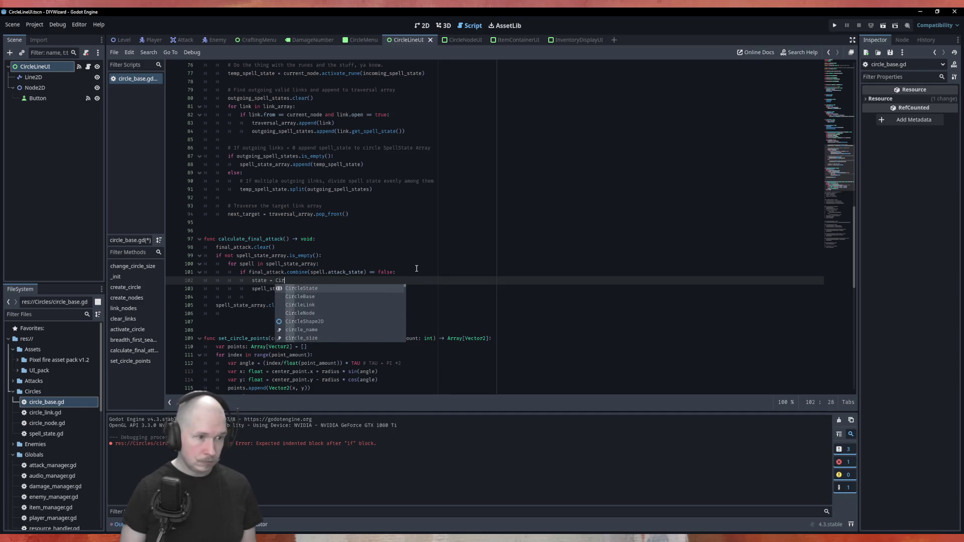
text(cleState.ERROR)
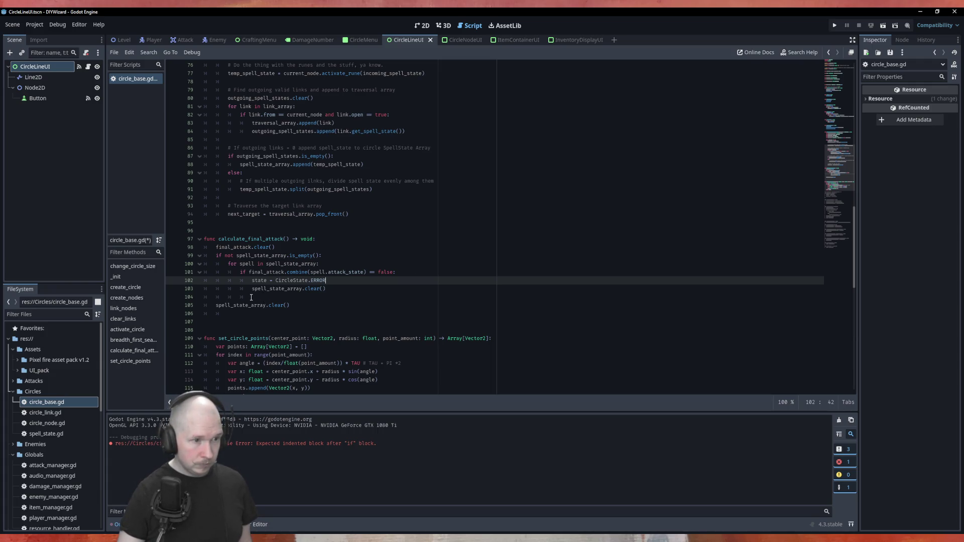
drag(248, 298, 207, 295)
key(BackSpace)
key(BackSpace)
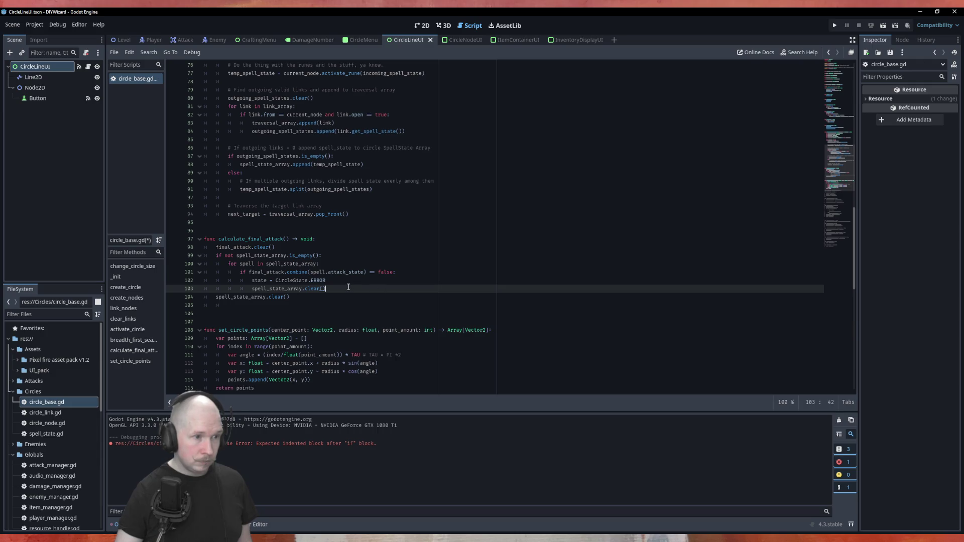
key(Return)
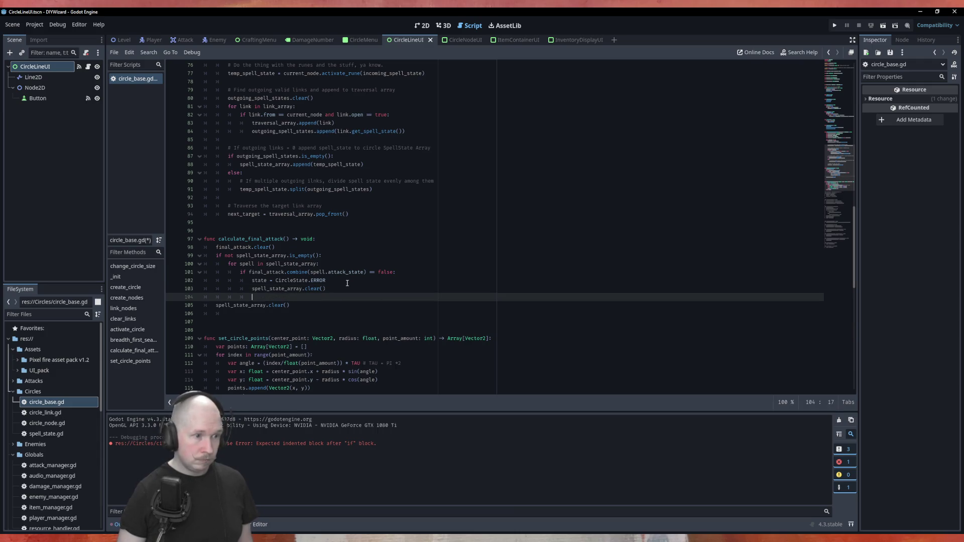
Add an else branch setting state = CircleState.UNFINISHED.
text(else)
key(Return)
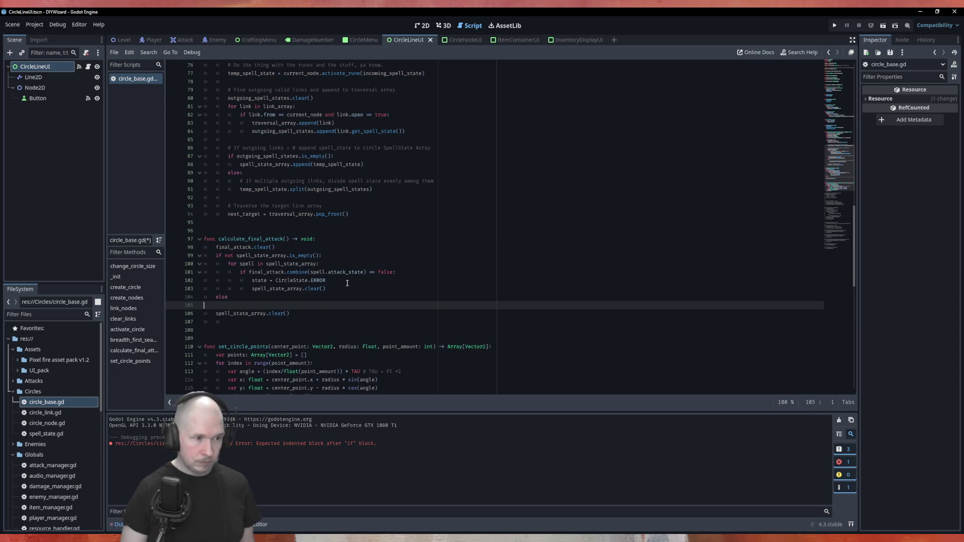
key(BackSpace)
key(Return)
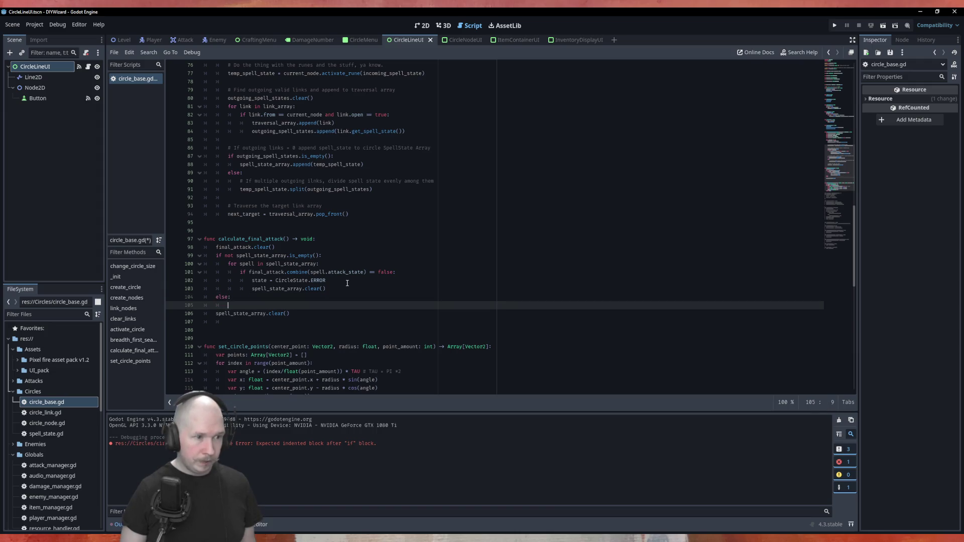
text(state=)
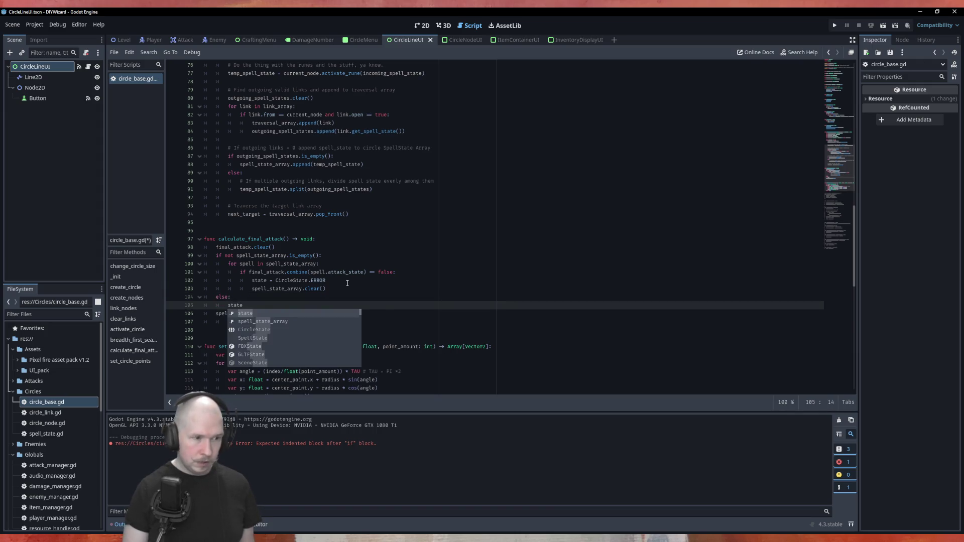
key(BackSpace)
key(BackSpace)
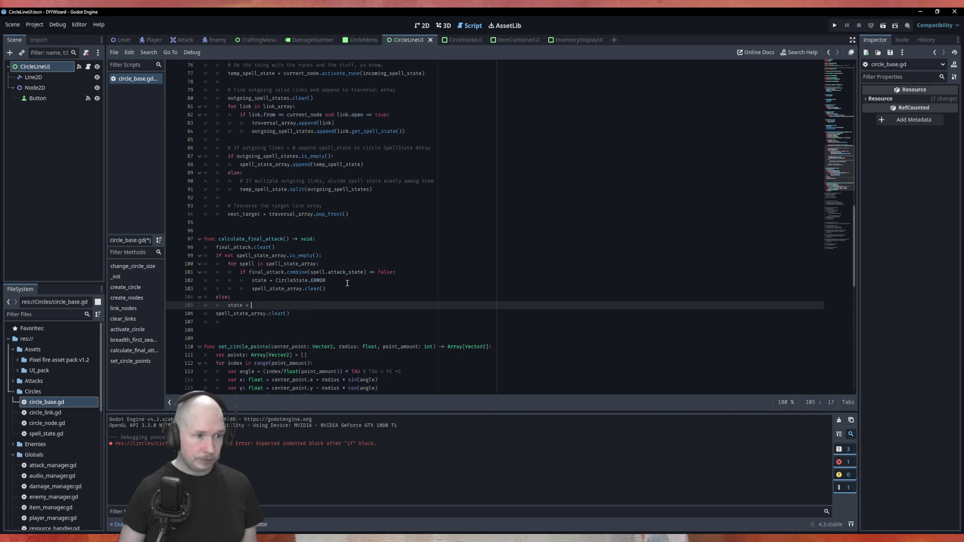
text(= CircleState)
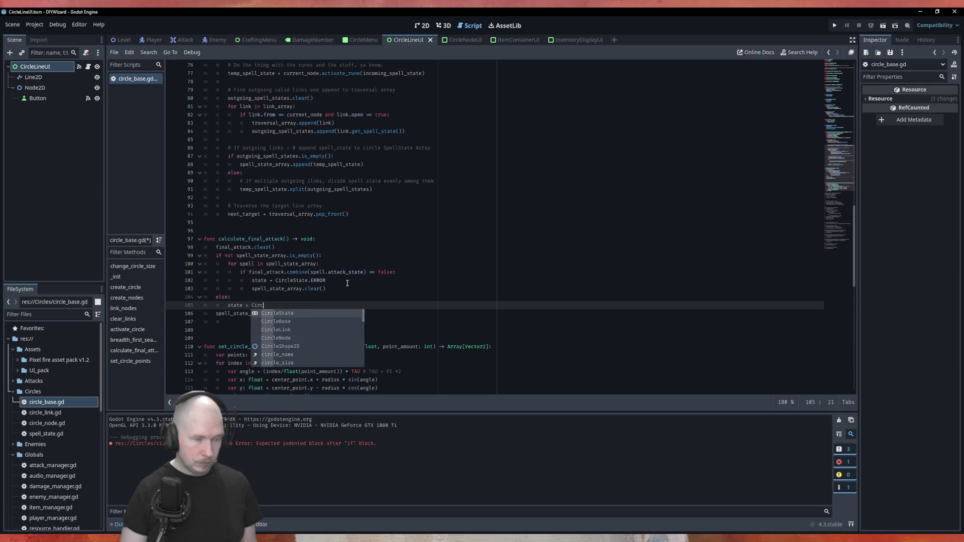
text(.)
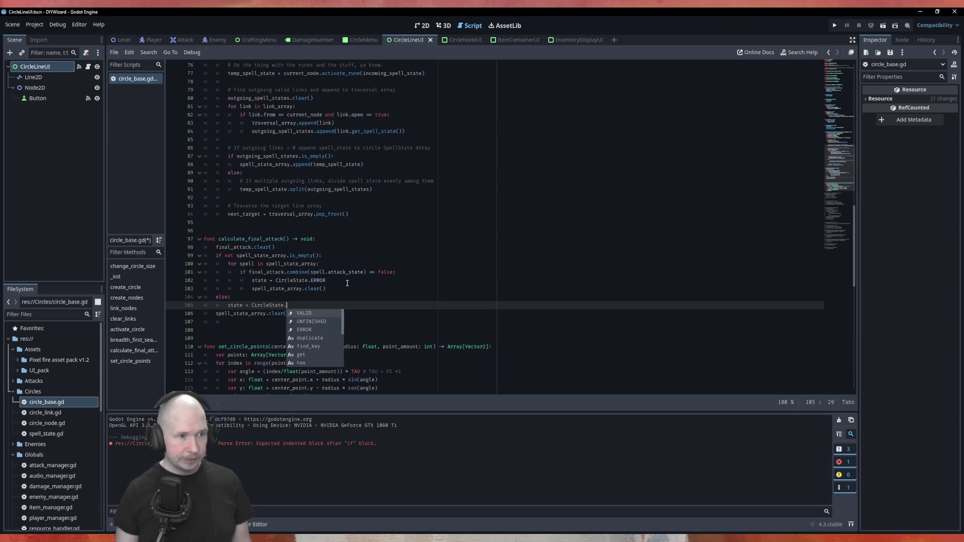
key(Down)
key(Return)
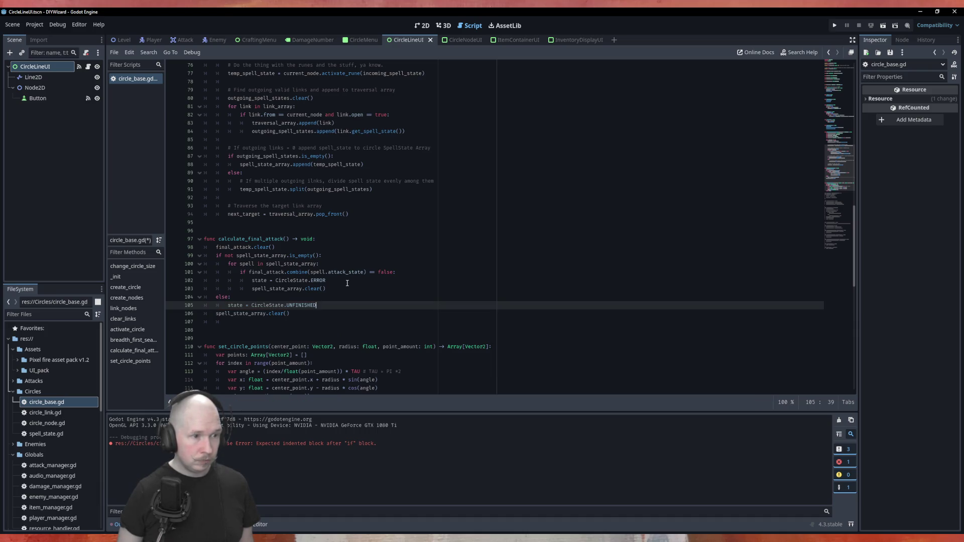
Set state = CircleState.VALID after the spell loop and save the script.
key(Up)
key(Up)
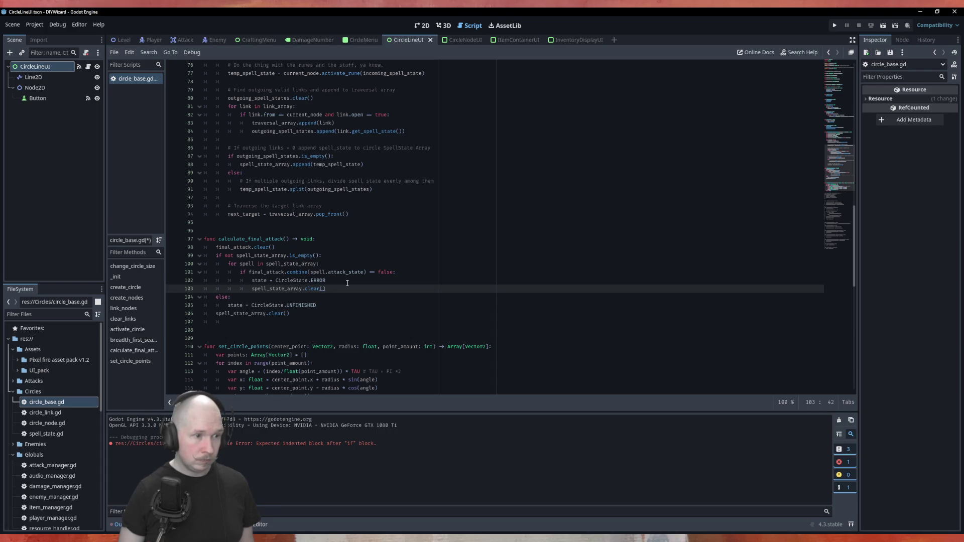
key(Return)
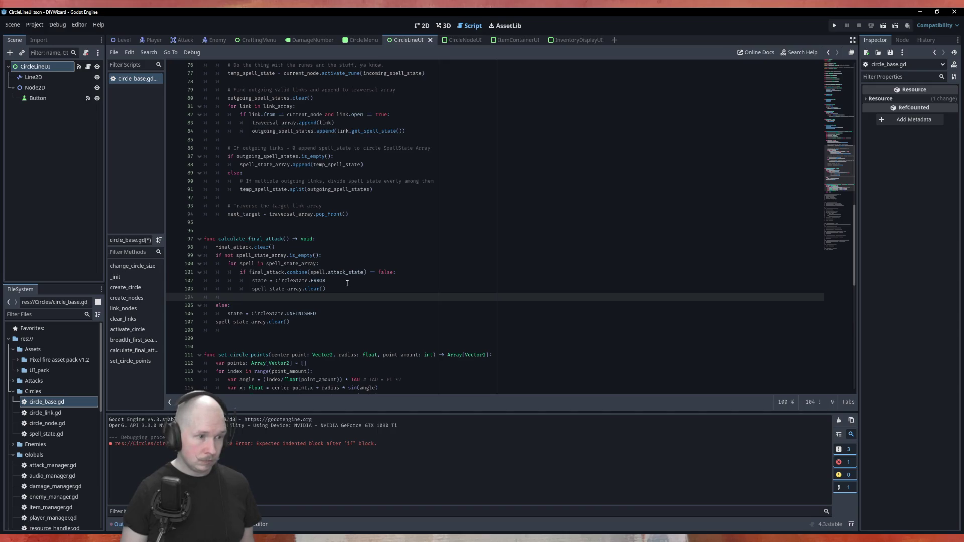
key(Down)
key(Down)
key(ctrl+shift+d)
key(alt+Up)
key(alt+Up)
key(Up)
key(BackSpace)
key(BackSpace)
key(Down)
key(End)
key(BackSpace)
key(BackSpace)
key(BackSpace)
key(BackSpace)
key(BackSpace)
key(BackSpace)
text(LID)
key(ctrl+s)
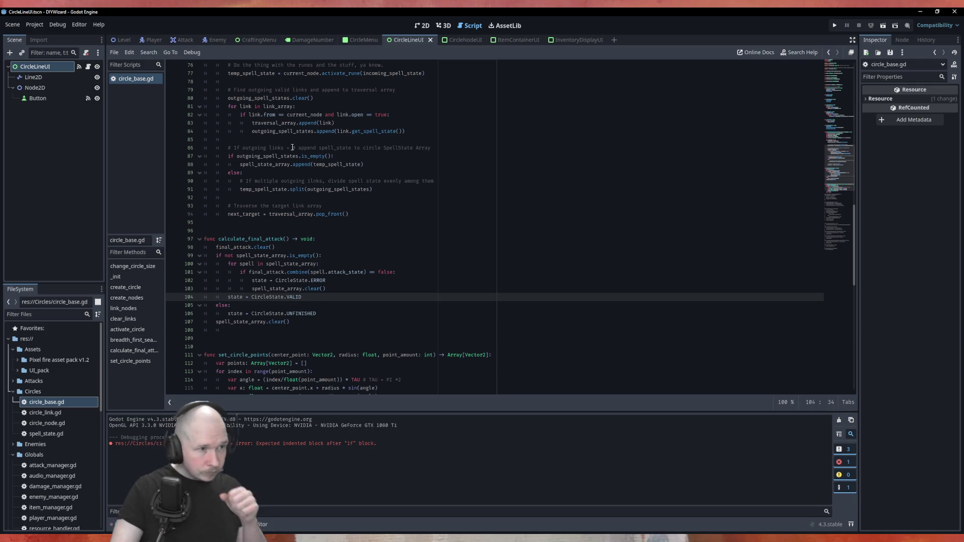
Scroll through calculate_final_attack to check the ERROR, VALID and UNFINISHED state logic.
scroll(268, 96, up, 5)
scroll(268, 96, down, 7)
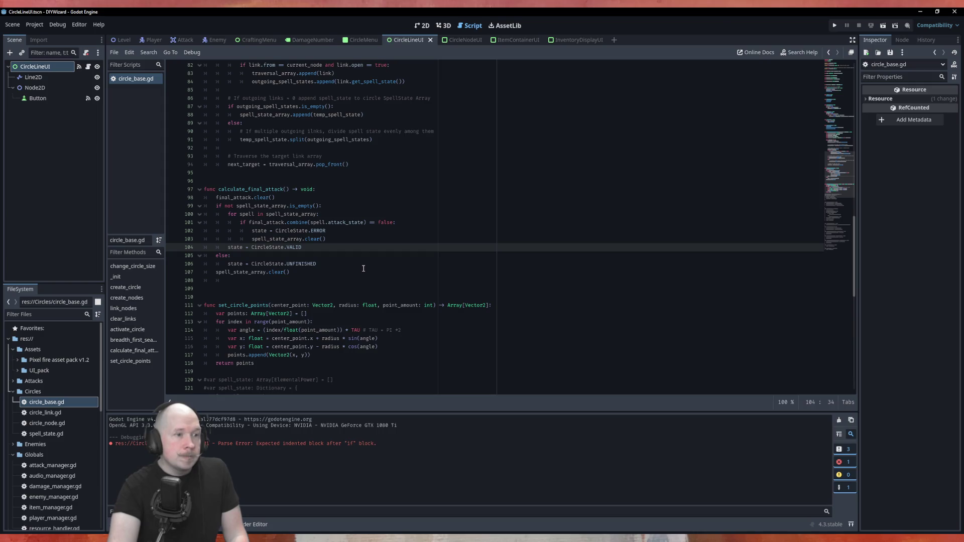
scroll(337, 294, down, 8)
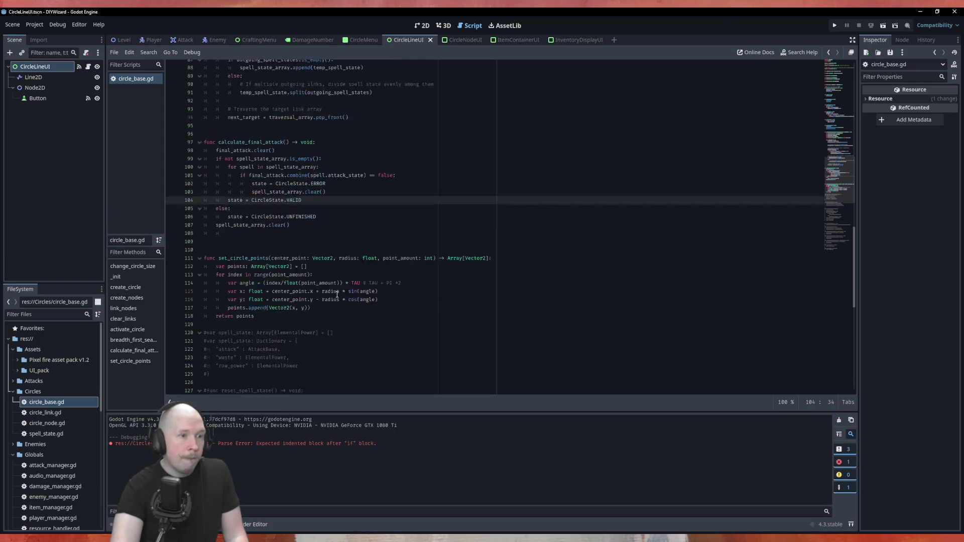
scroll(337, 295, up, 9)
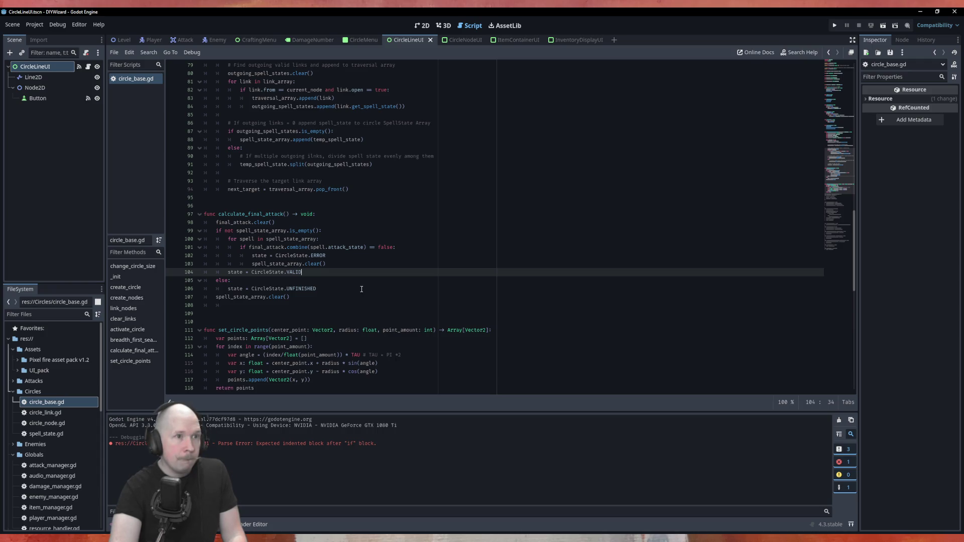
In the CircleMenu scene, add a ColorRect node as a child of CirclePanel.
click(364, 40)
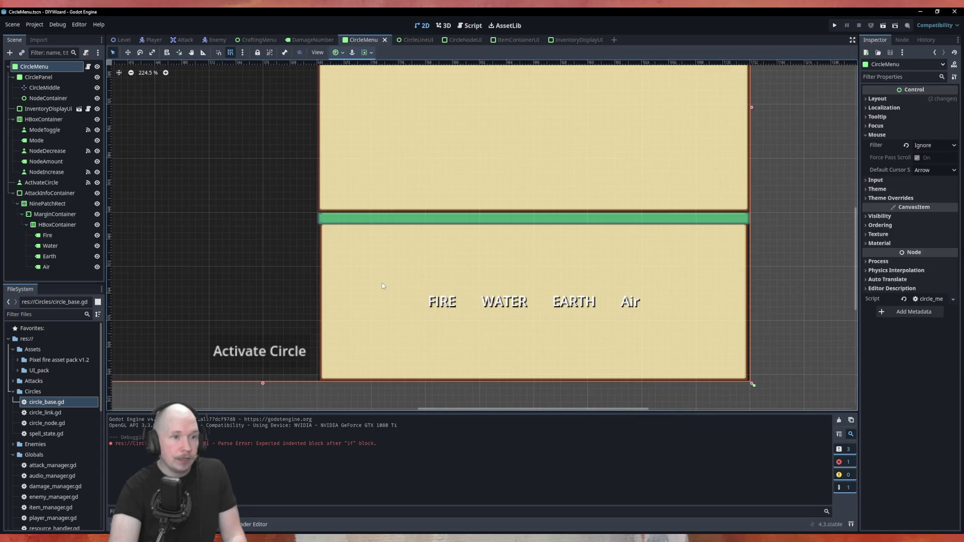
scroll(382, 286, down, 10)
scroll(324, 270, up, 1)
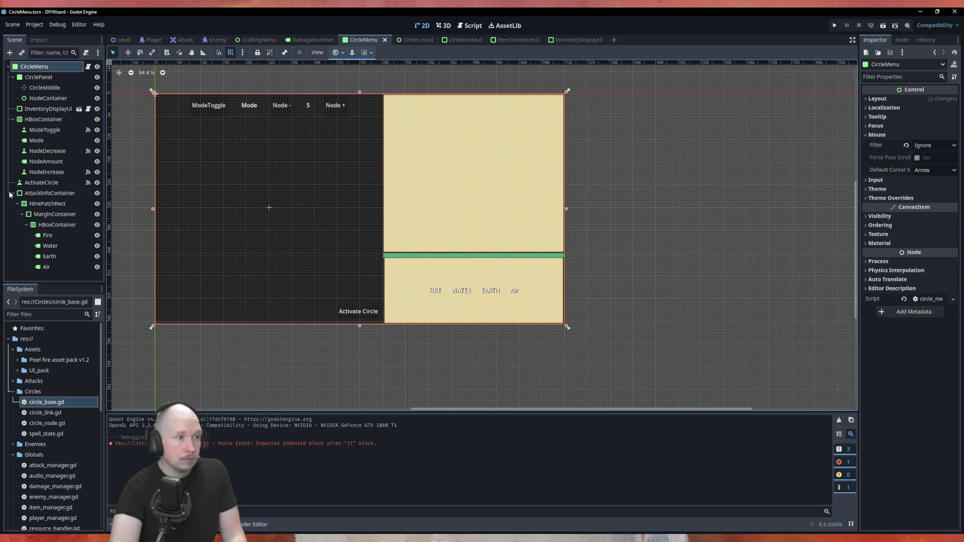
click(38, 76)
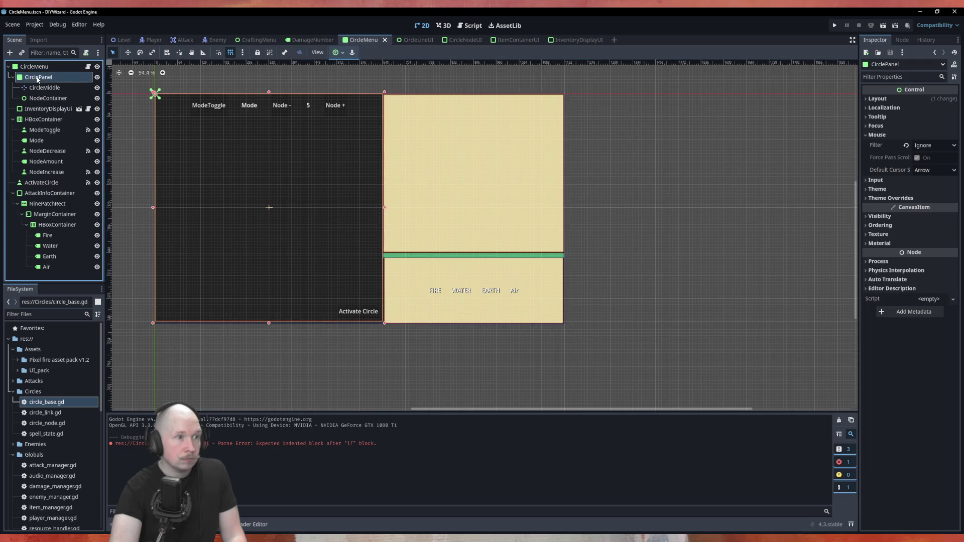
right_click(37, 78)
click(54, 84)
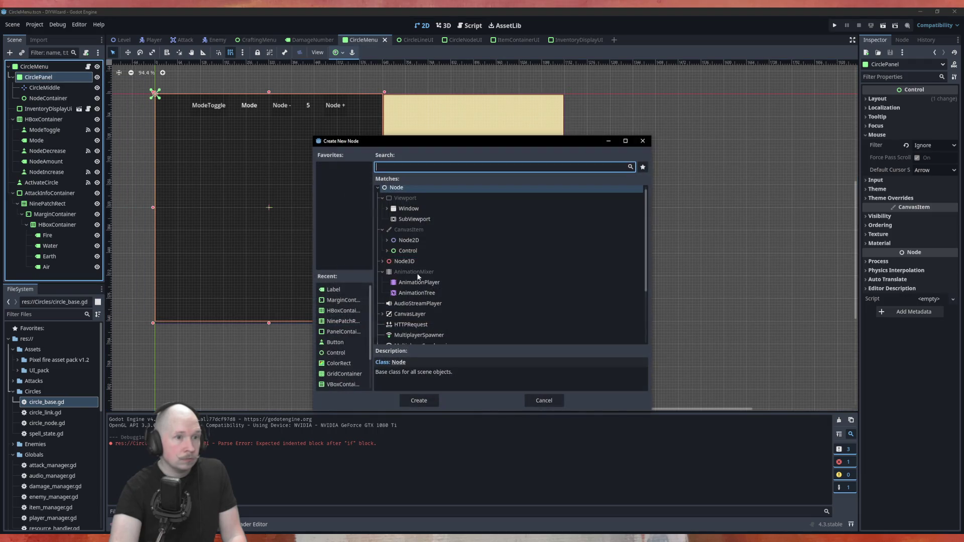
text(colo)
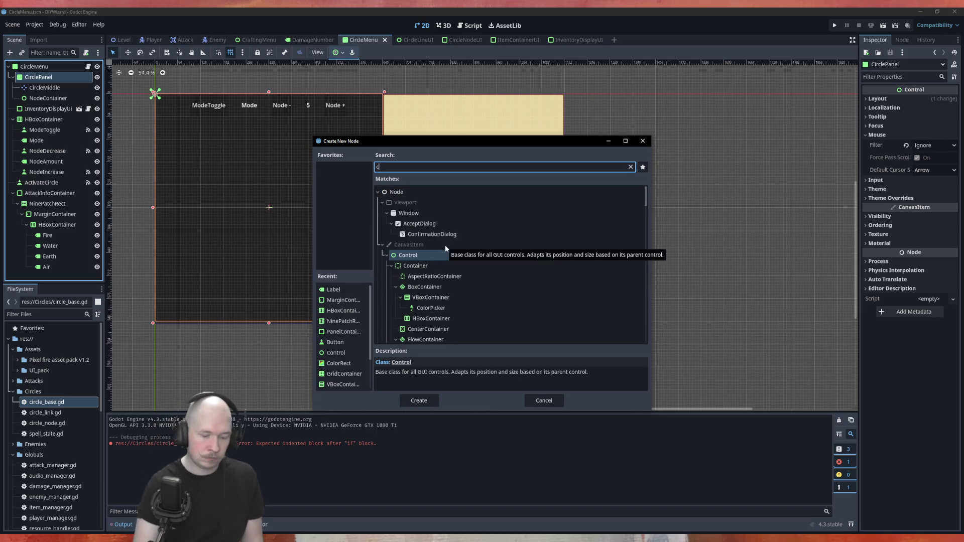
key(Return)
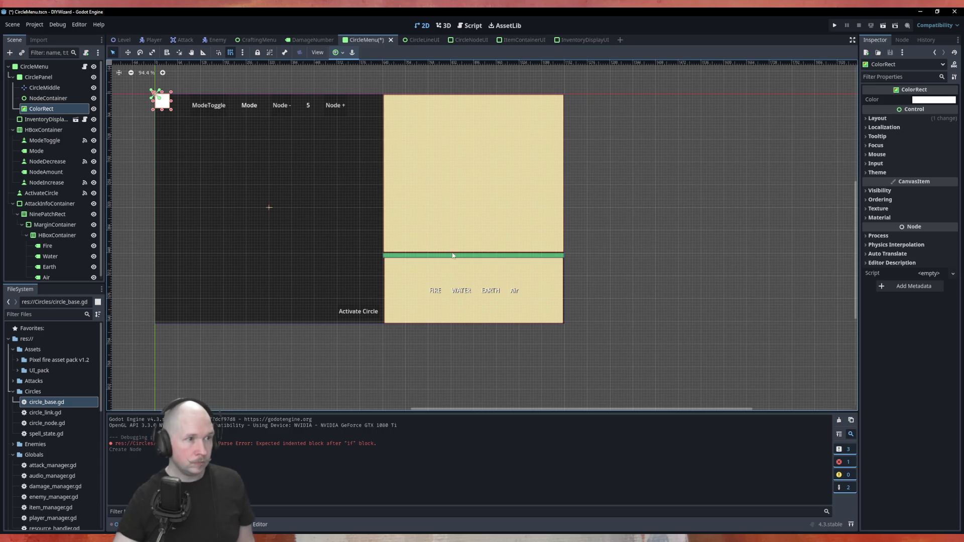
Move the ColorRect beside the Activate Circle label and enlarge it into a small square.
mouse_move(162, 101)
mouse_down()
mouse_move(343, 320)
mouse_move(322, 304)
mouse_move(327, 311)
mouse_up()
scroll(327, 311, up, 8)
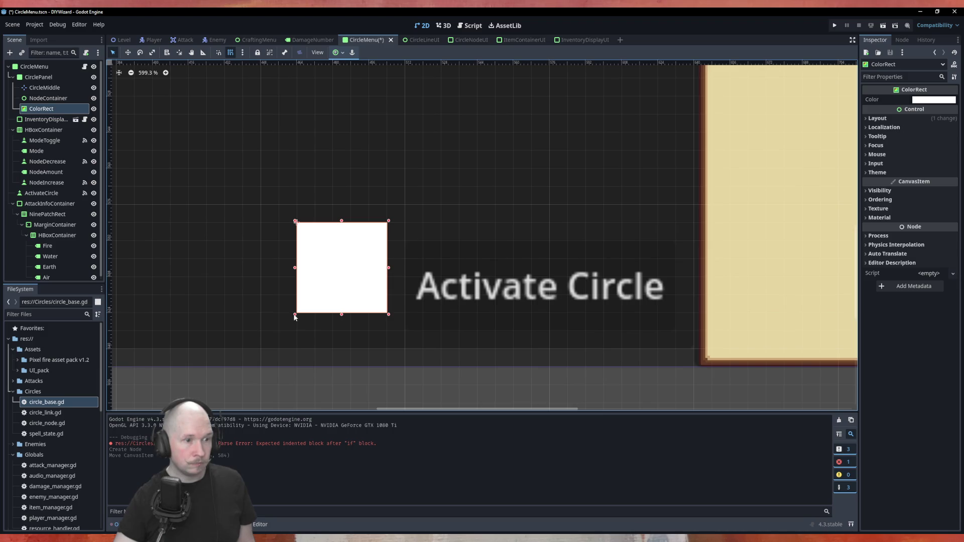
drag(289, 321, 278, 333)
scroll(312, 387, down, 2)
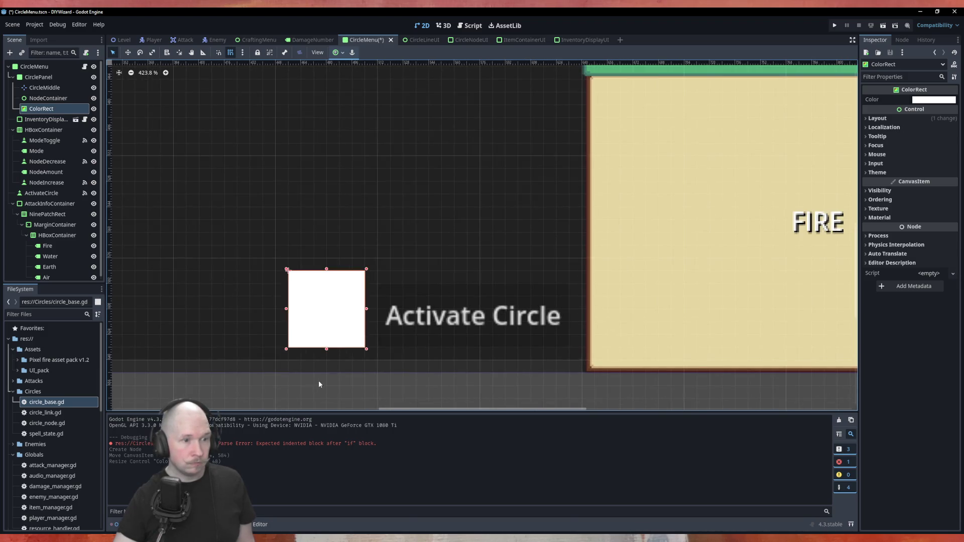
click(318, 381)
Rename the ColorRect node to StateBox.
click(49, 111)
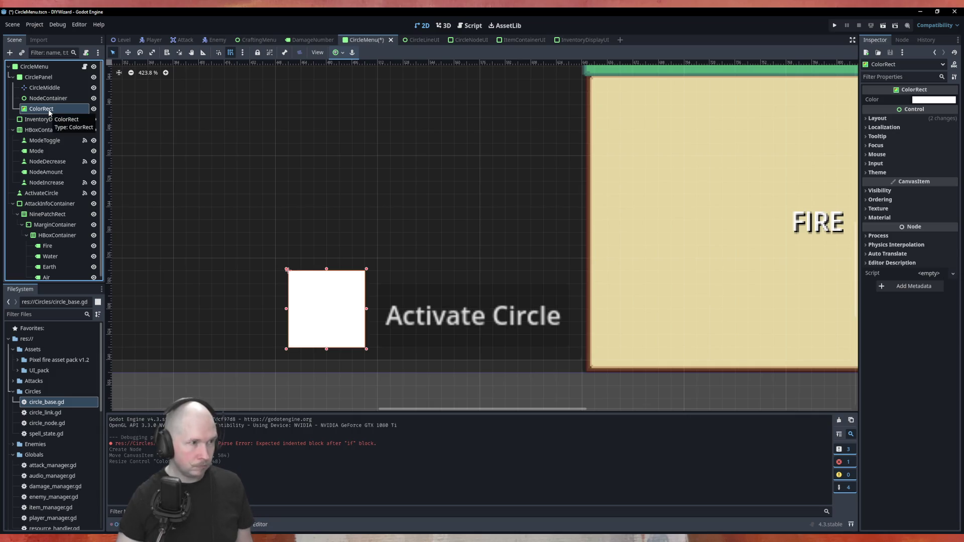
double_click(49, 108)
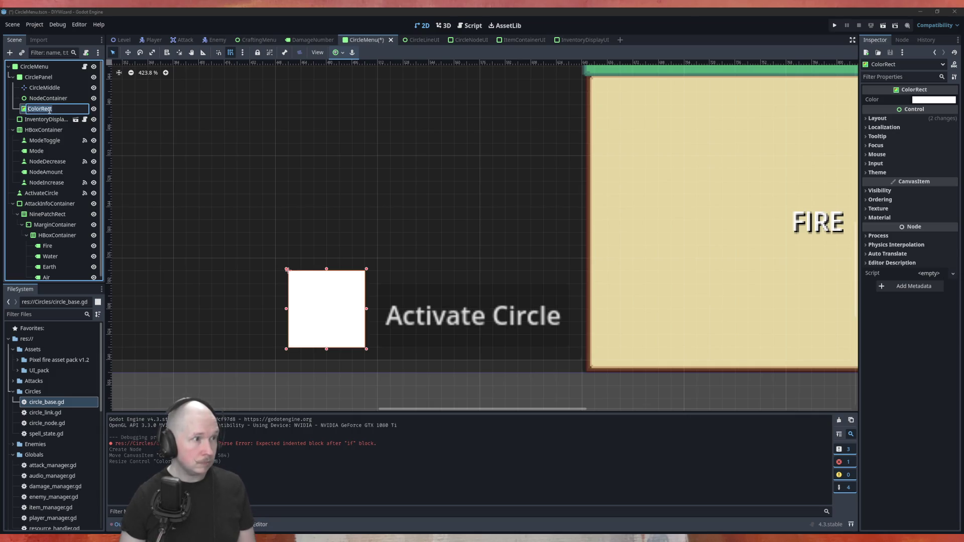
text(Satel)
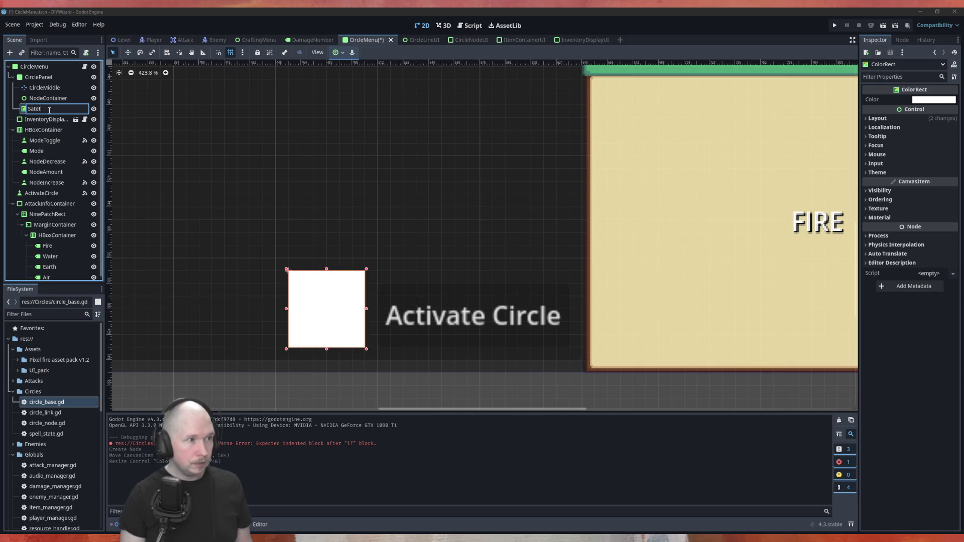
key(BackSpace)
key(BackSpace)
text(tat)
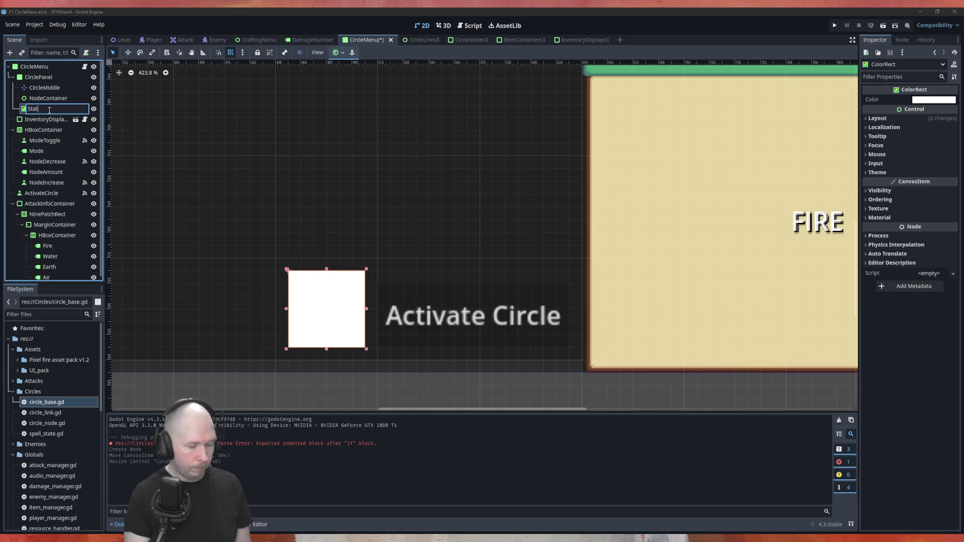
text(eBox)
key(Return)
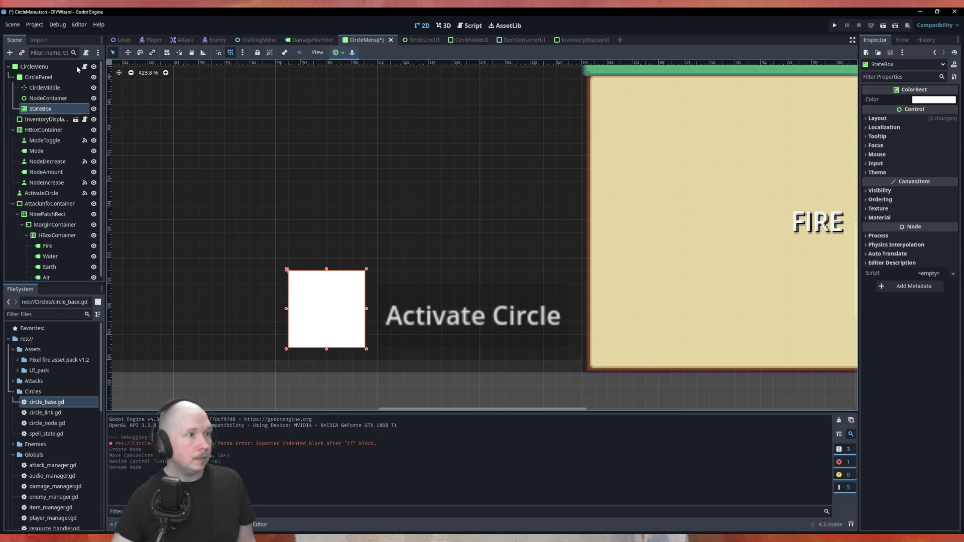
click(471, 26)
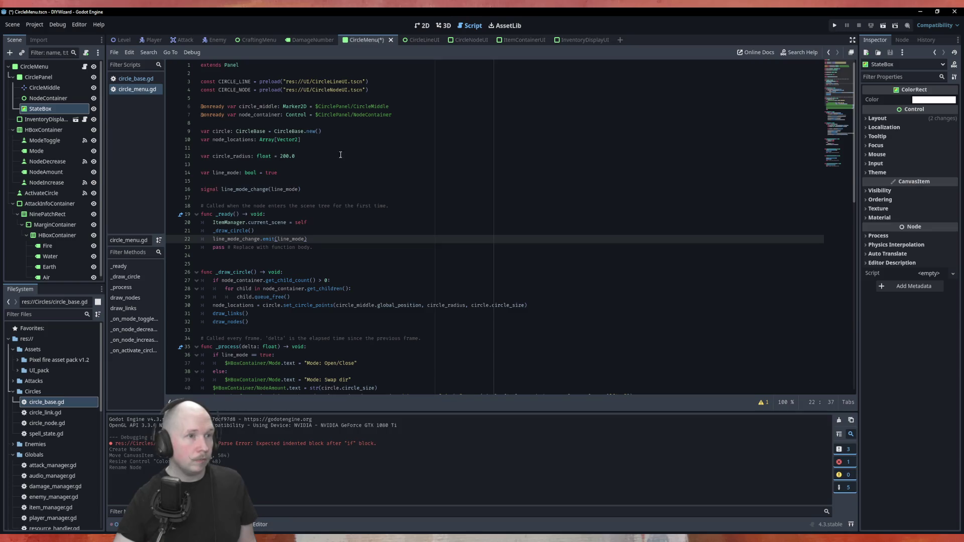
key(ctrl+s)
scroll(388, 210, down, 6)
scroll(388, 210, up, 6)
mouse_move(50, 109)
mouse_down()
mouse_move(302, 143)
mouse_move(309, 122)
mouse_up()
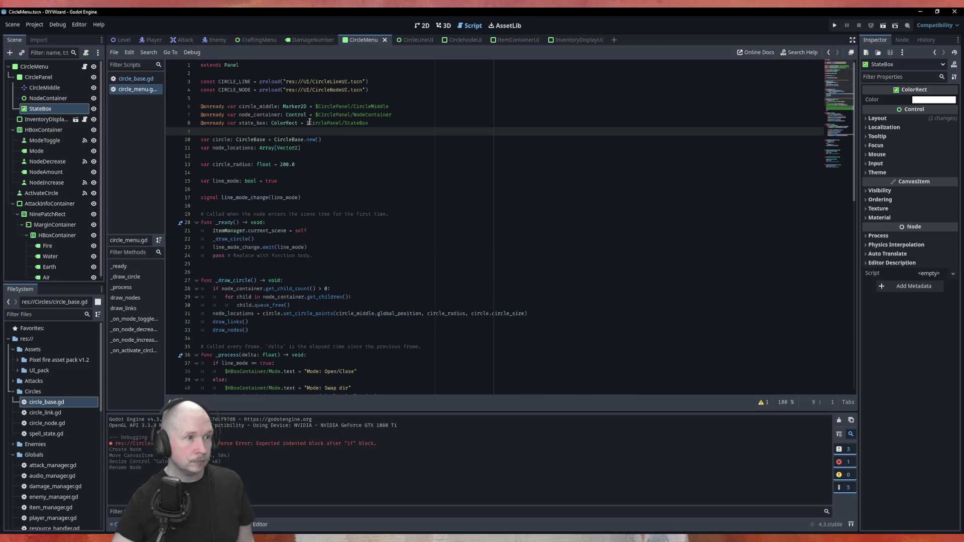
key(Up)
key(Return)
key(Return)
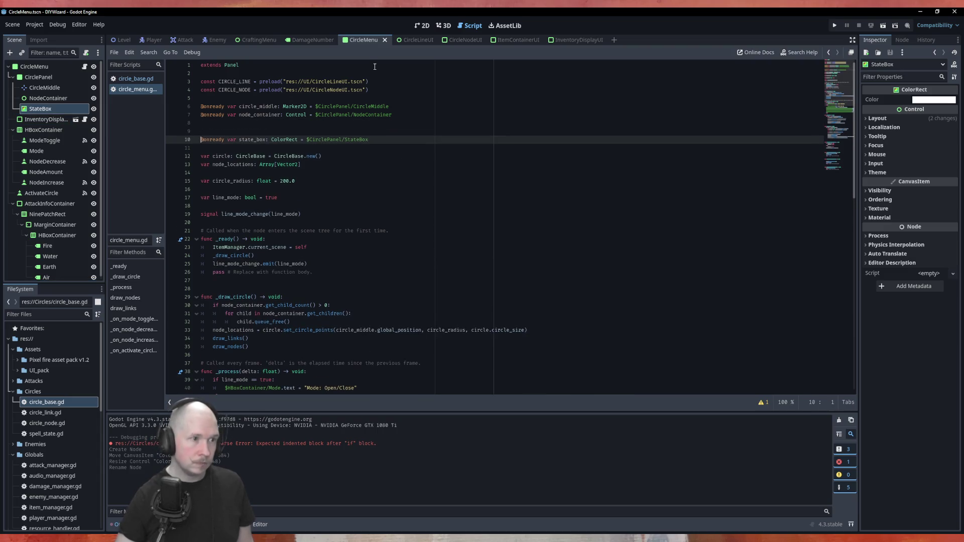
Below the Air label update in _process, add 'if circle.state == CircleBase.CircleState.VALID'.
scroll(330, 202, down, 5)
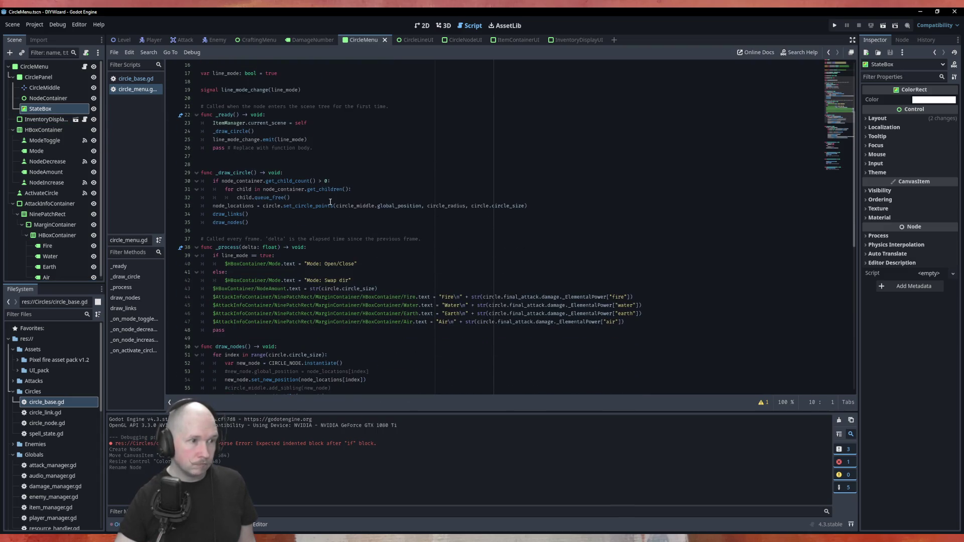
scroll(254, 227, down, 5)
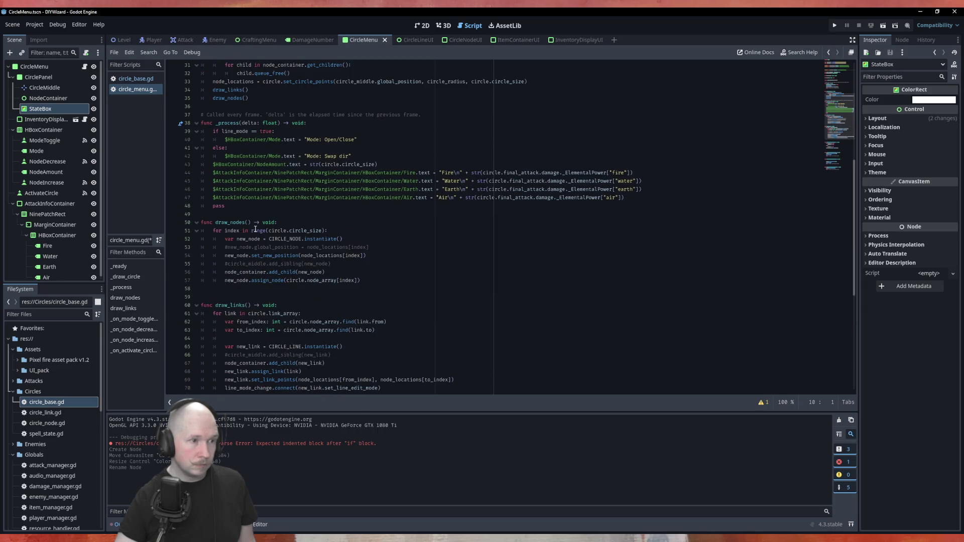
click(638, 206)
key(Up)
key(End)
key(Return)
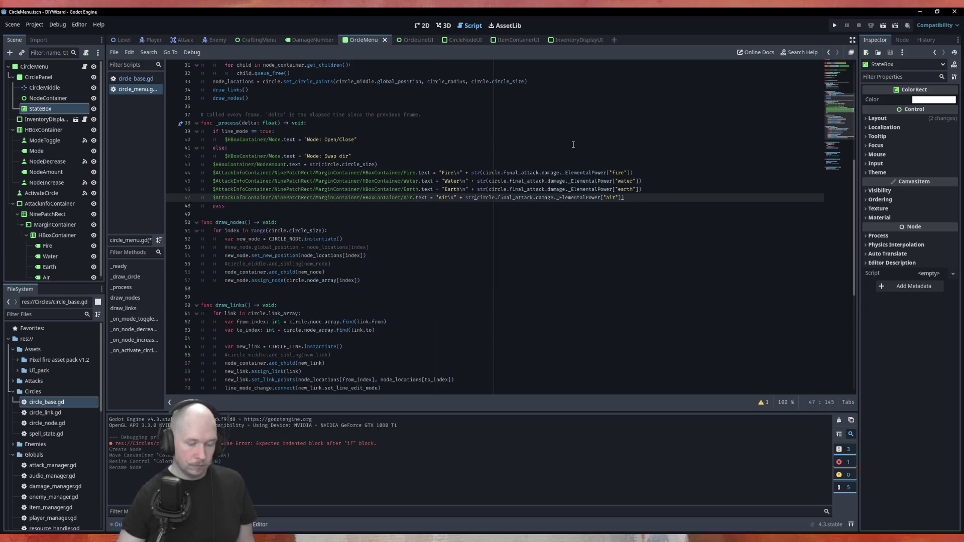
text(if )
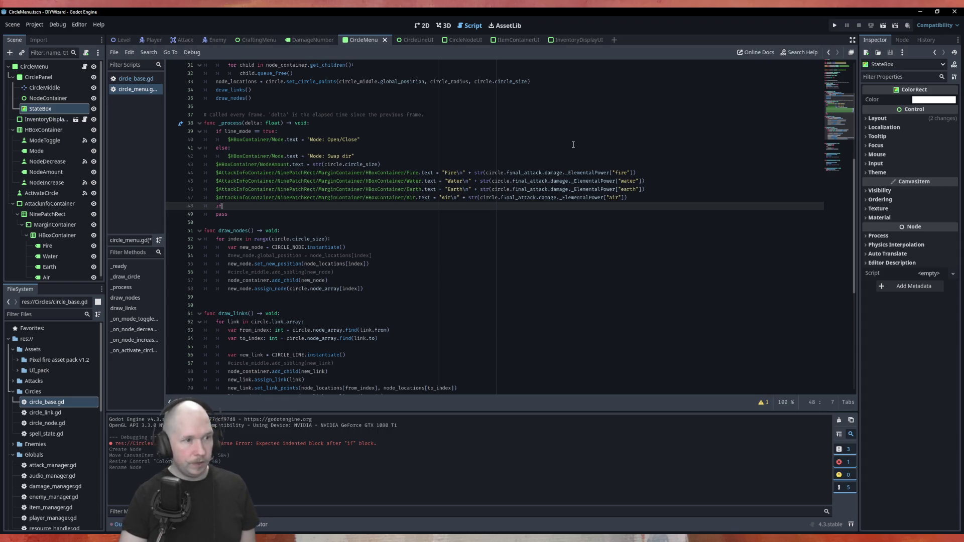
text(circle.)
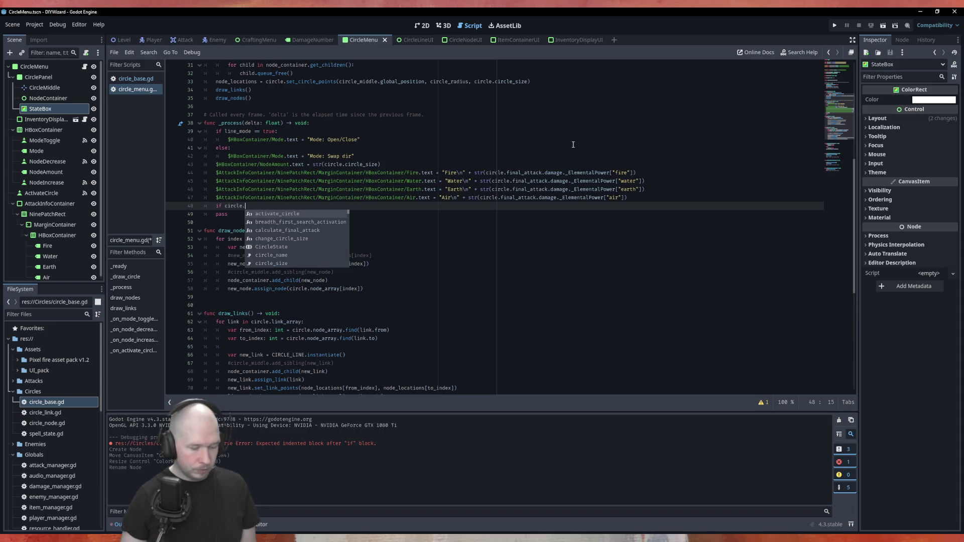
text(sta)
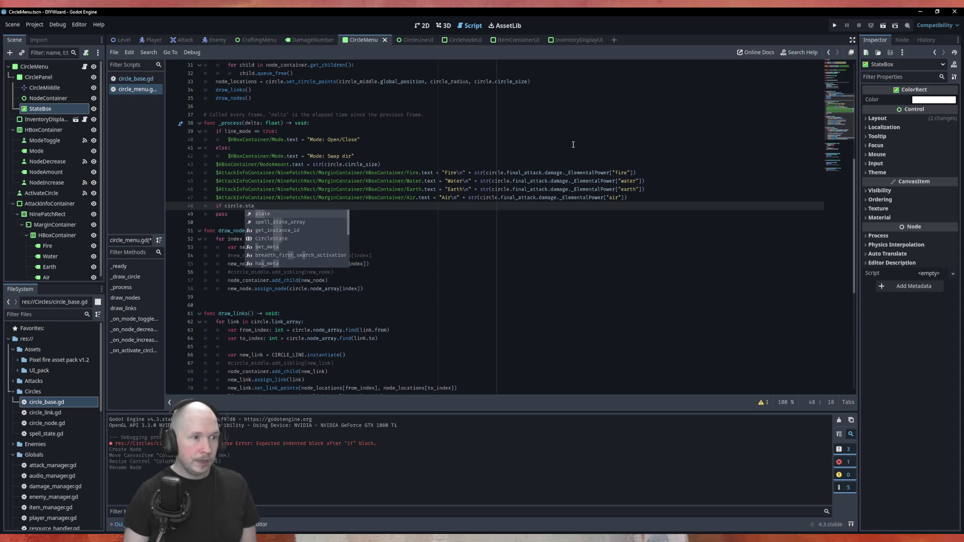
text(te == Cir)
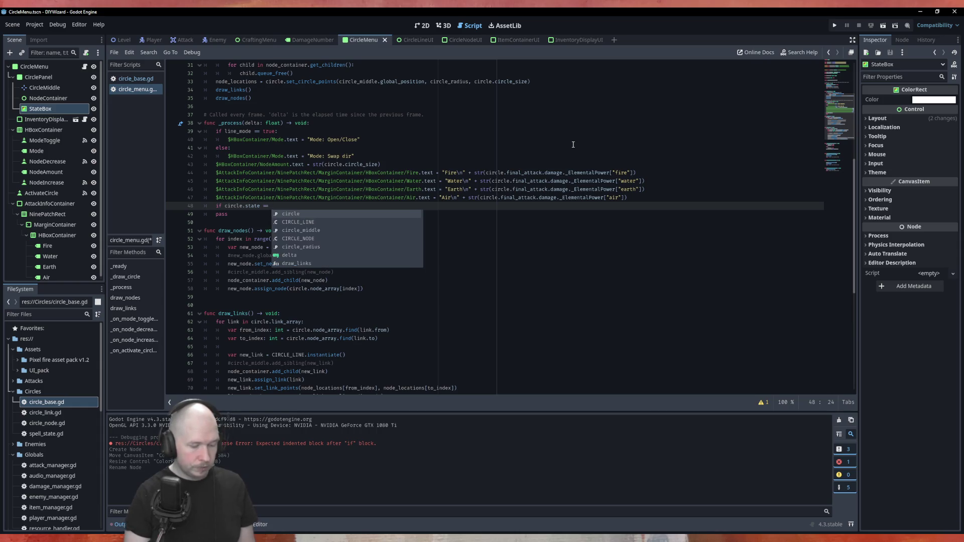
key(Return)
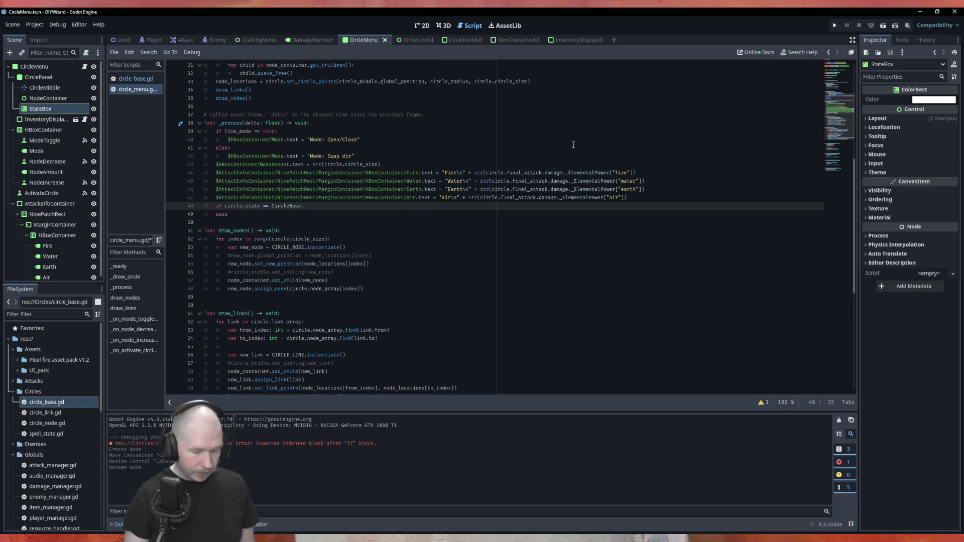
text(CircleState)
key(Return)
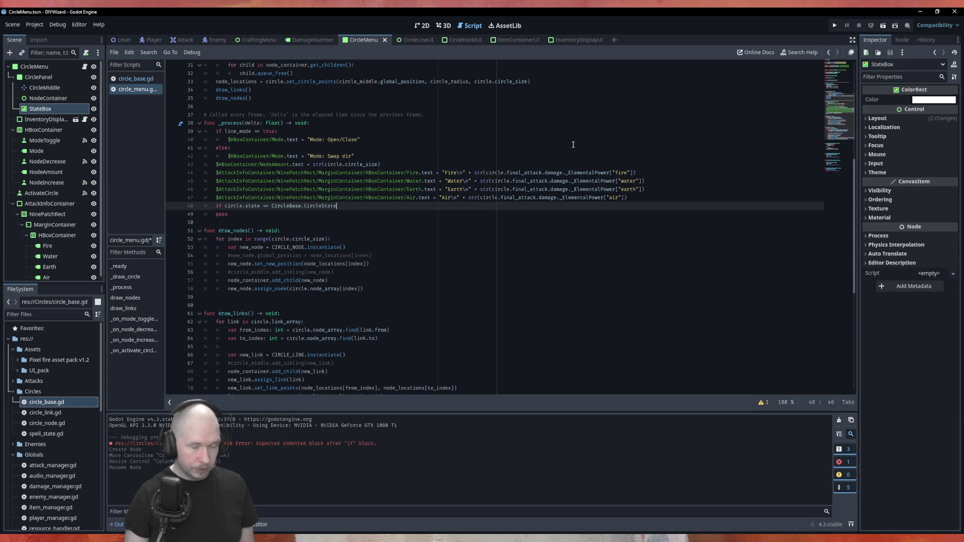
text(.)
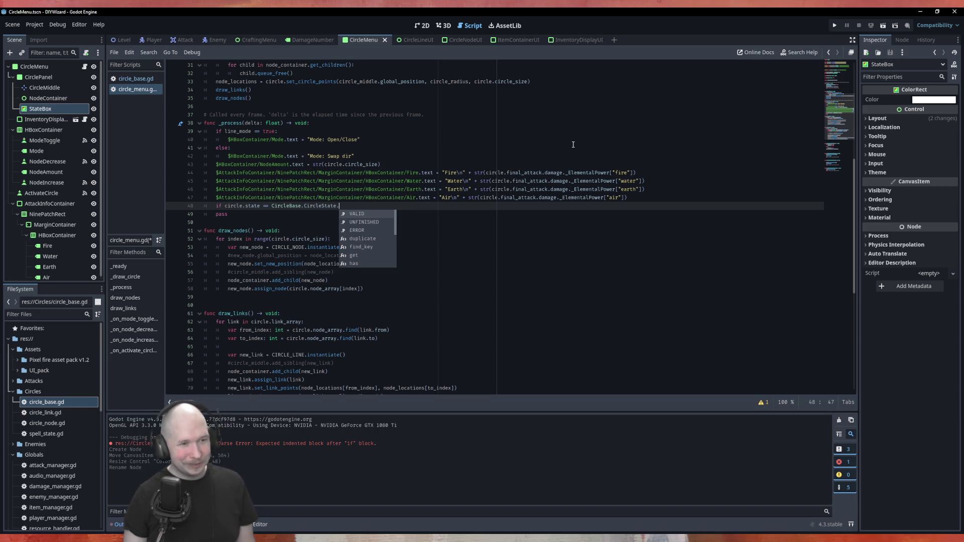
key(Return)
Duplicate the VALID state check line for a second condition.
key(ctrl+shift+d)
key(Page_Up)
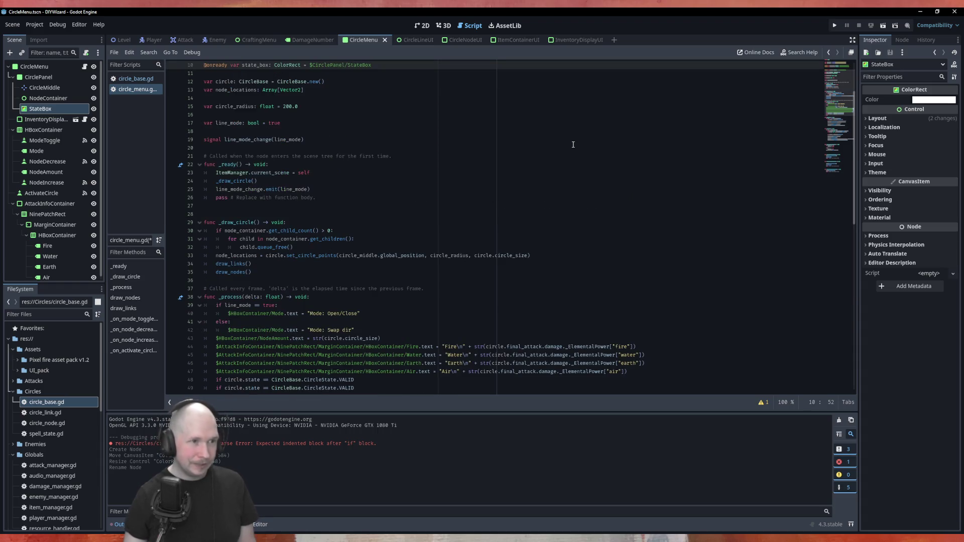
scroll(402, 251, down, 8)
click(369, 181)
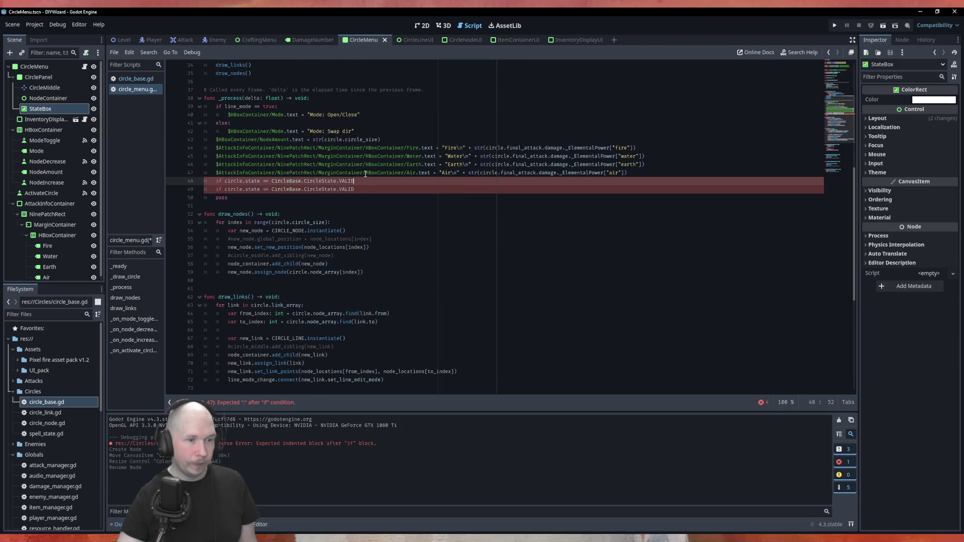
Under the VALID check, set state_box.color to Color.GREEN.
text(:)
key(Return)
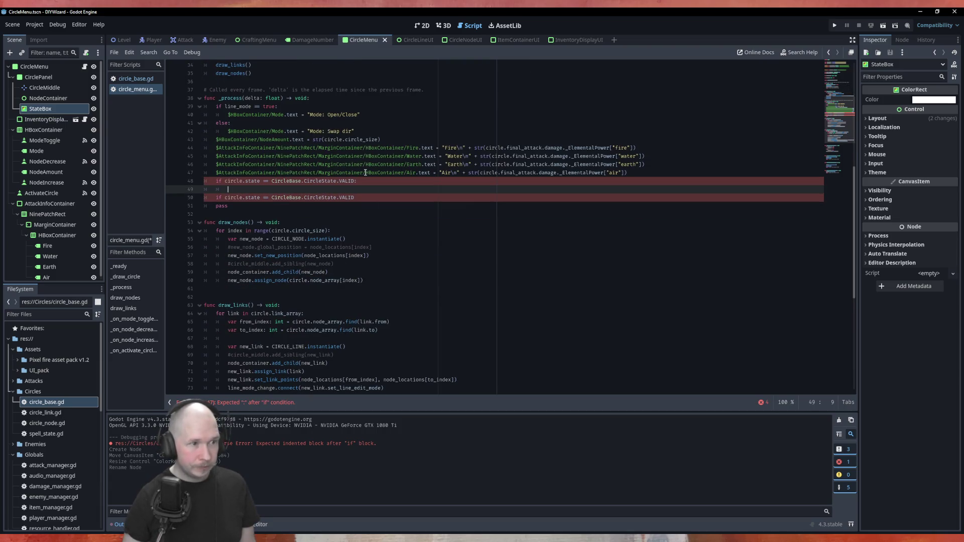
text(stat)
key(Return)
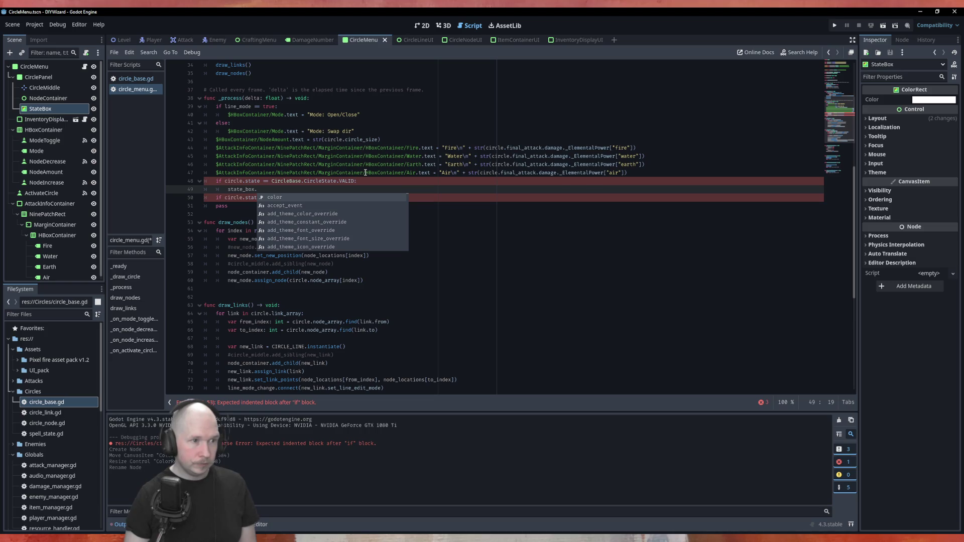
key(Return)
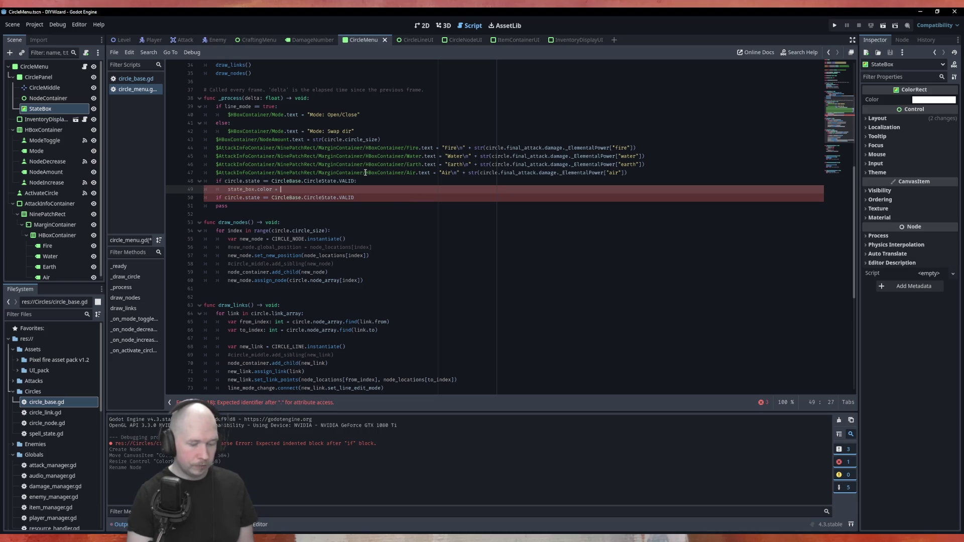
text(Colo)
key(Return)
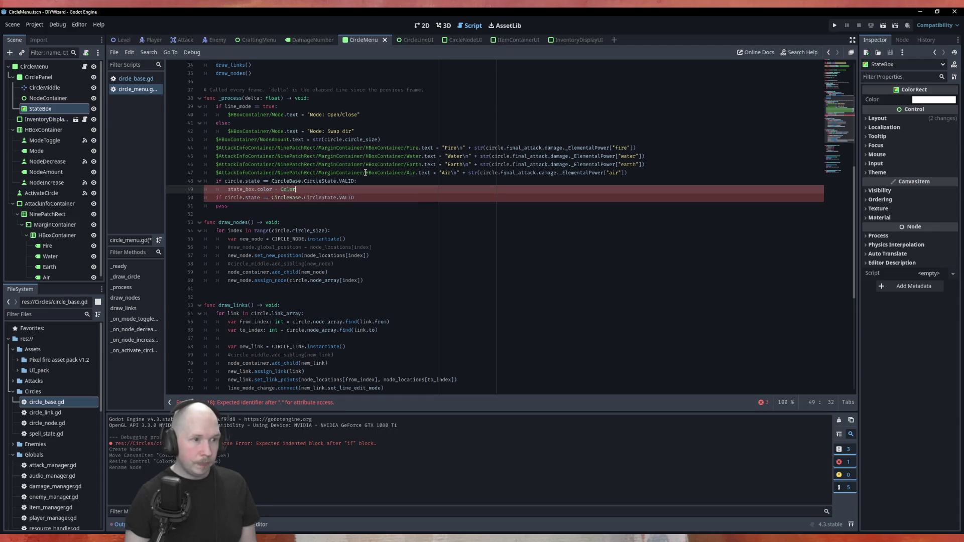
text(.GR)
key(Down)
key(Return)
Add an elif for the UNFINISHED state that sets state_box.color to Color.SKY_BLUE.
key(Down)
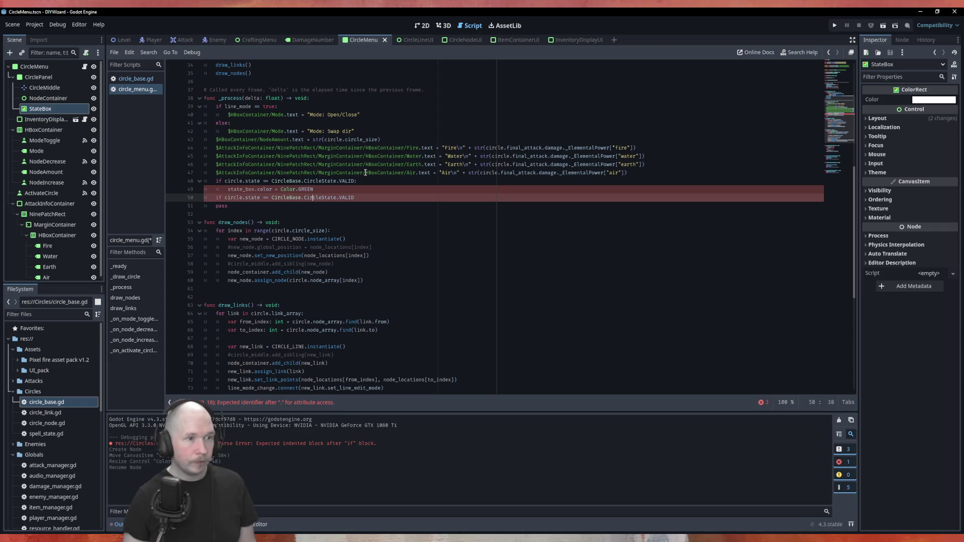
text(el)
key(End)
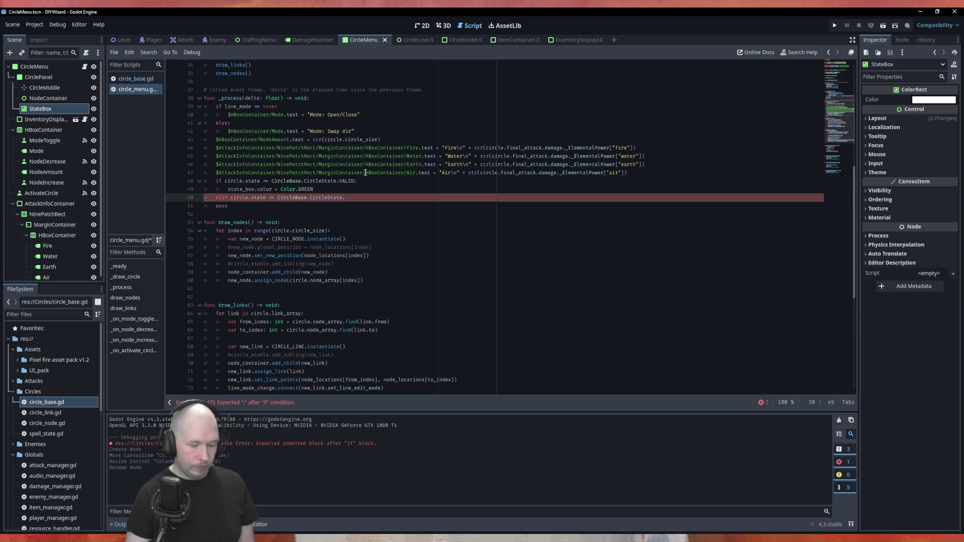
key(Return)
key(ctrl+shift+d)
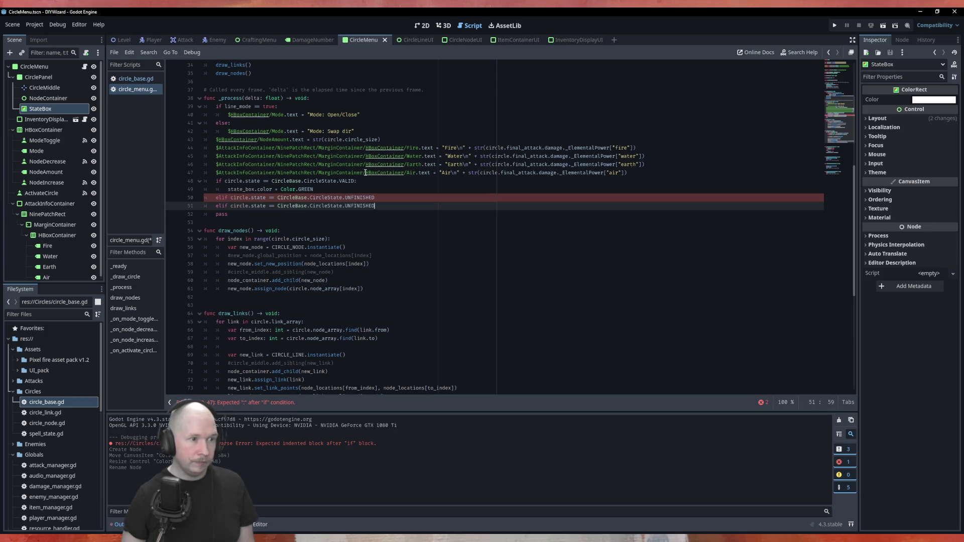
key(Return)
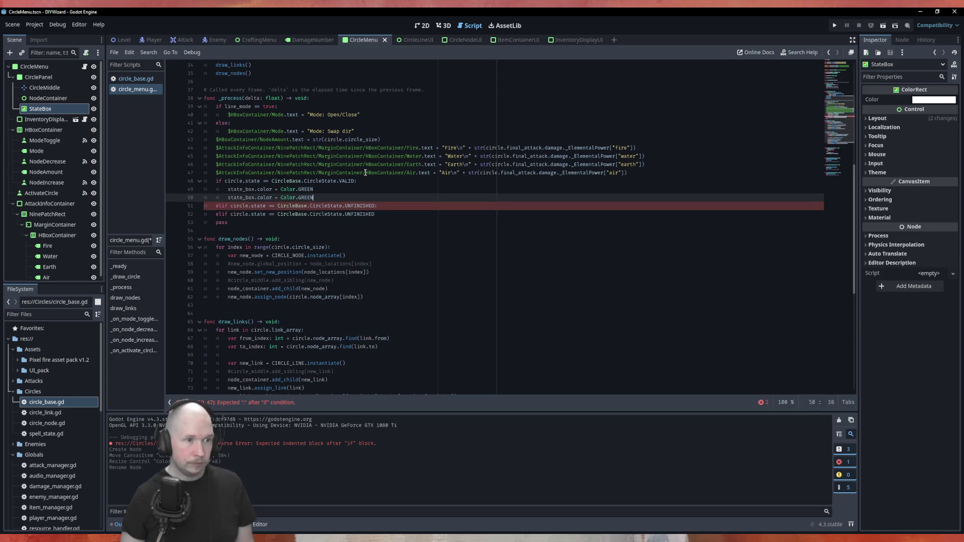
key(ctrl+v)
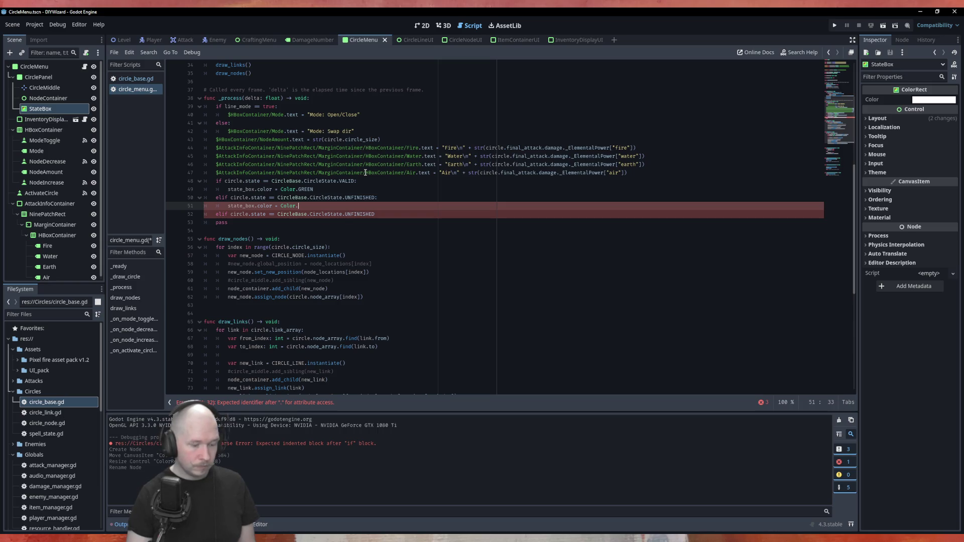
text(s)
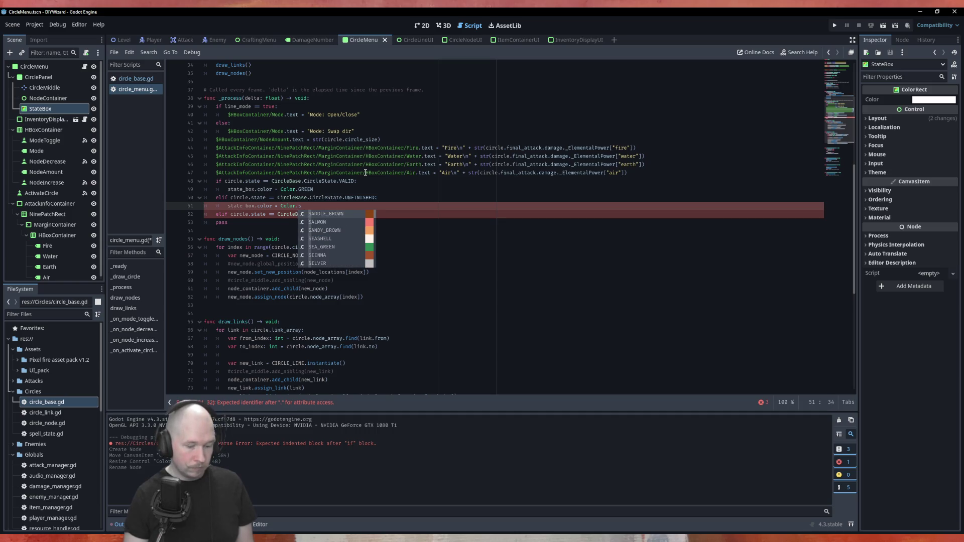
text(ky)
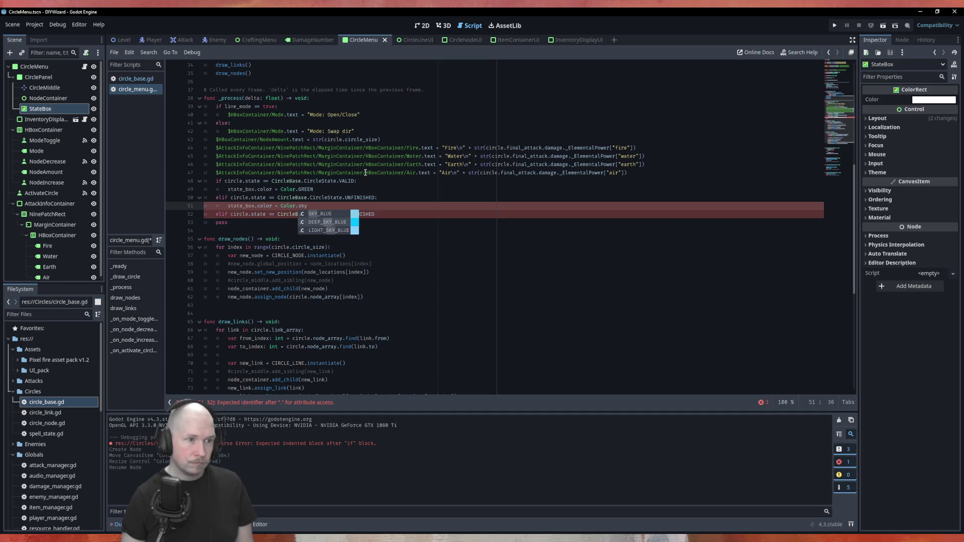
key(Return)
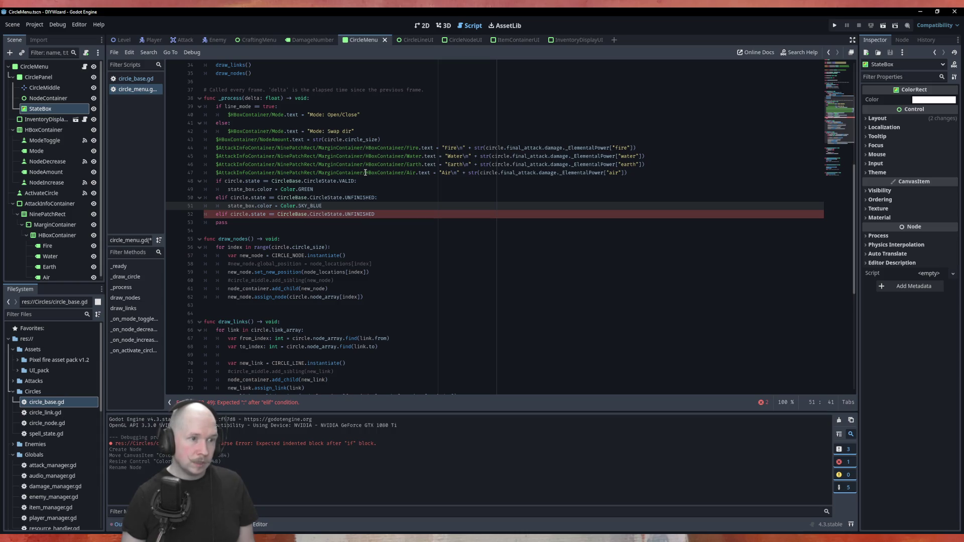
Add an elif for the ERROR state that sets state_box.color to Color.RED.
key(Down)
key(BackSpace)
key(BackSpace)
key(BackSpace)
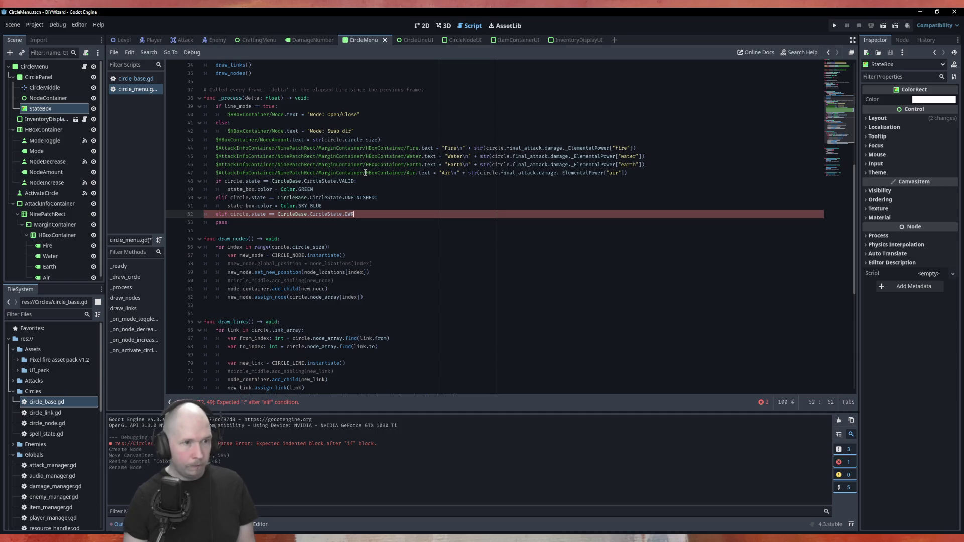
text(OR:)
key(Return)
text(state_box.color = Color.SKY_BLUE)
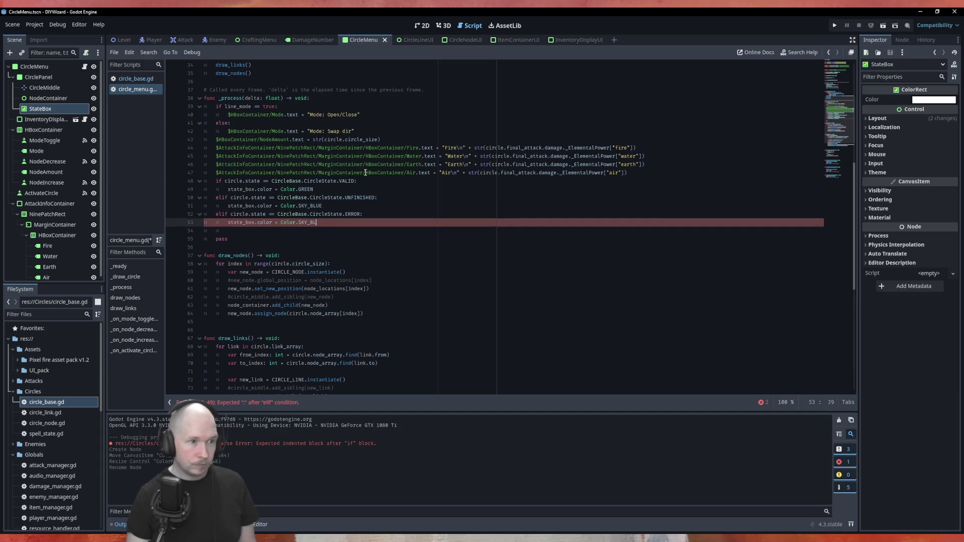
text(reb)
key(Return)
key(BackSpace)
key(BackSpace)
key(BackSpace)
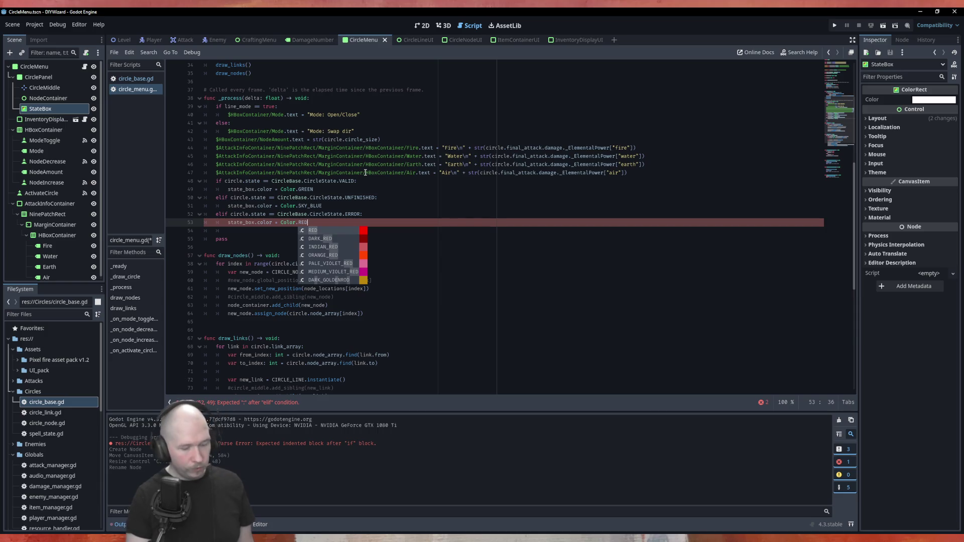
key(ctrl+s)
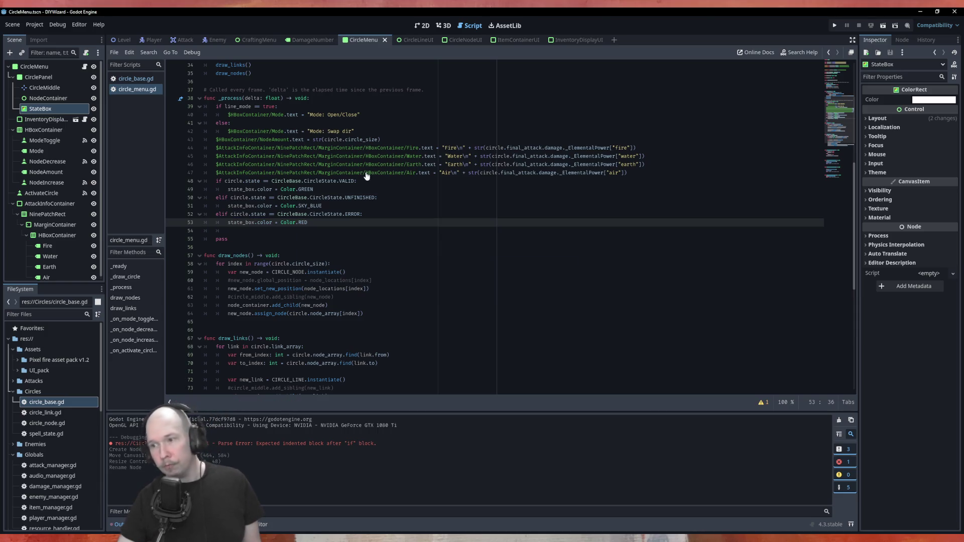
Save circle_menu.gd, delete the leftover pass statement, and run the game with F5.
click(360, 209)
key(ctrl+s)
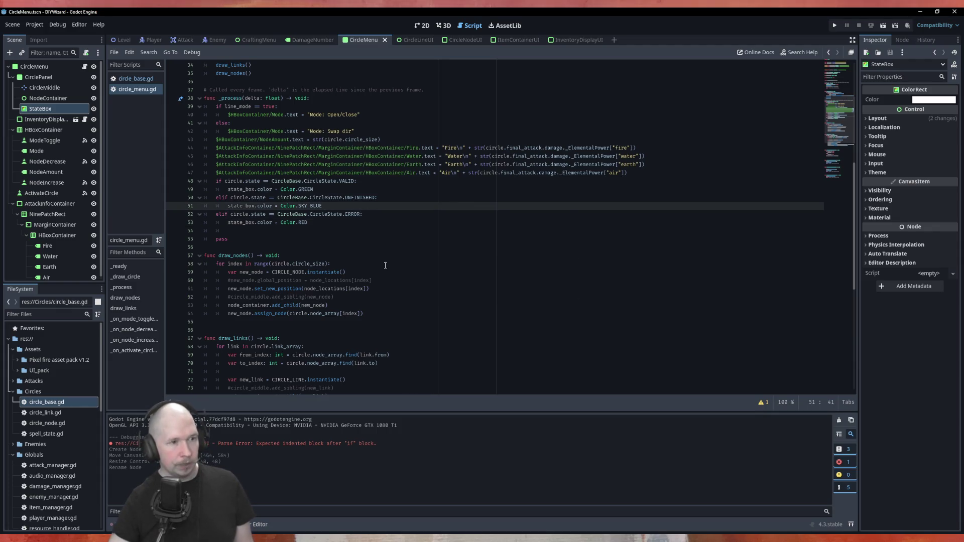
drag(230, 240, 177, 230)
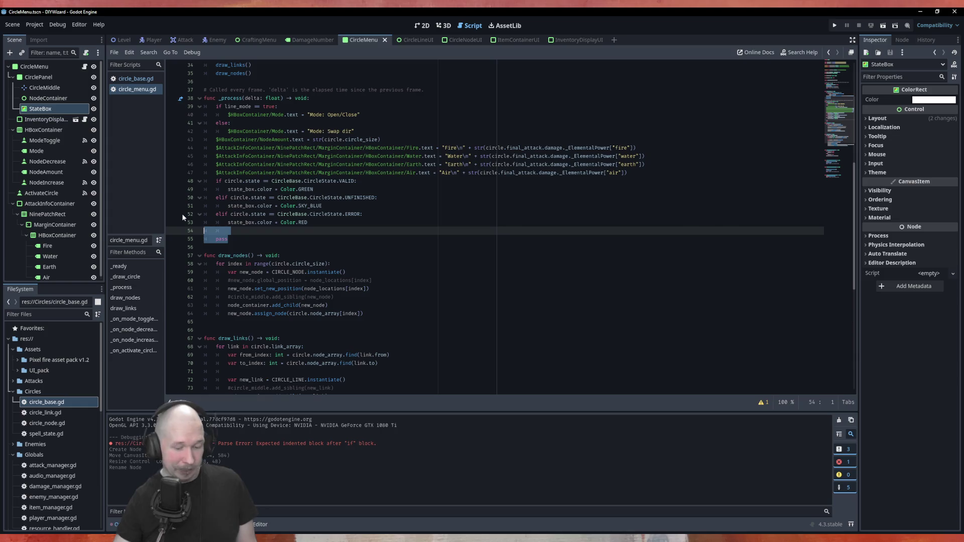
key(Delete)
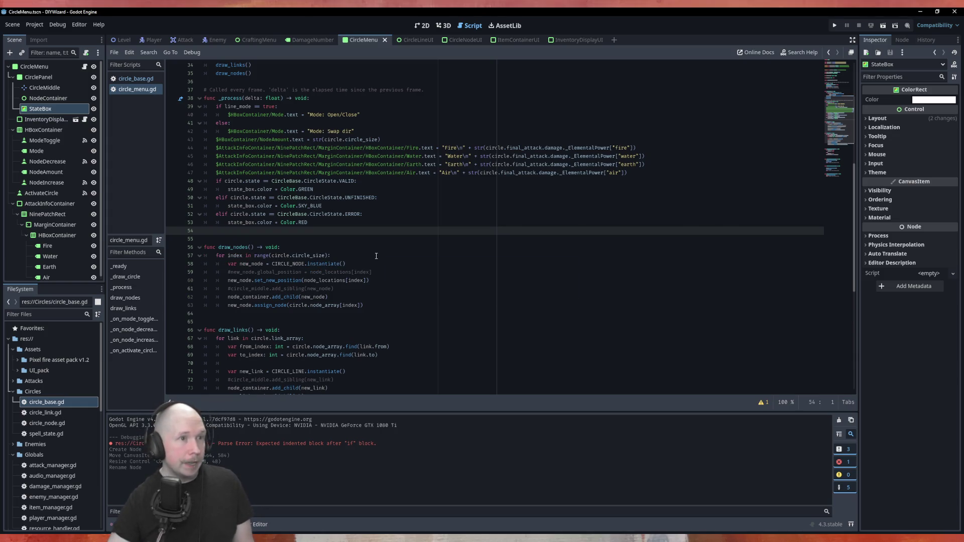
key(F5)
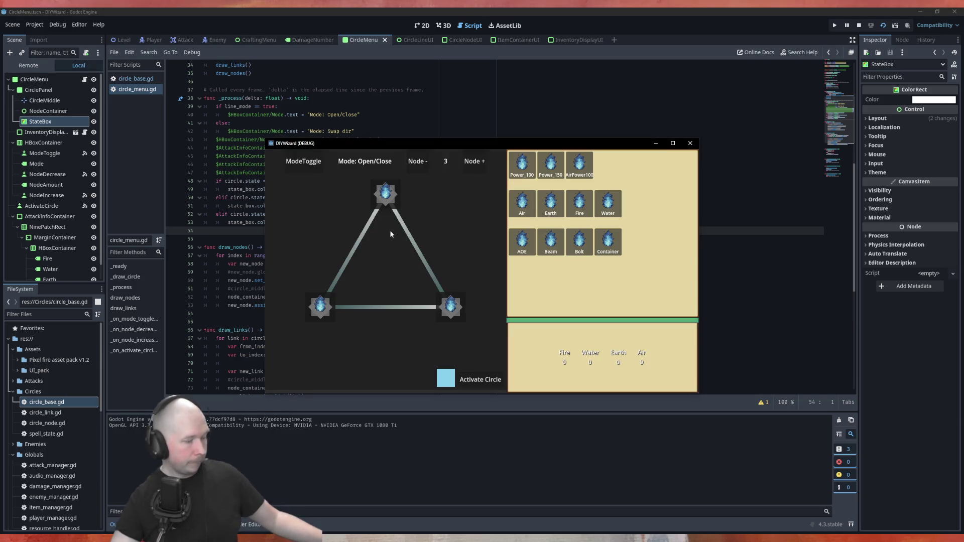
Place Beam and AirPower100 runes on the circle, flip two links, activate it, then close the game.
click(479, 382)
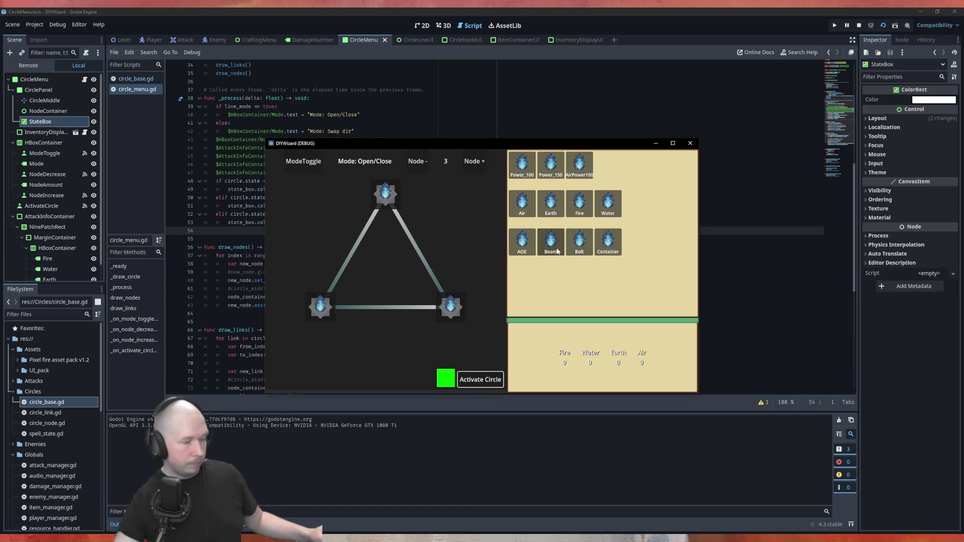
mouse_move(551, 244)
mouse_down()
mouse_move(533, 276)
mouse_move(311, 311)
mouse_move(578, 248)
mouse_move(451, 307)
mouse_up()
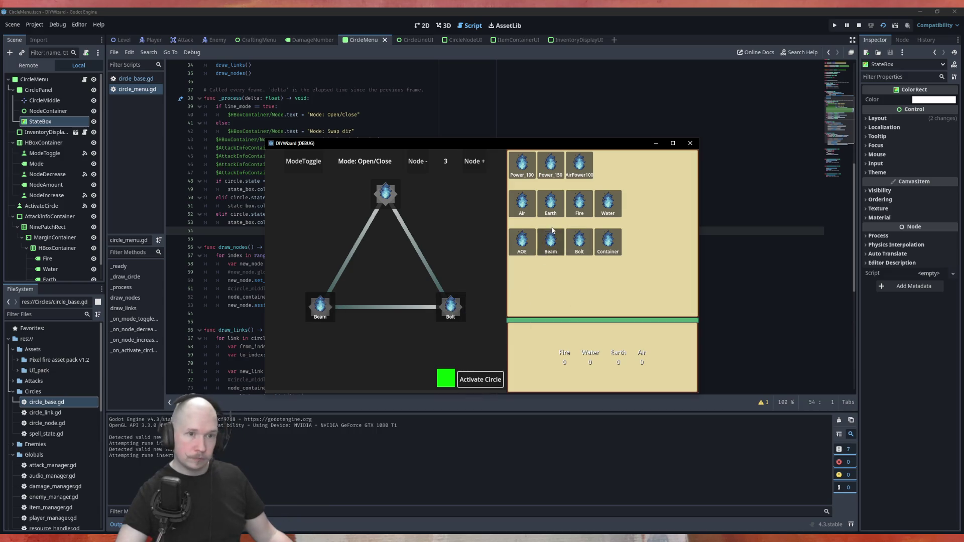
drag(580, 165, 392, 194)
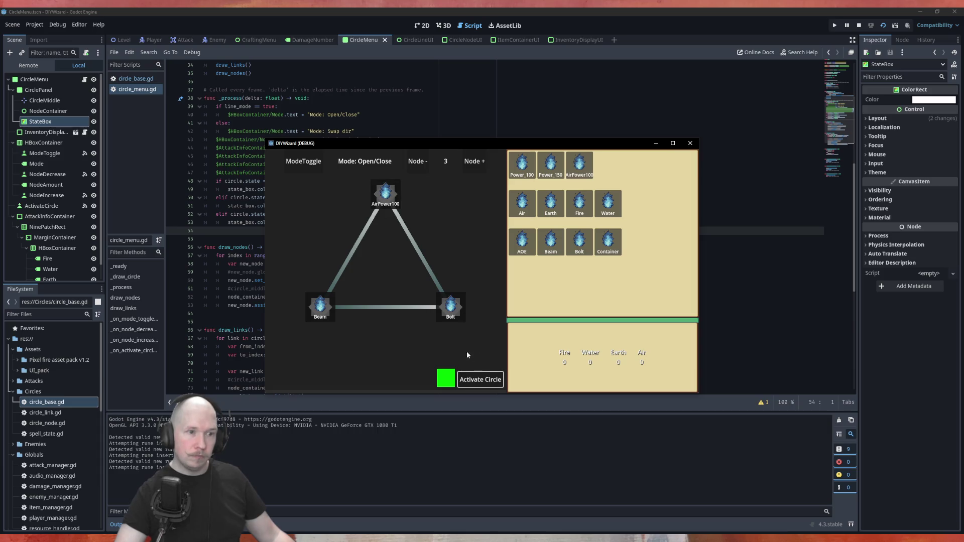
click(426, 263)
click(357, 252)
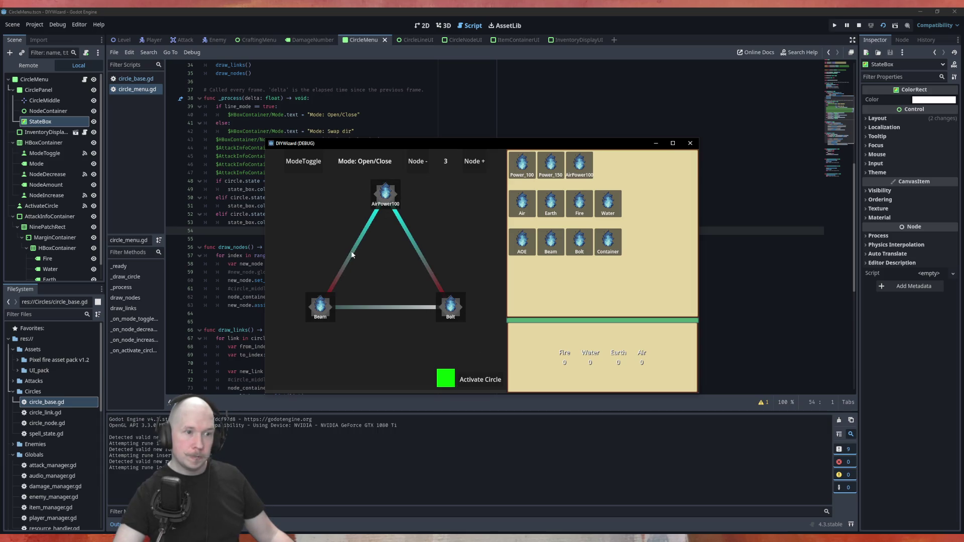
click(396, 307)
click(485, 381)
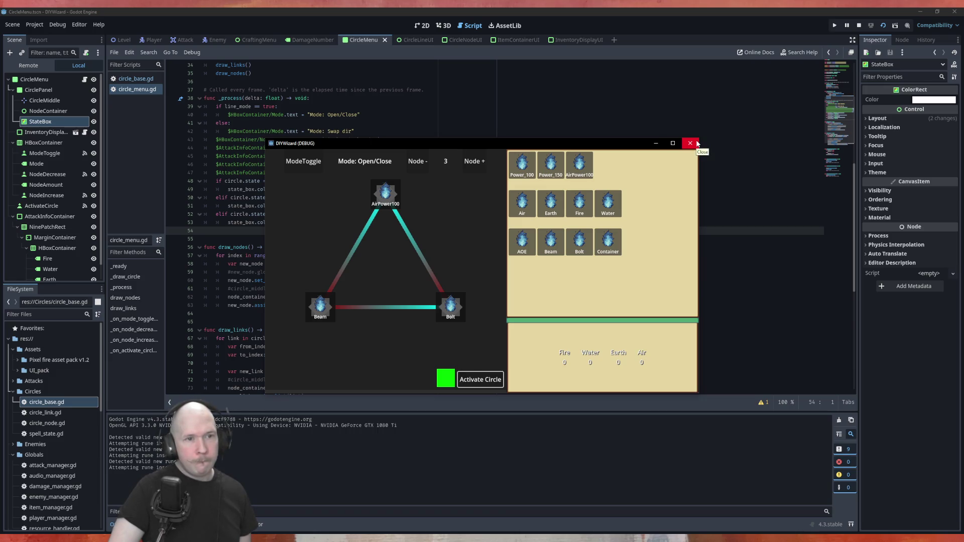
click(692, 144)
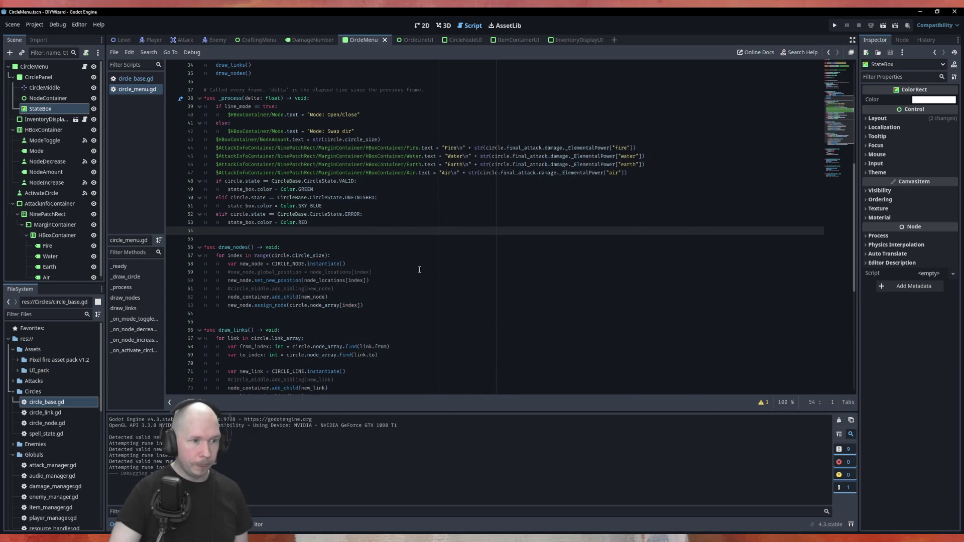
In the 2D scene view, add a Label named Type under the attack-info HBoxContainer.
scroll(412, 268, down, 5)
scroll(391, 262, up, 4)
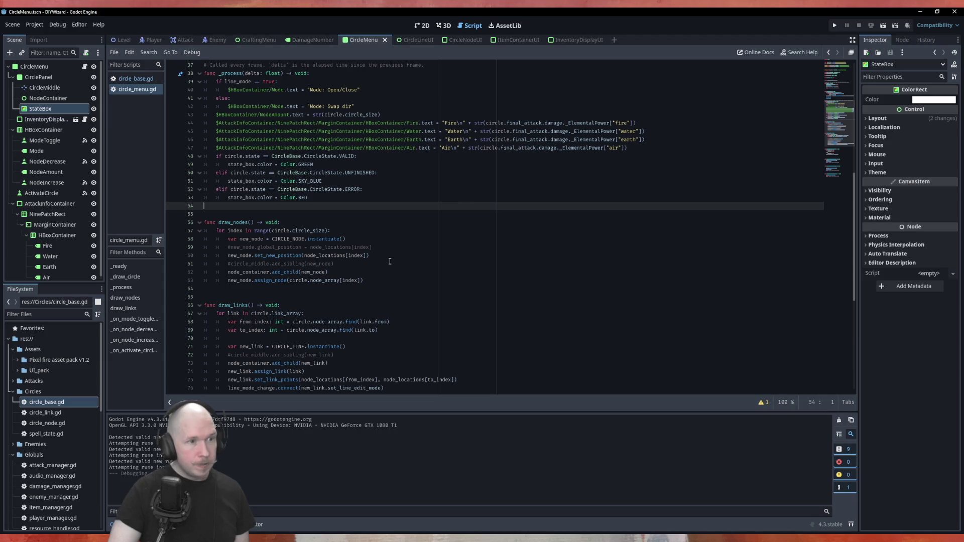
scroll(390, 261, up, 7)
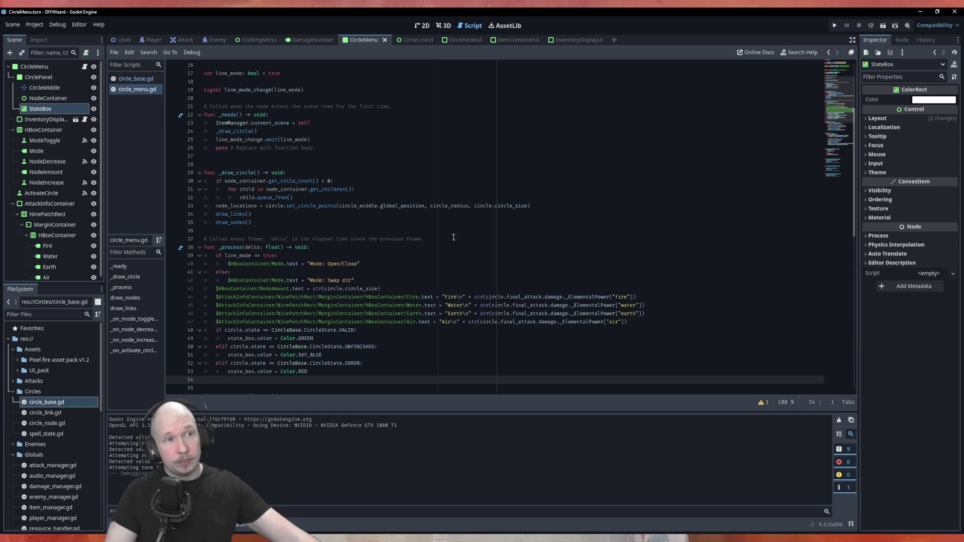
click(422, 25)
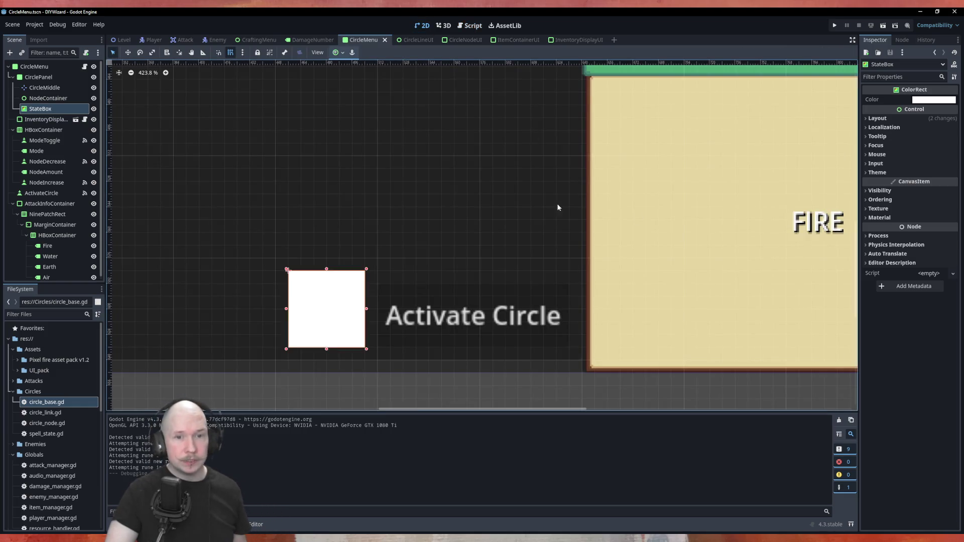
scroll(321, 178, down, 5)
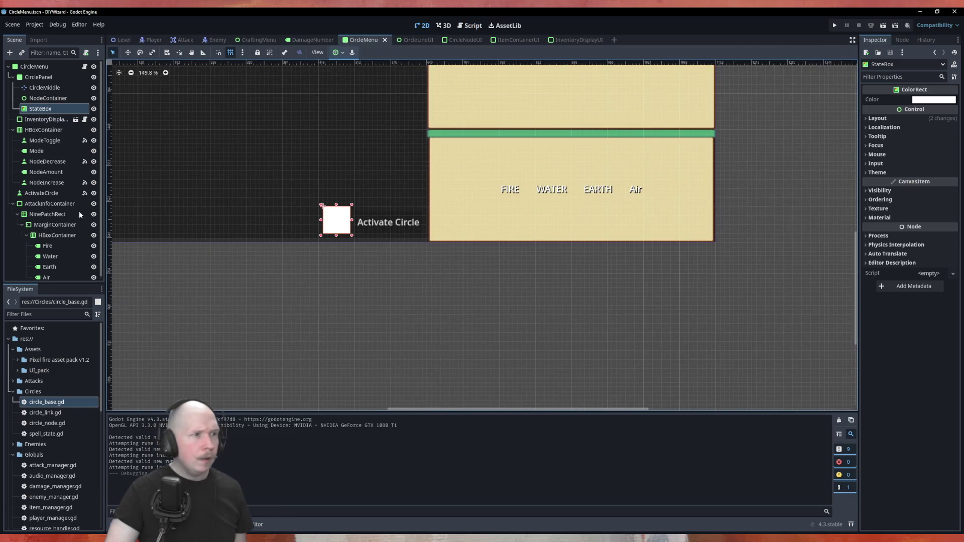
click(57, 235)
right_click(65, 233)
key(Escape)
key(ctrl+a)
text(label)
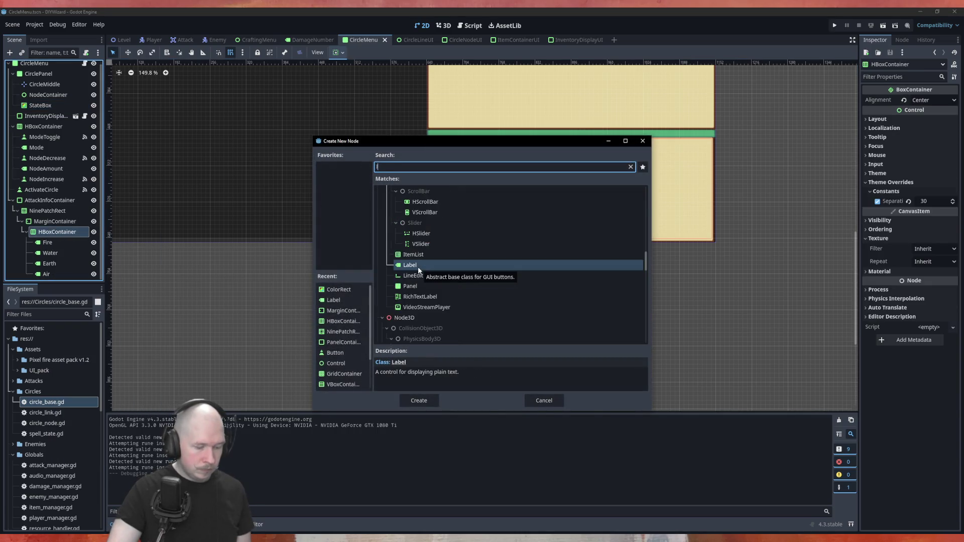
key(Return)
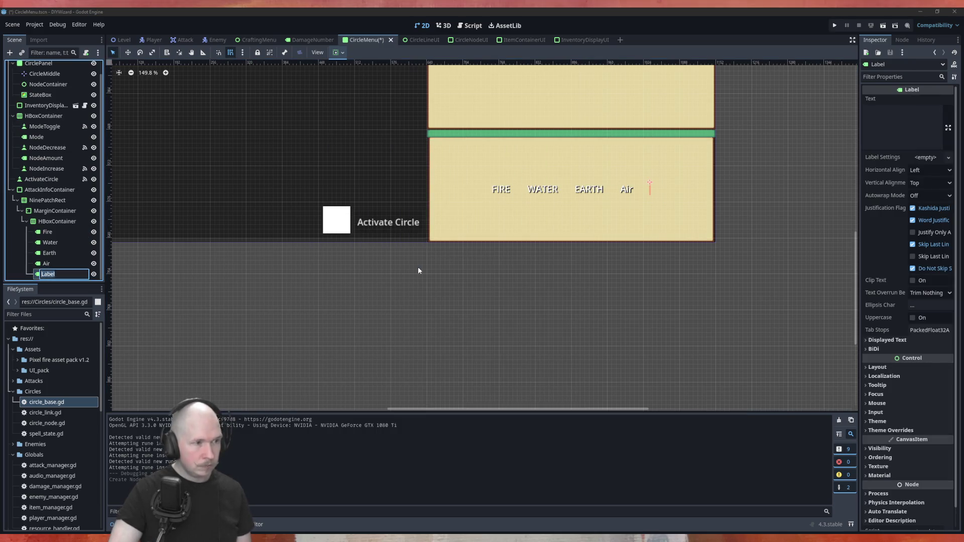
key(F2)
text(Typ)
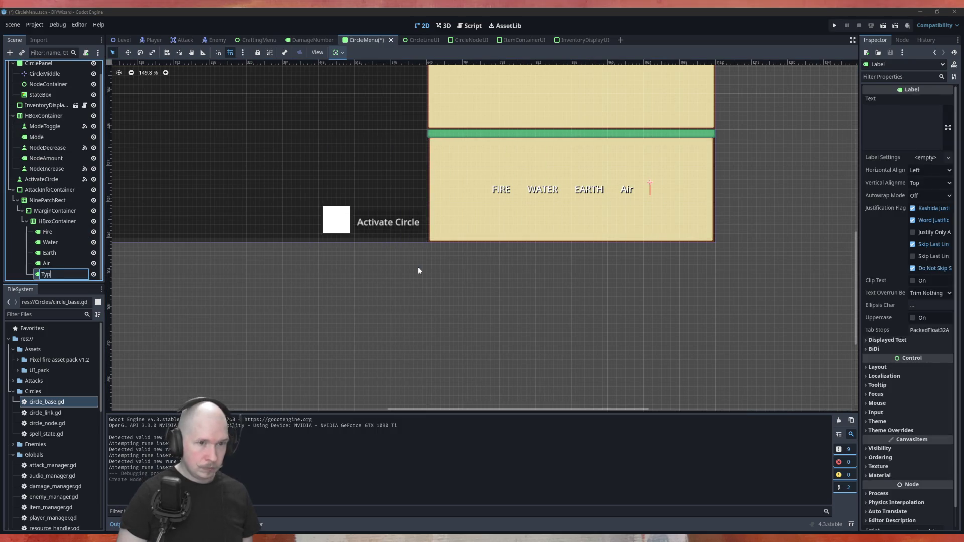
text(e)
key(Return)
Set the Type label's text, enable font shadow and outline colour overrides, and save the scene.
click(884, 127)
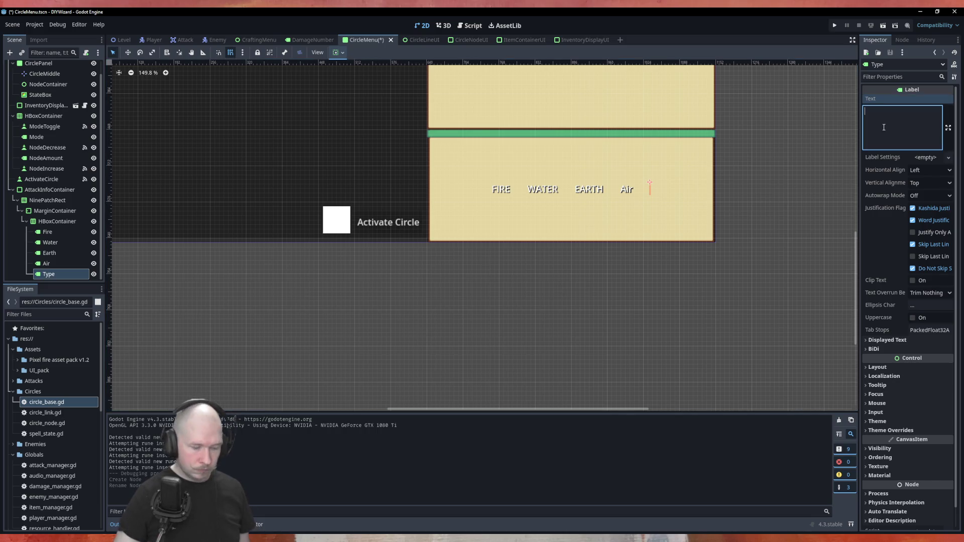
text(Type)
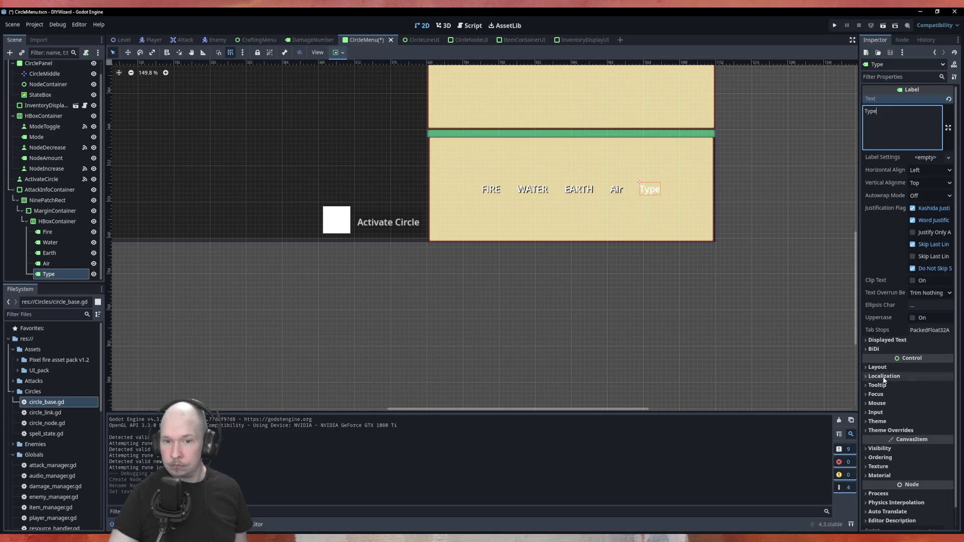
click(886, 431)
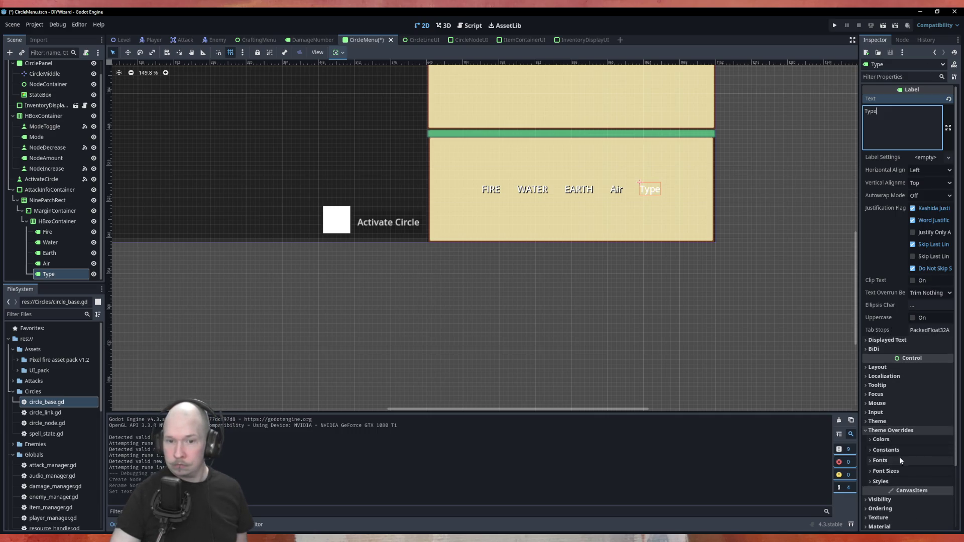
click(898, 442)
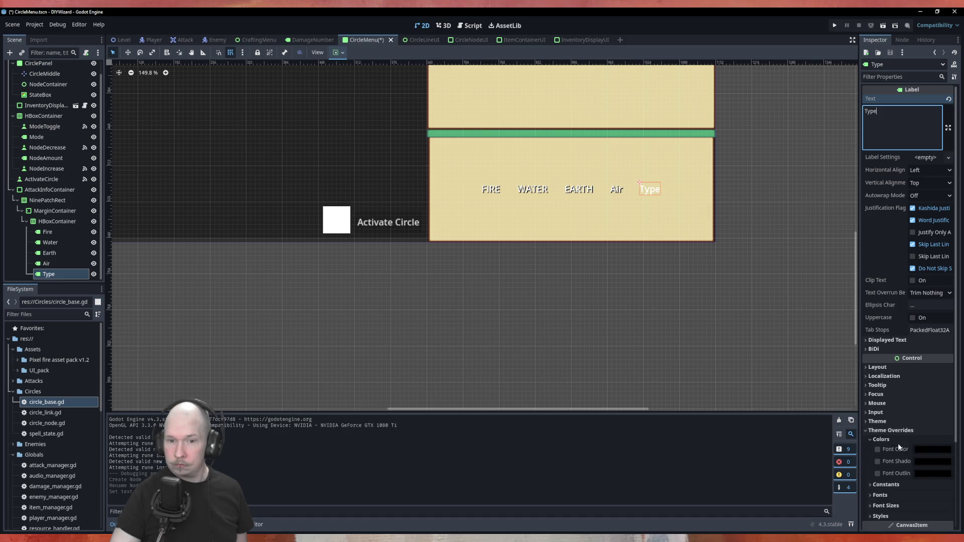
click(877, 473)
click(877, 461)
click(745, 319)
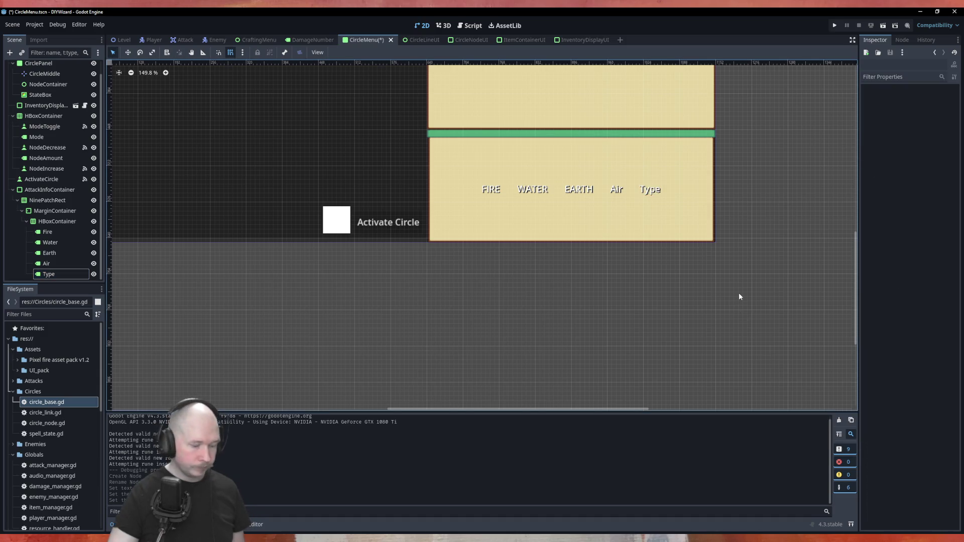
key(ctrl+s)
click(616, 189)
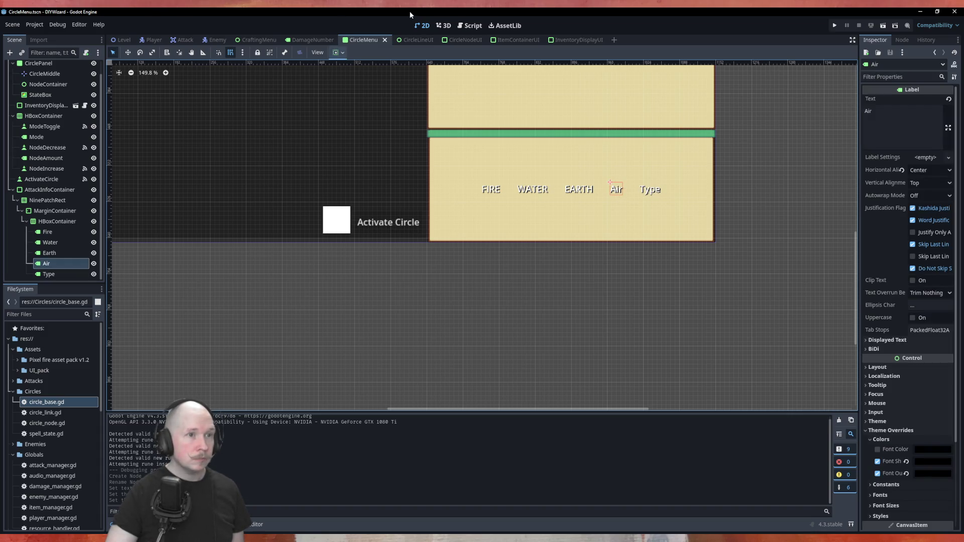
click(465, 28)
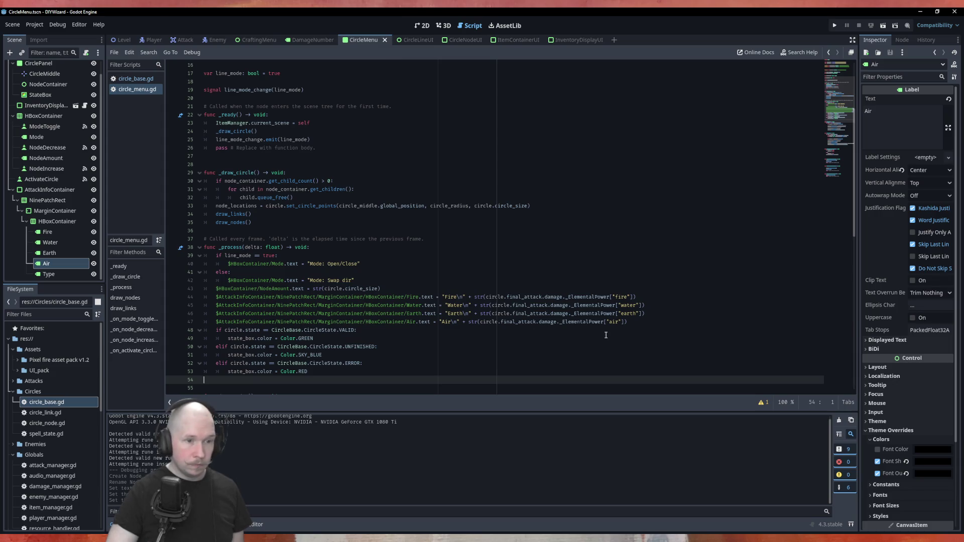
Duplicate the Air line to set Type.text to "Type\n" plus circle.final_attack.attack_type, then run the game.
click(650, 323)
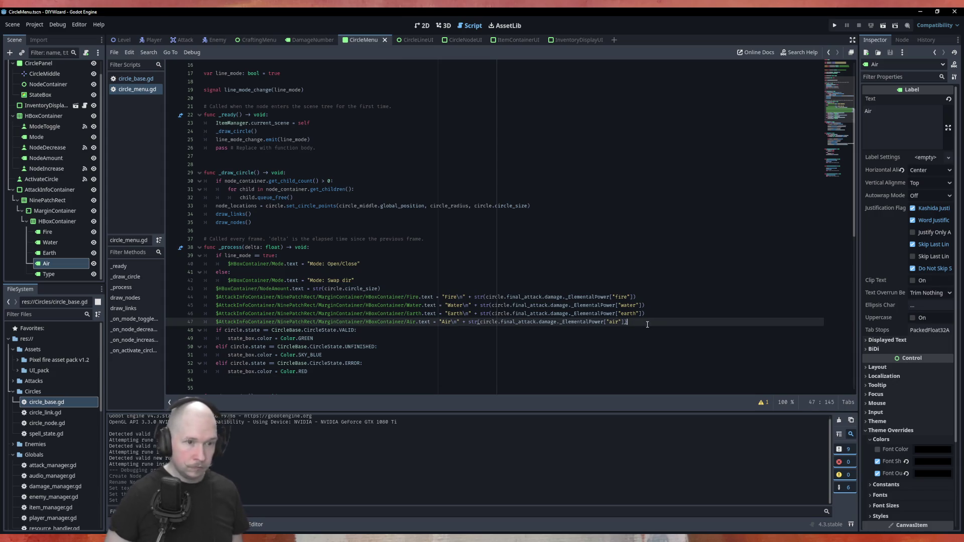
key(ctrl+shift+d)
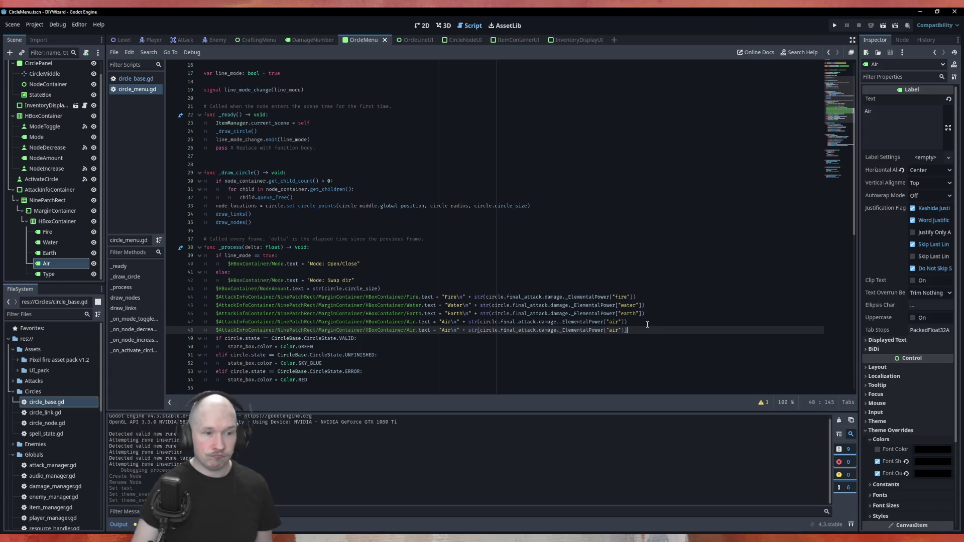
key(ctrl+Left)
key(ctrl+Left)
key(ctrl+Left)
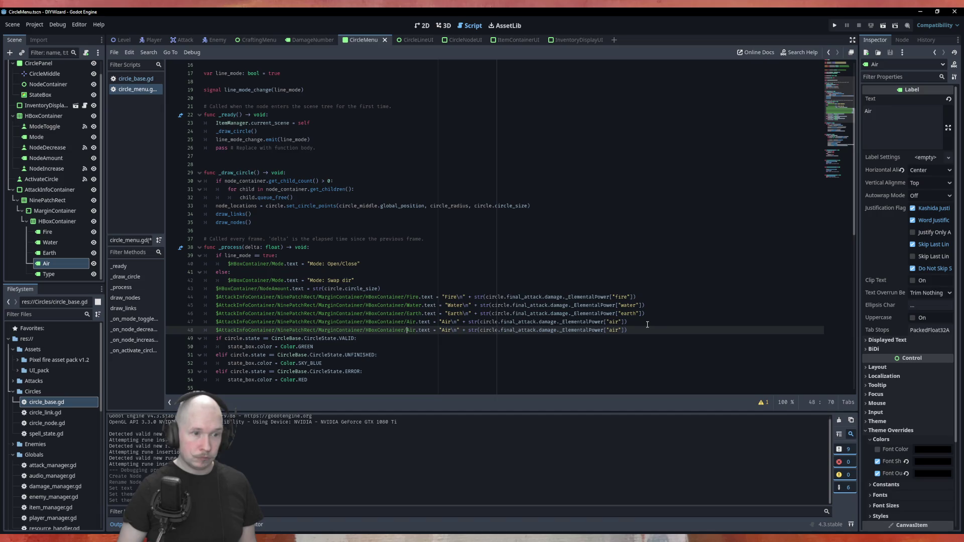
key(BackSpace)
key(BackSpace)
key(BackSpace)
text(Type)
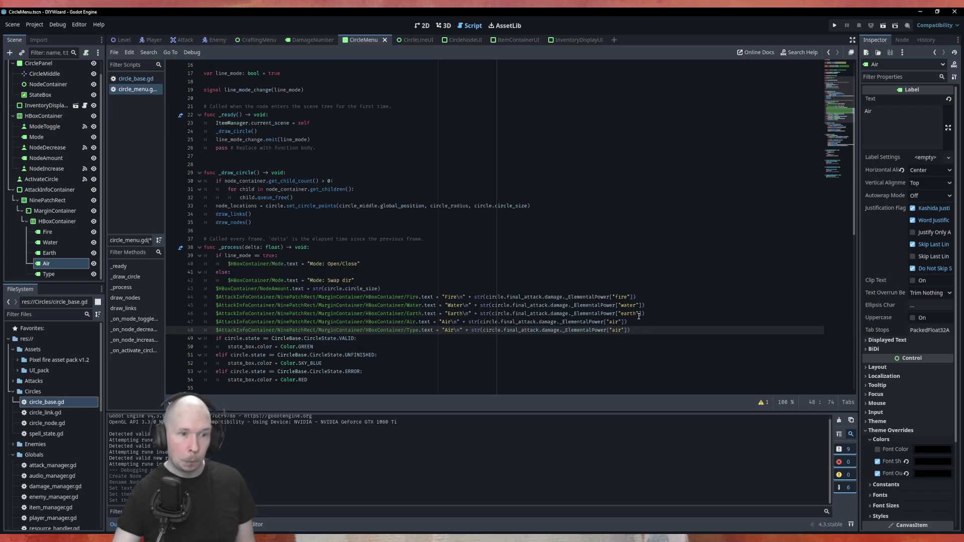
click(454, 331)
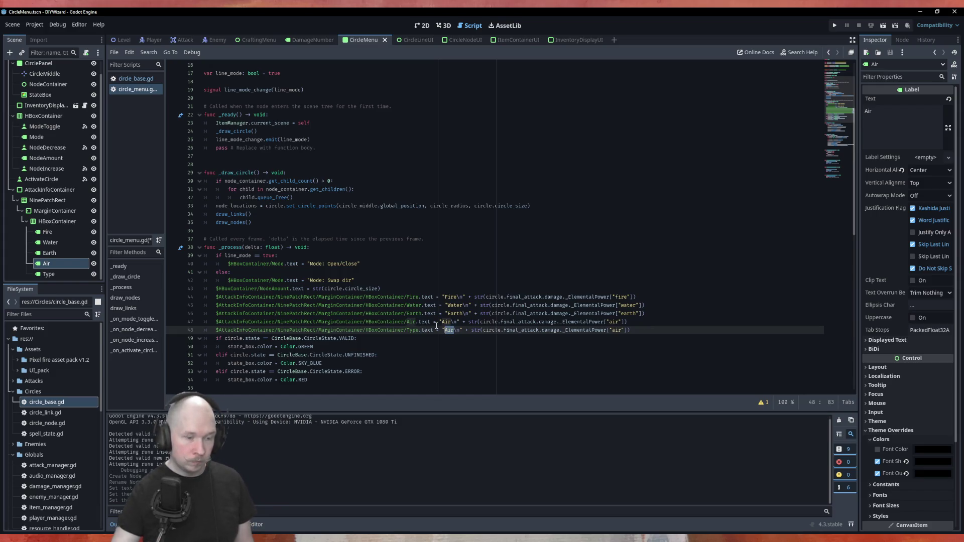
key(BackSpace)
key(BackSpace)
key(BackSpace)
text(Type)
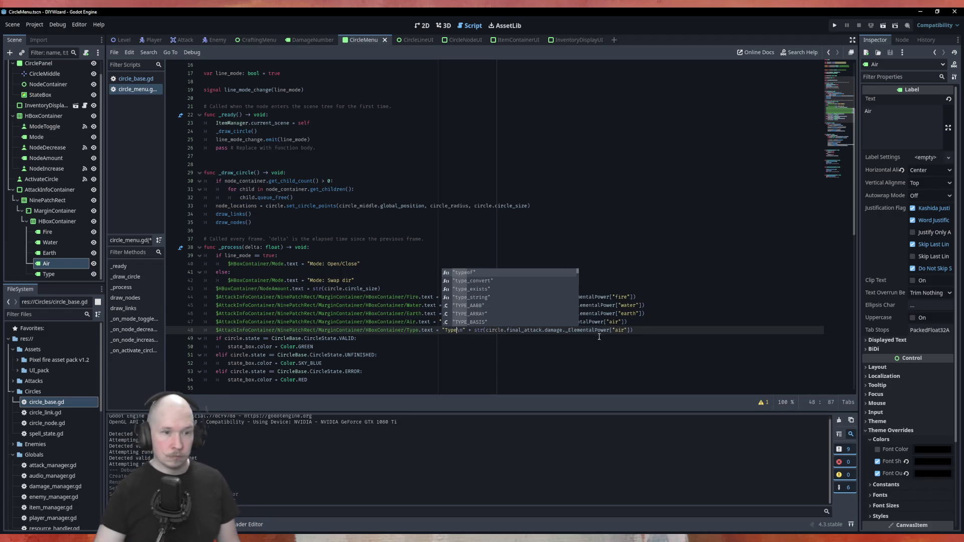
click(580, 330)
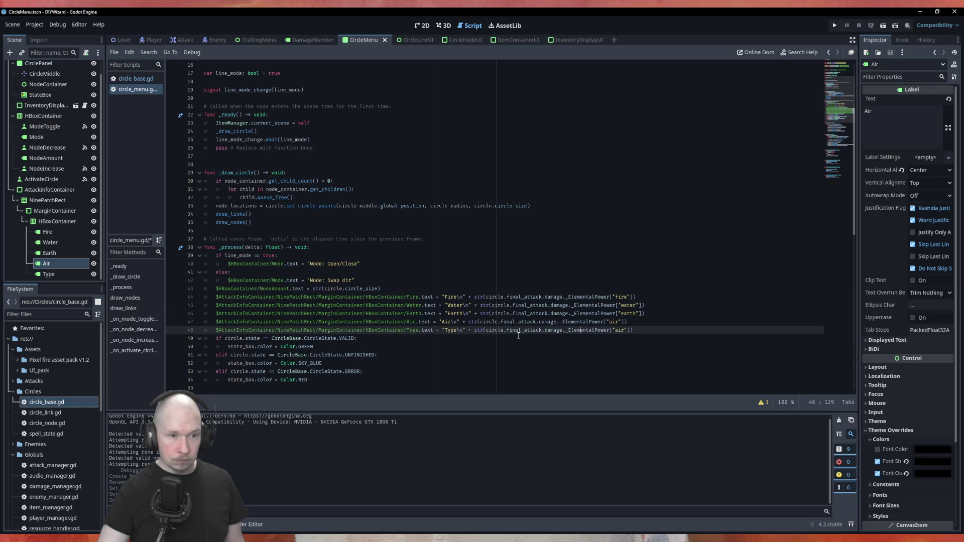
drag(545, 331, 631, 330)
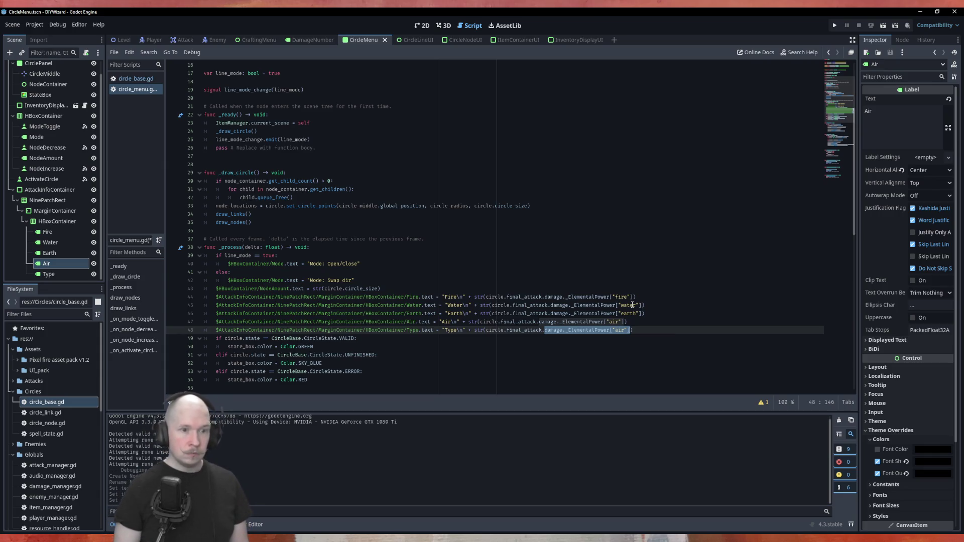
text(atta)
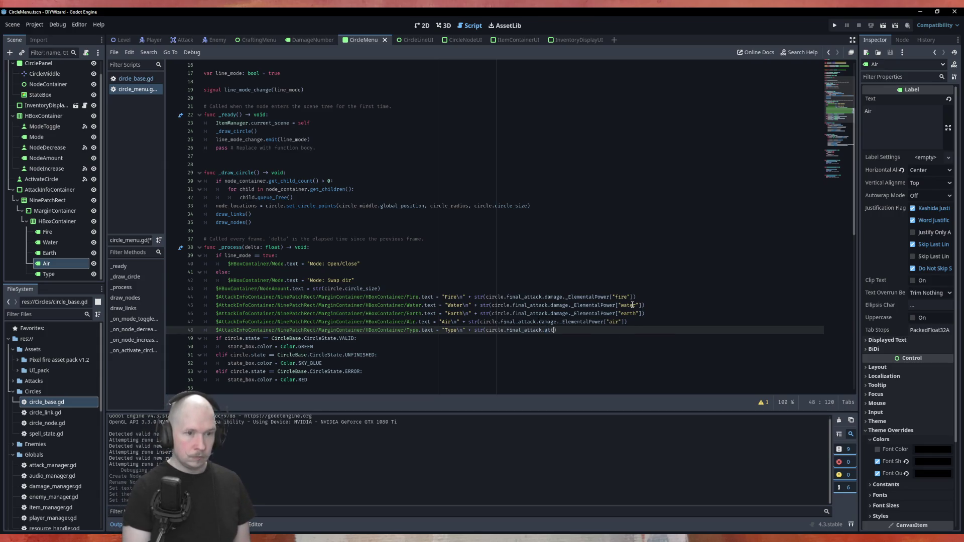
key(Return)
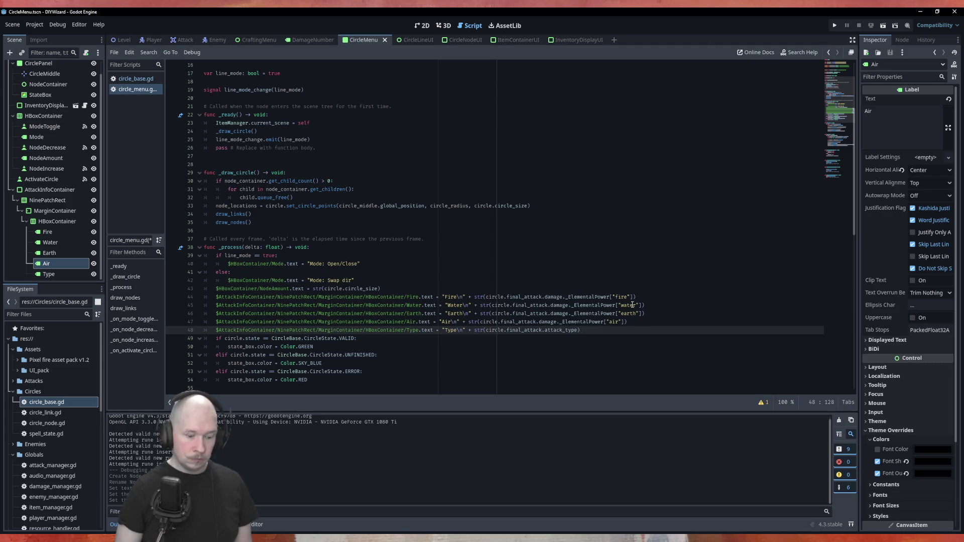
key(F5)
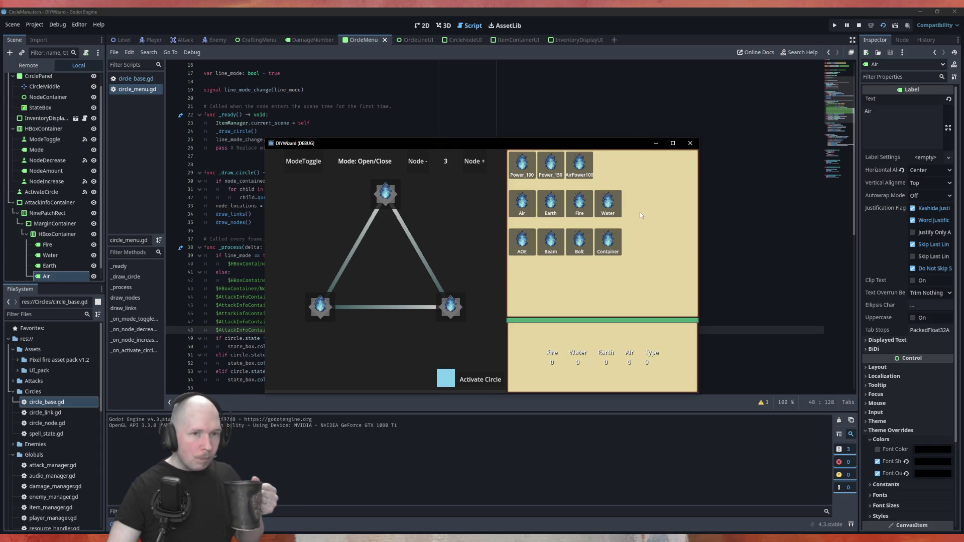
Try activating an empty circle and placing Bolt and Power_100 runes, then restart the game.
click(491, 382)
mouse_move(579, 242)
mouse_down()
mouse_move(577, 271)
mouse_move(451, 307)
mouse_move(320, 306)
mouse_up()
mouse_move(522, 163)
mouse_down()
mouse_move(395, 201)
mouse_move(385, 194)
mouse_up()
mouse_move(579, 241)
mouse_down()
mouse_move(441, 311)
mouse_move(581, 244)
mouse_up()
drag(551, 203, 457, 309)
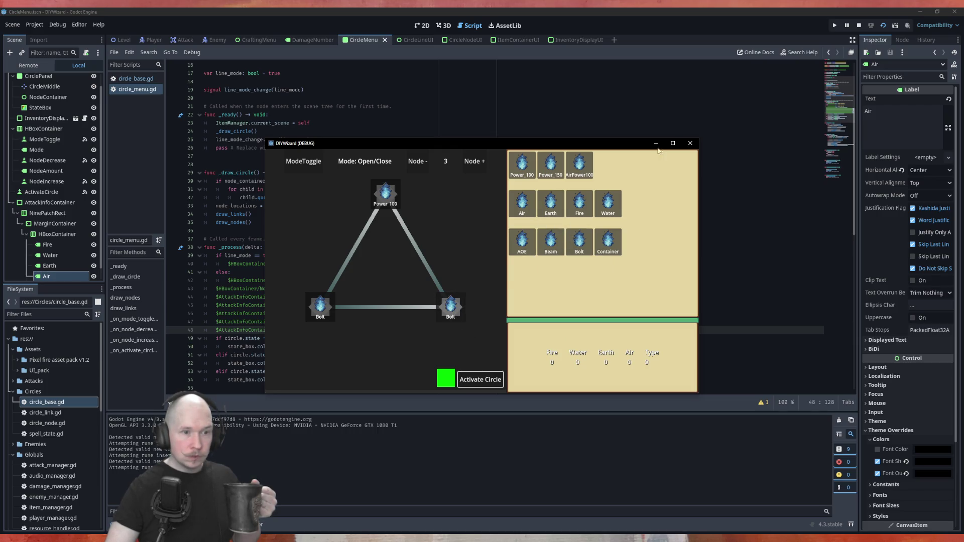
click(690, 143)
key(F5)
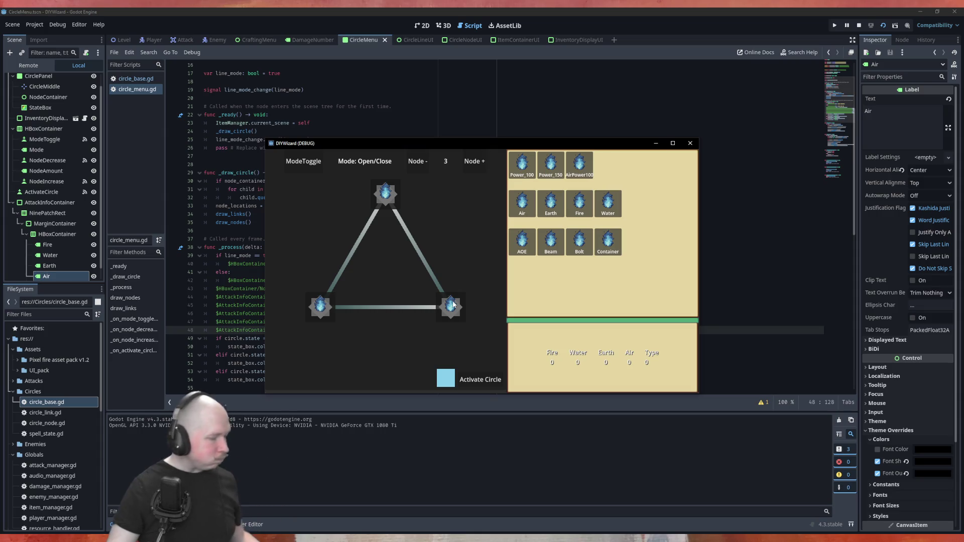
Build and activate a Power_100, Earth and Bolt circle, then reset the circle's nodes.
drag(522, 163, 385, 190)
mouse_move(551, 203)
mouse_down()
mouse_move(550, 224)
mouse_move(442, 308)
mouse_move(450, 308)
mouse_up()
mouse_move(580, 242)
mouse_down()
mouse_move(516, 332)
mouse_move(329, 314)
mouse_up()
click(486, 381)
click(481, 380)
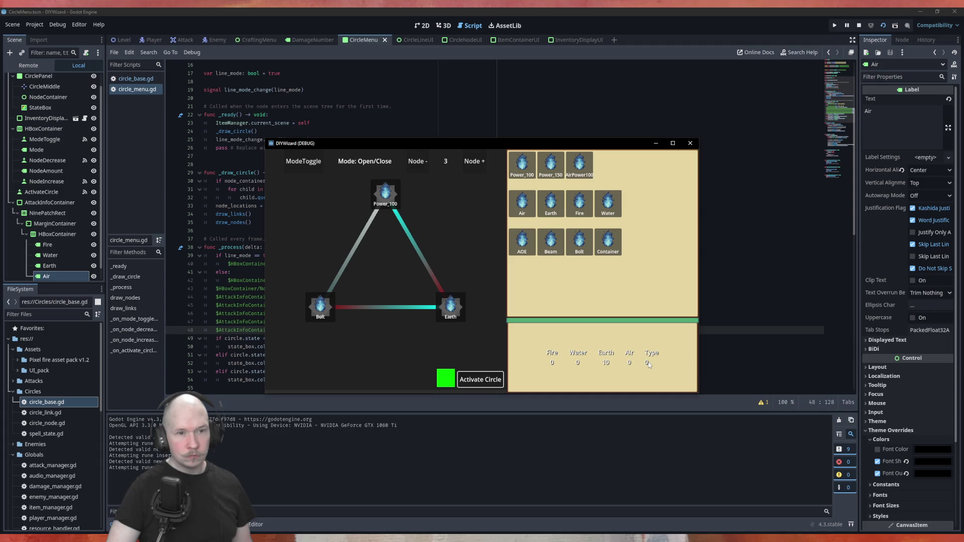
click(418, 161)
click(474, 162)
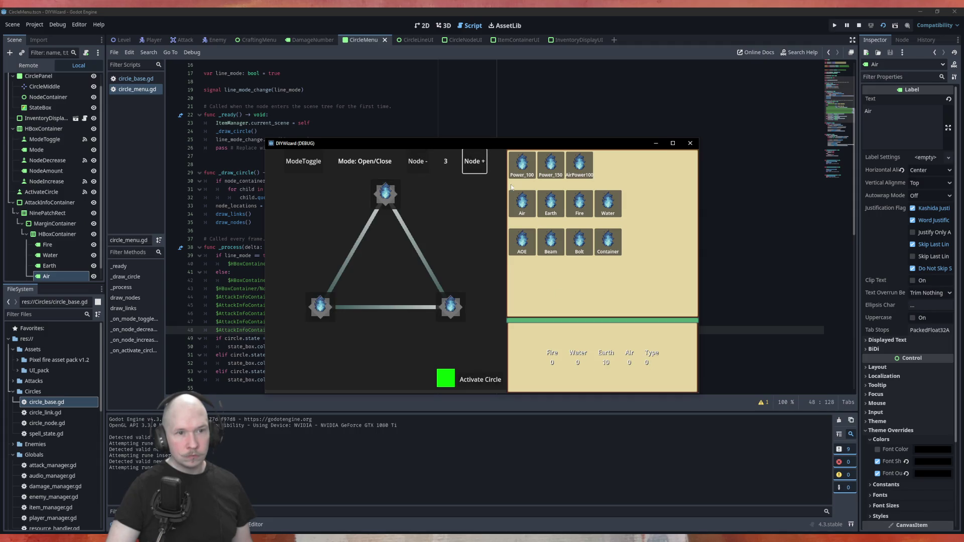
Place Power_100 on top, Fire bottom-right and Beam bottom-left, then activate the circle.
drag(525, 165, 385, 195)
mouse_move(579, 204)
mouse_down()
mouse_move(553, 241)
mouse_move(454, 305)
mouse_up()
mouse_move(551, 242)
mouse_down()
mouse_move(367, 345)
mouse_move(322, 304)
mouse_up()
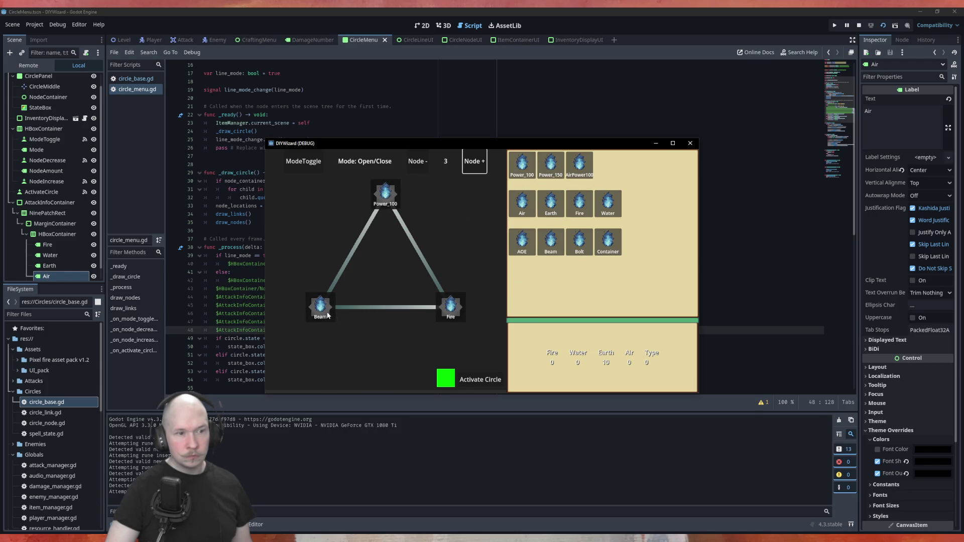
click(484, 381)
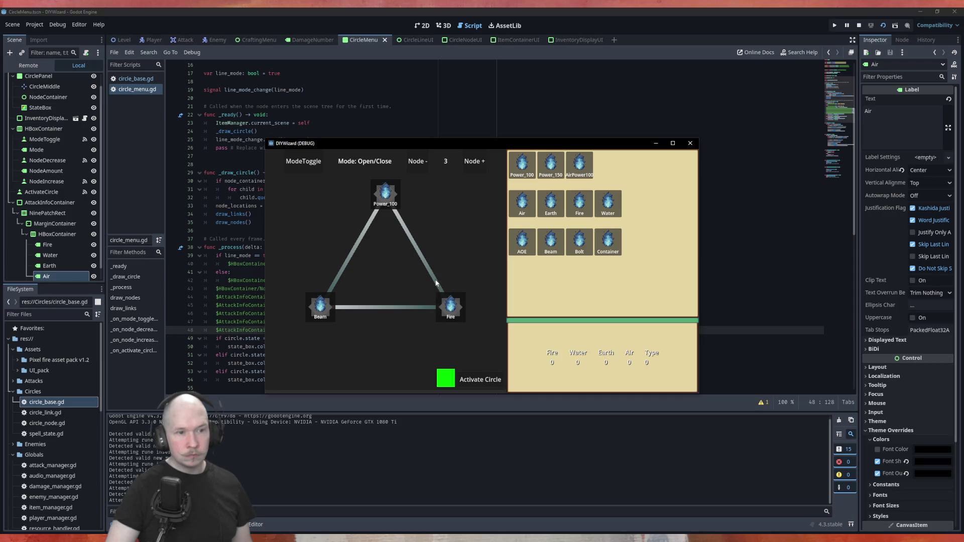
Toggle link modes, close and reopen the Power_100–Fire link, and reverse its direction.
click(308, 168)
click(308, 168)
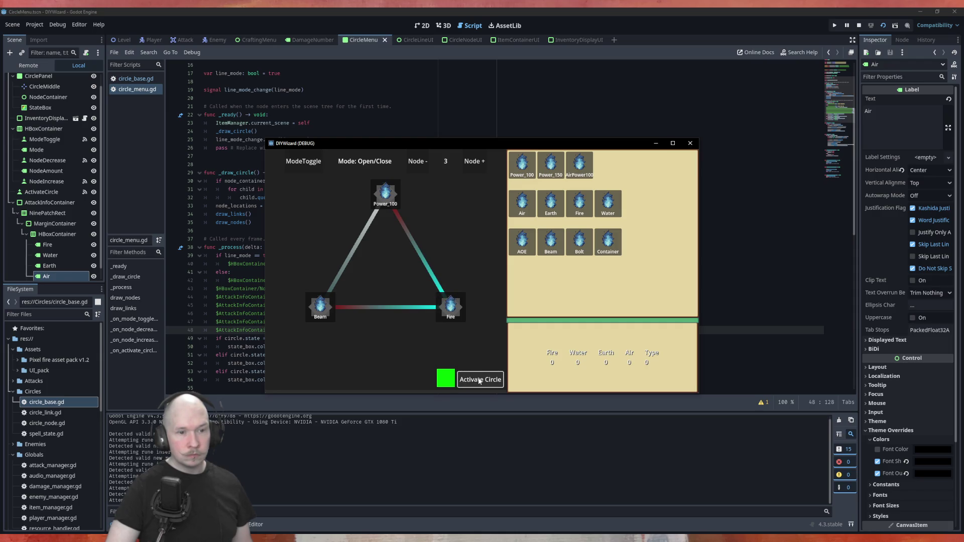
click(434, 276)
click(434, 277)
click(304, 162)
click(426, 270)
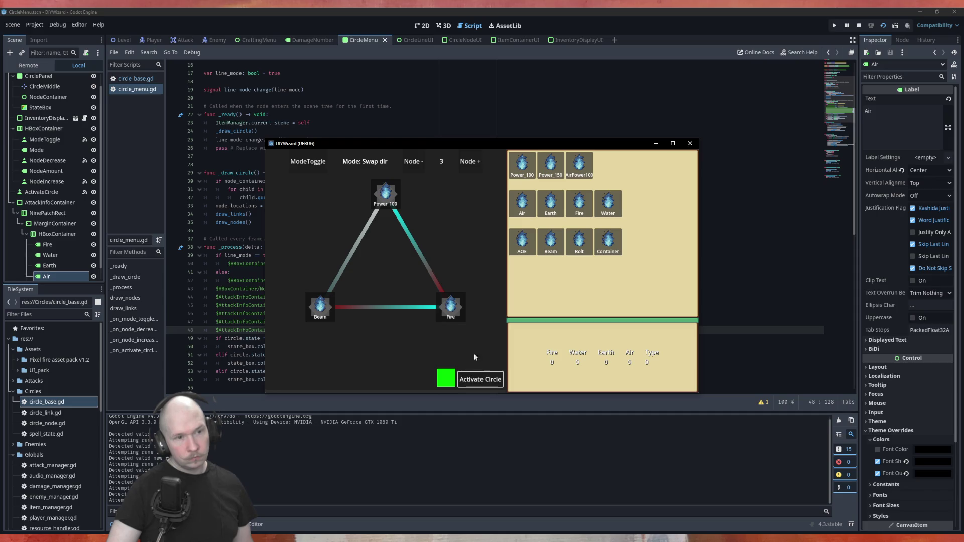
Return to open/close mode, close and reopen the Beam–Fire link, and add a fourth node.
click(321, 164)
click(426, 266)
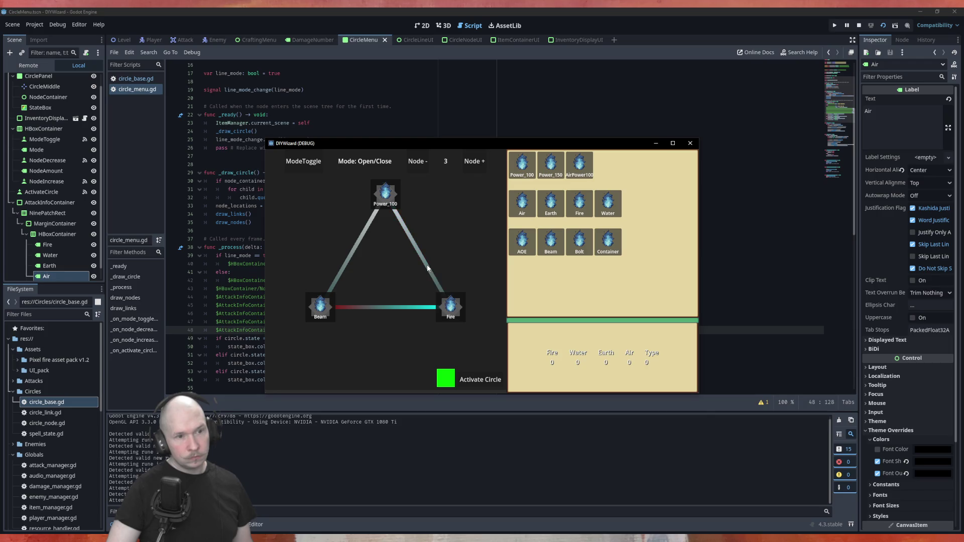
click(404, 307)
click(474, 379)
click(475, 161)
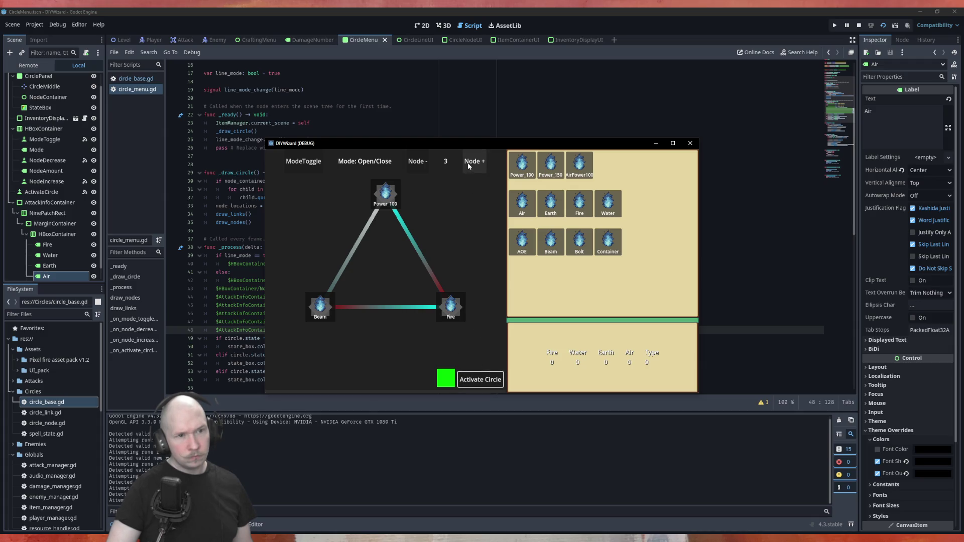
Place Power_100, Earth and Beam on the four-node circle and activate it.
mouse_move(522, 163)
mouse_down()
mouse_move(493, 182)
mouse_move(385, 194)
mouse_up()
drag(553, 208, 459, 278)
mouse_move(551, 241)
mouse_down()
mouse_move(414, 351)
mouse_move(390, 355)
mouse_up()
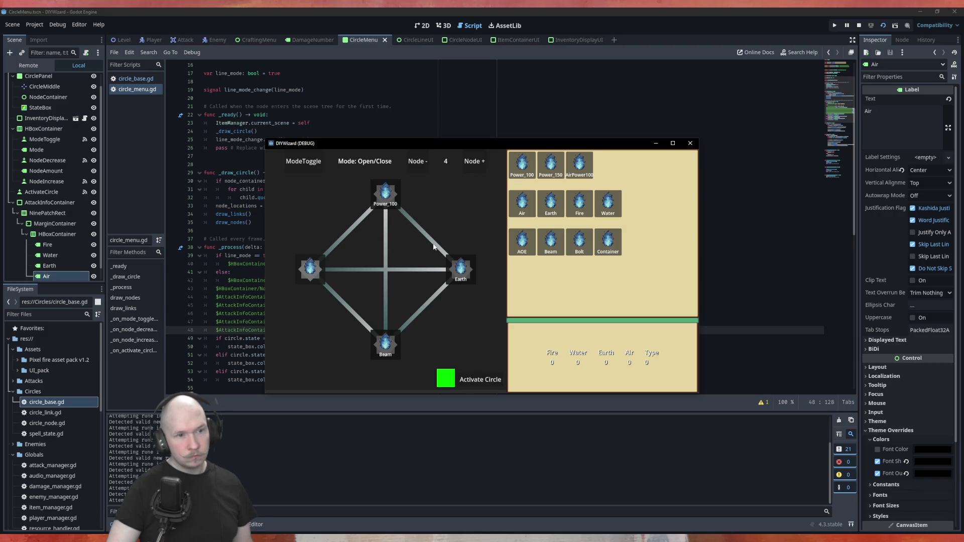
click(309, 163)
click(309, 163)
click(309, 163)
click(309, 164)
click(479, 380)
click(479, 380)
Open the left–Beam, Power_100–Beam and left–Earth links, activate, then clear the circle.
click(353, 315)
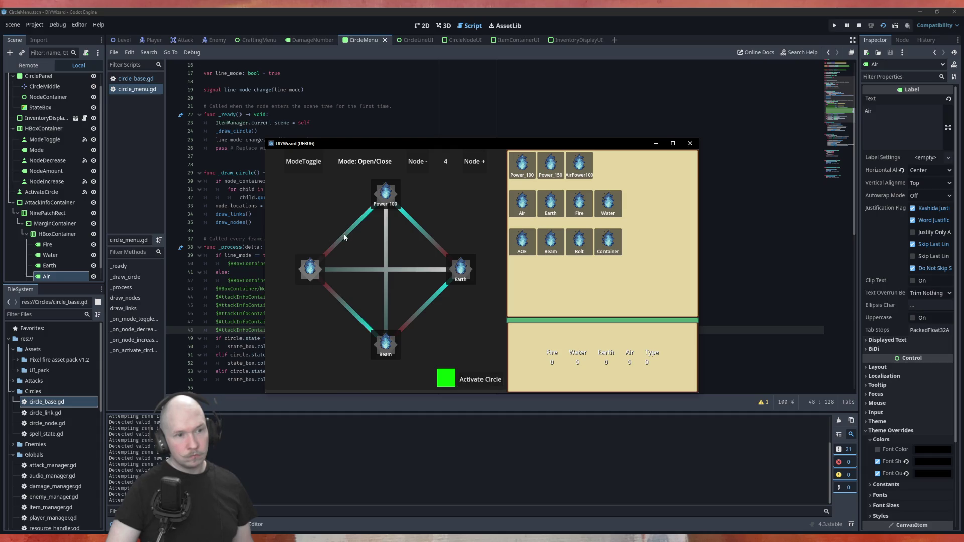
click(385, 247)
click(416, 270)
click(481, 379)
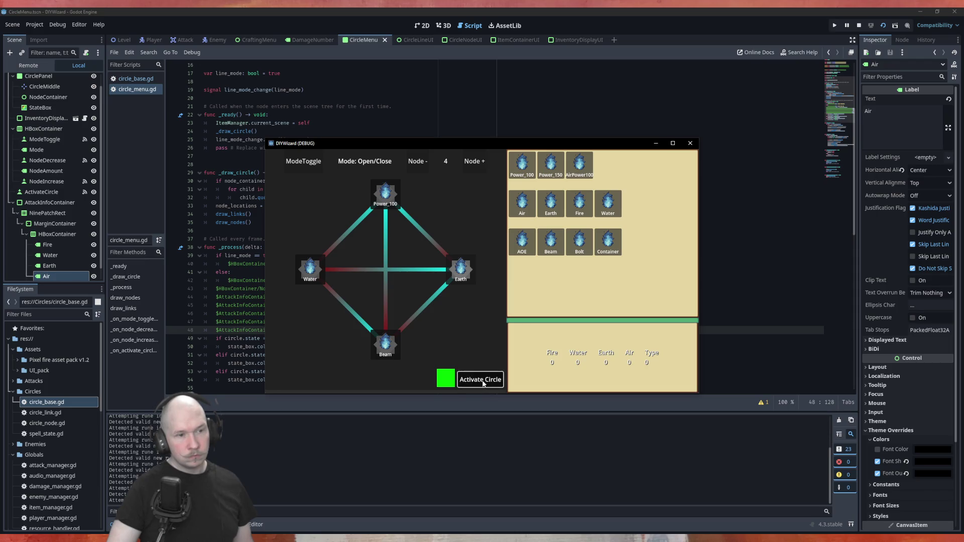
click(428, 168)
click(474, 162)
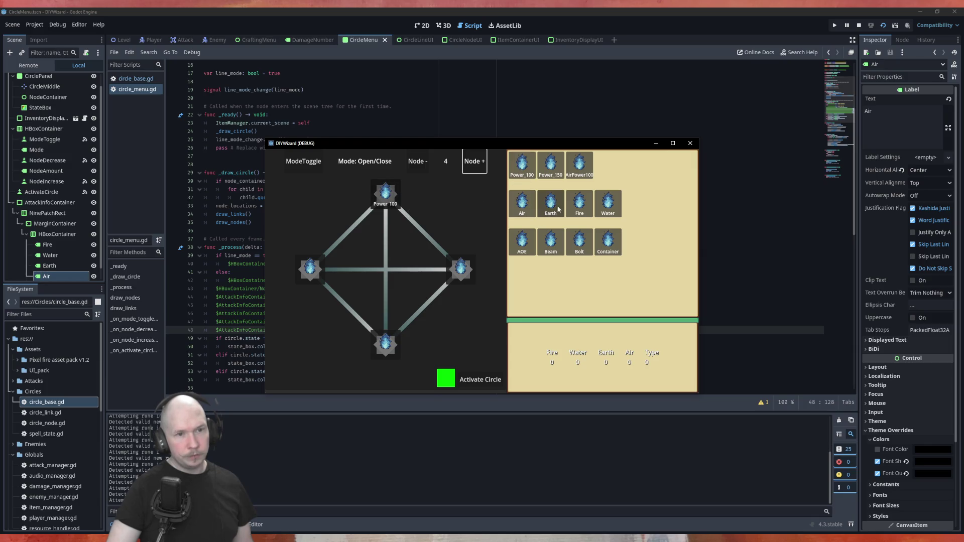
Add the Fire rune and open the Power_100–Fire and Fire–Beam links.
mouse_move(579, 203)
mouse_down()
mouse_move(441, 293)
mouse_move(460, 271)
mouse_up()
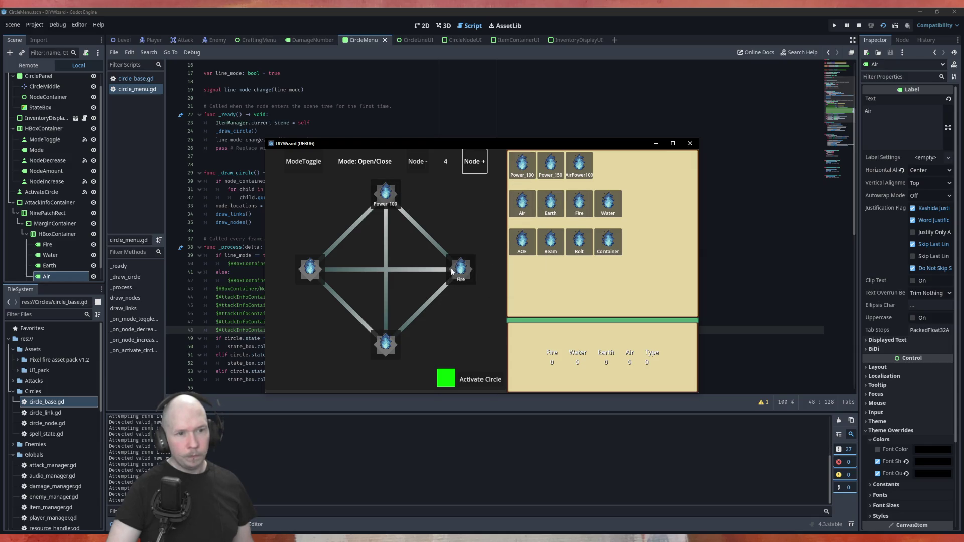
mouse_move(550, 242)
mouse_down()
mouse_move(538, 272)
mouse_move(384, 349)
mouse_up()
key(Tab)
click(420, 231)
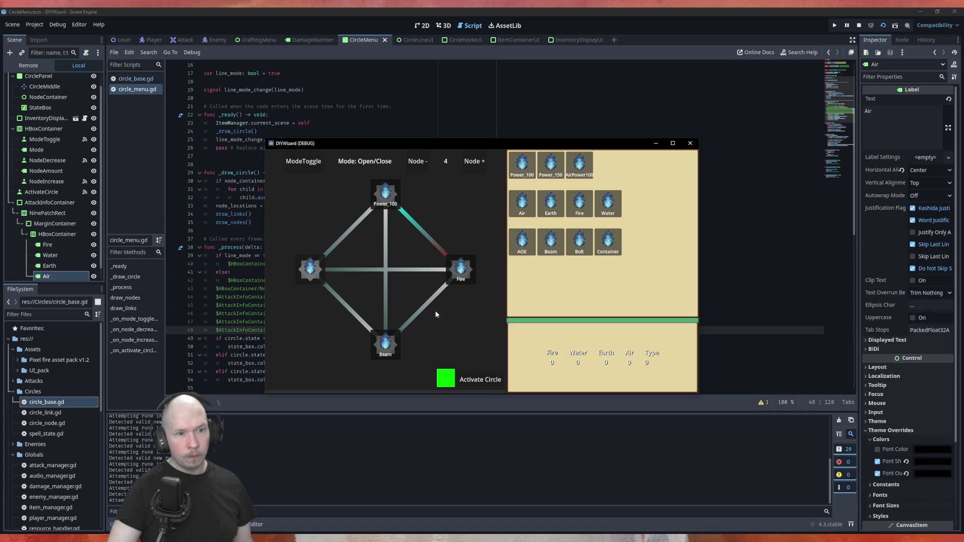
click(431, 301)
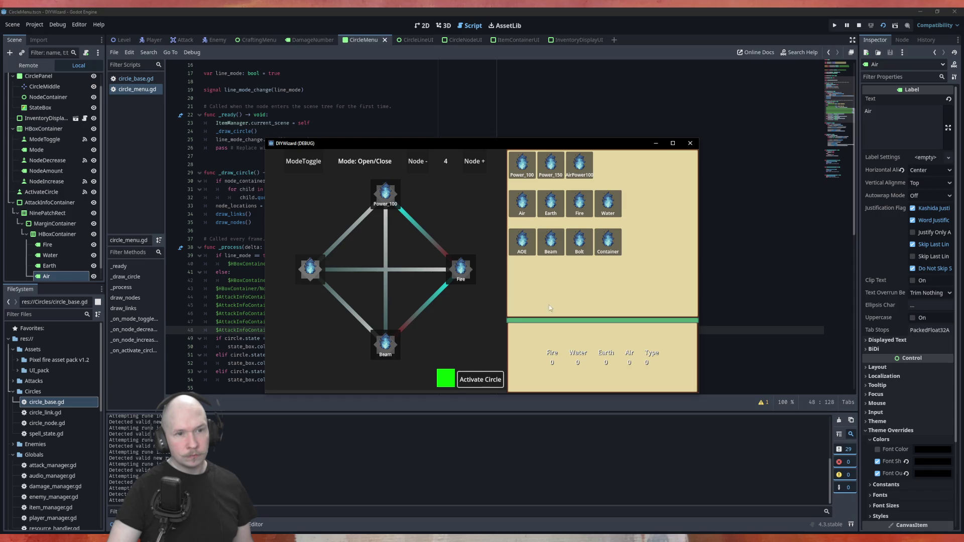
Put Bolt on the left node, open the Bolt–Fire link, activate, and close the game.
mouse_move(579, 241)
mouse_down()
mouse_move(518, 281)
mouse_move(310, 272)
mouse_up()
click(345, 270)
click(468, 382)
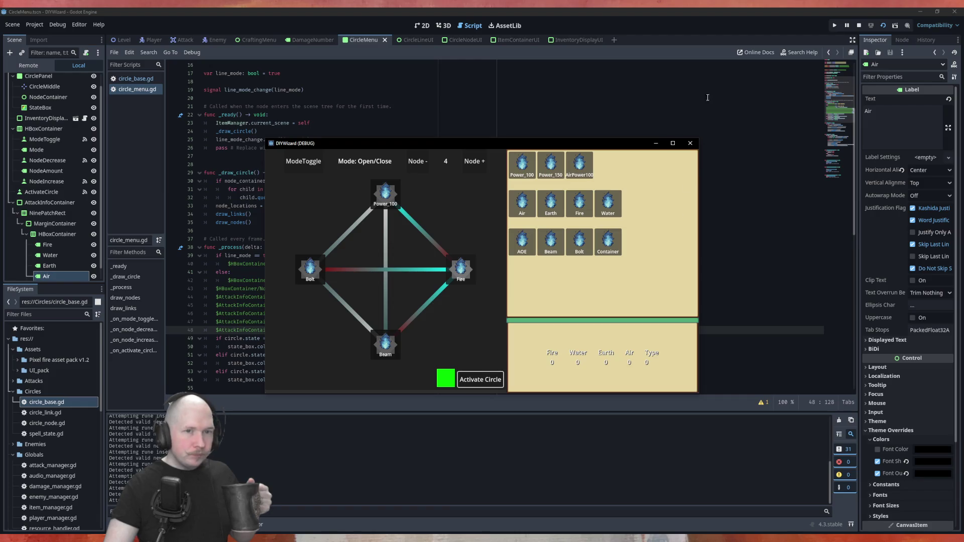
click(697, 144)
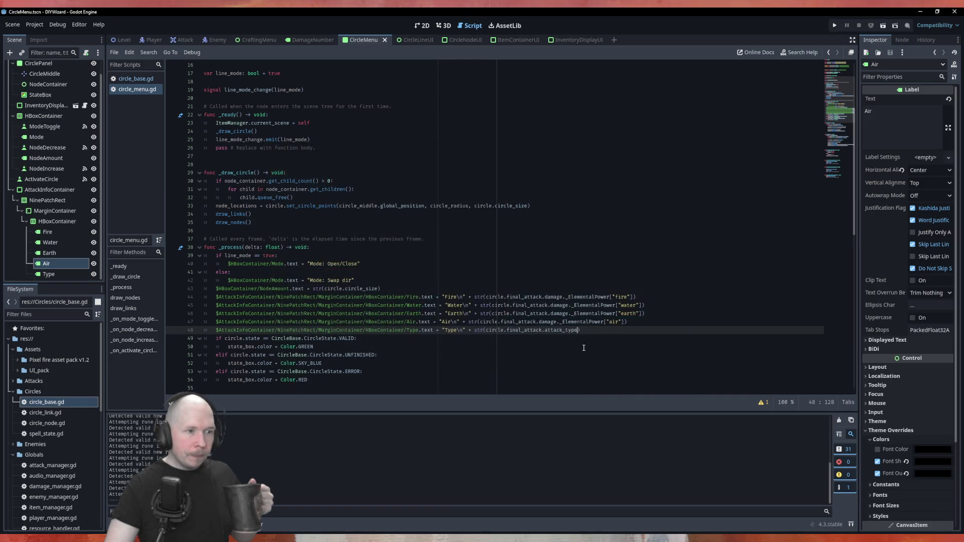
Add 'return' after spell_state_array.clear() in circle_base.gd, save, and rerun the game.
click(134, 79)
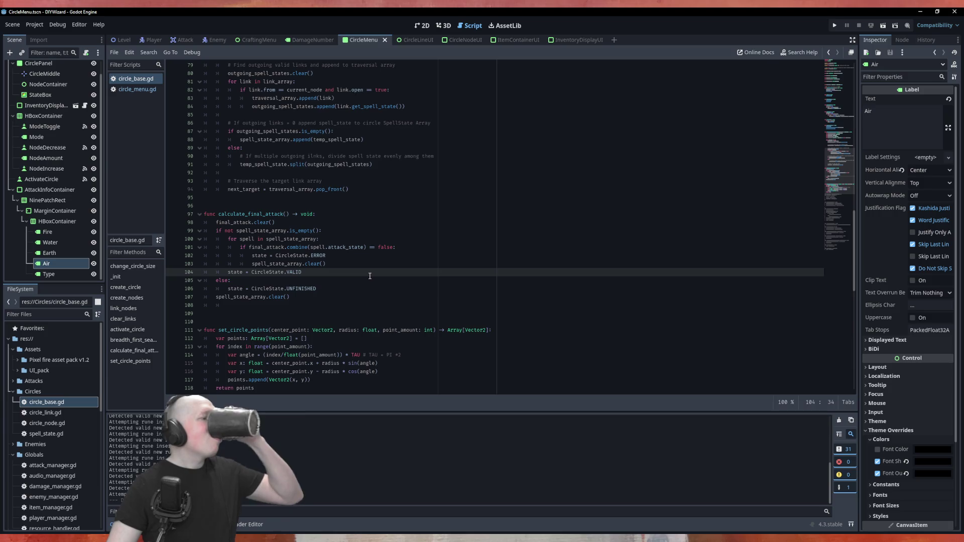
click(359, 263)
key(Return)
text(return)
key(ctrl+s)
key(F5)
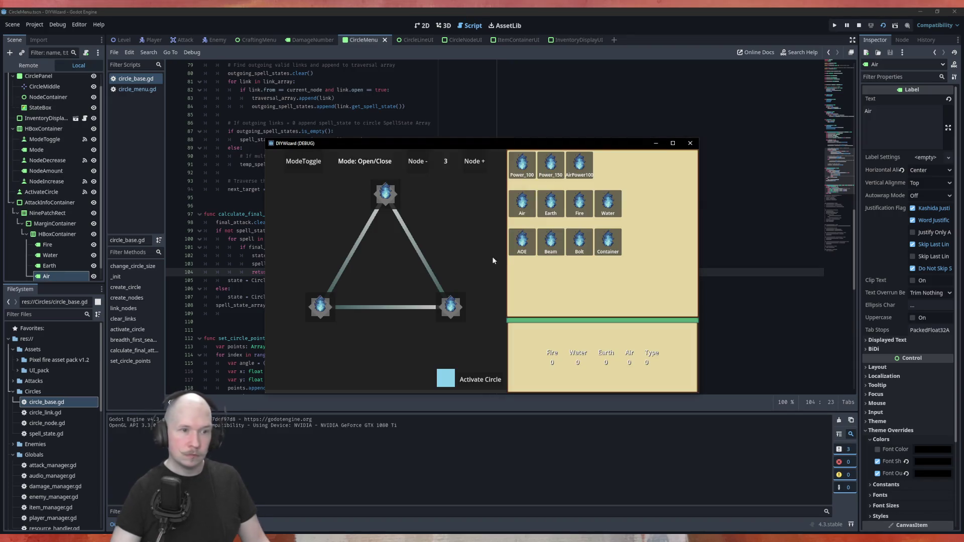
Build a Power_100, Beam and Air triangle with open links, activate it (red), and close.
mouse_move(522, 165)
mouse_down()
mouse_move(520, 190)
mouse_move(387, 196)
mouse_up()
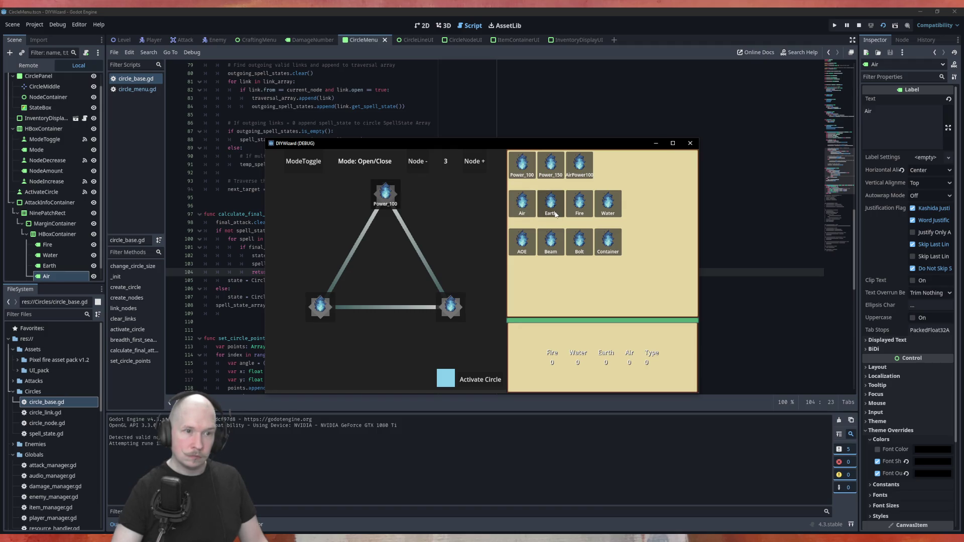
mouse_move(555, 212)
mouse_down()
mouse_move(475, 318)
mouse_move(561, 262)
mouse_move(329, 324)
mouse_move(321, 308)
mouse_up()
click(421, 262)
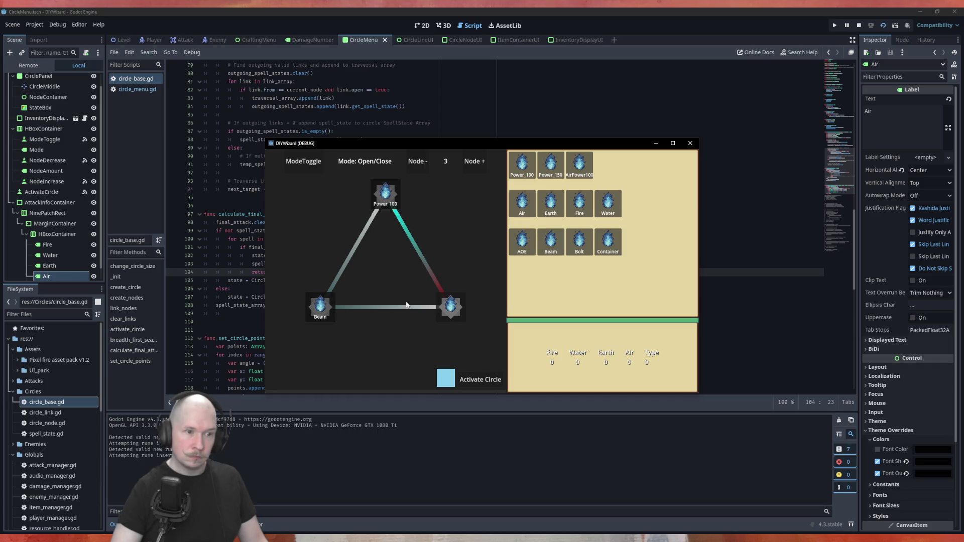
click(399, 309)
drag(522, 204, 450, 307)
click(476, 379)
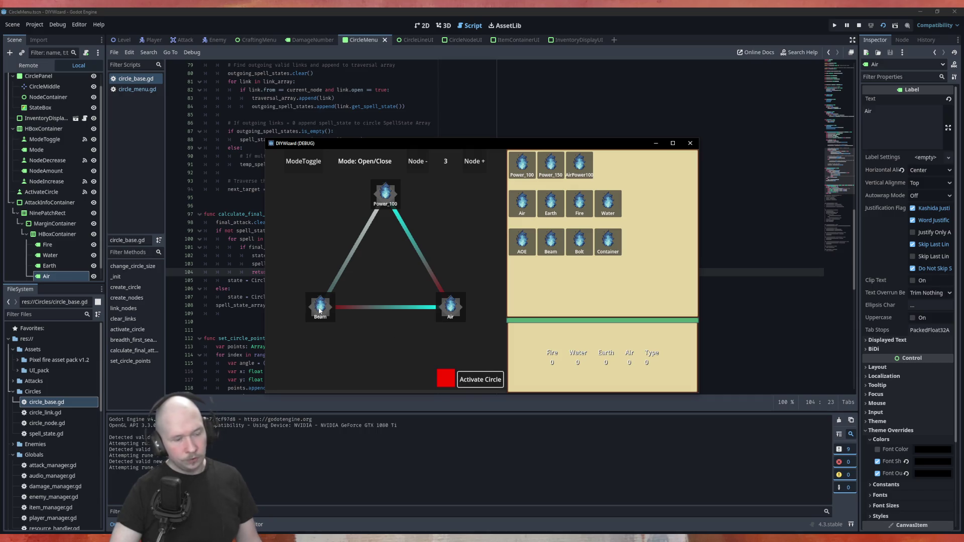
click(690, 143)
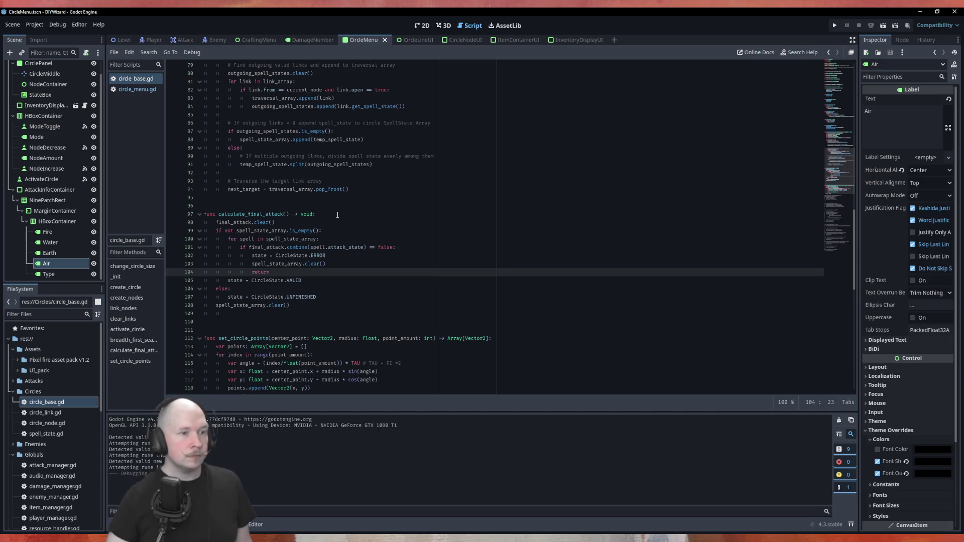
Follow AttackBase, then RuneBase.Type, to reach RuneBase.gd and its BOLT, BEAM, AOE enum.
scroll(338, 214, up, 11)
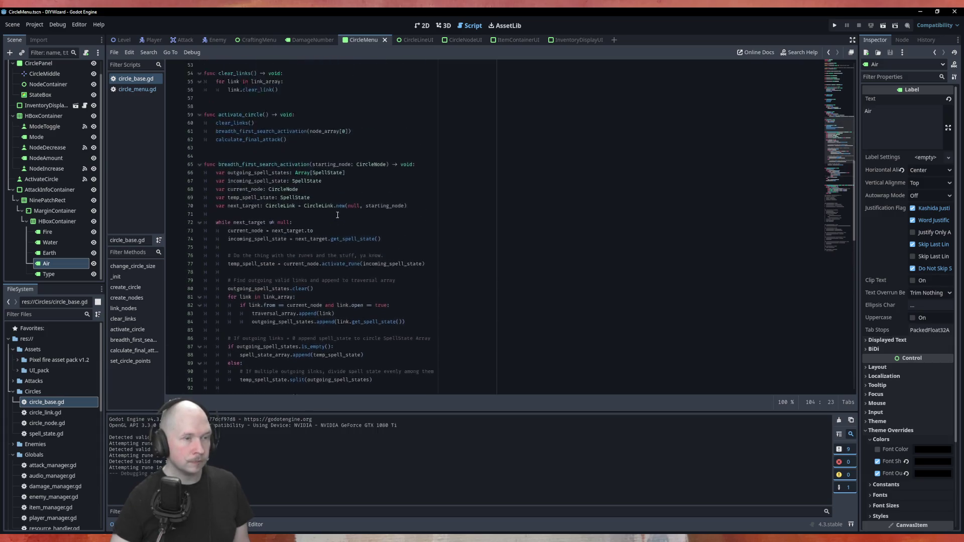
scroll(257, 184, up, 5)
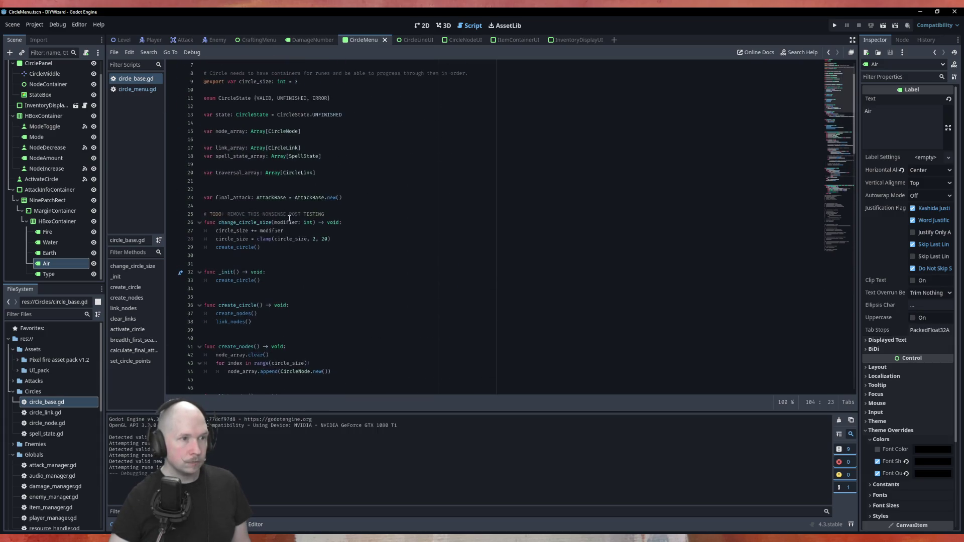
ctrl+click(301, 248)
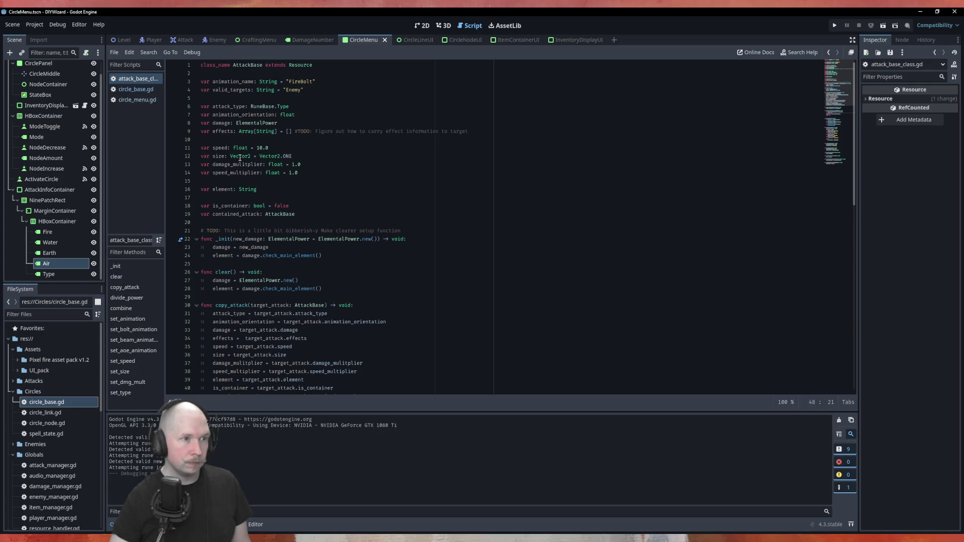
ctrl+click(266, 106)
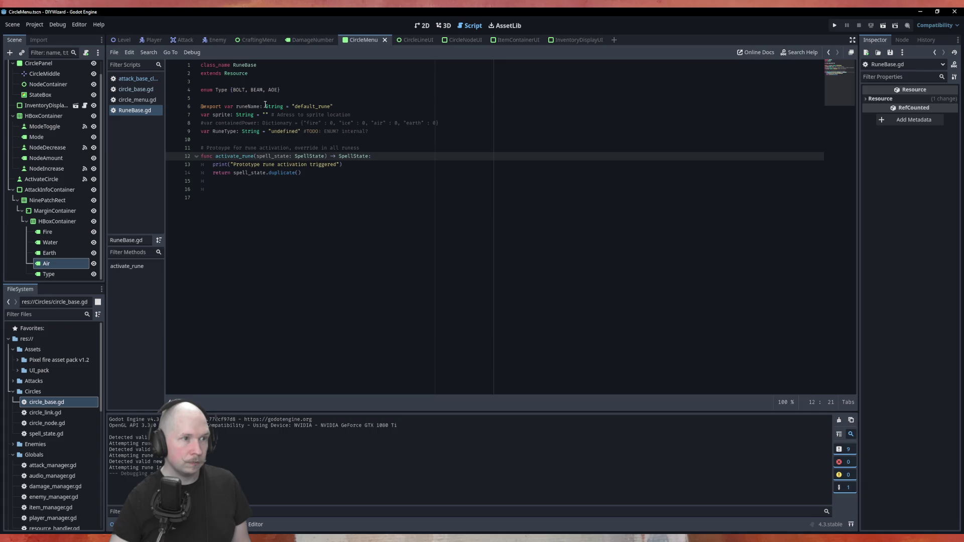
Insert 'NONE,' before BOLT in the Type enum, save, and go back to attack_base_class.gd.
click(233, 90)
text(NONE,)
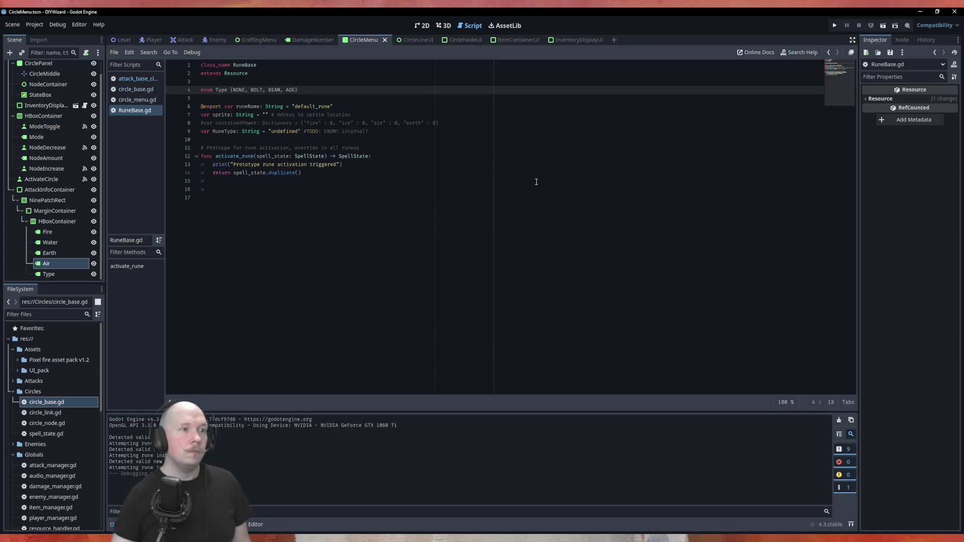
click(410, 228)
key(ctrl+s)
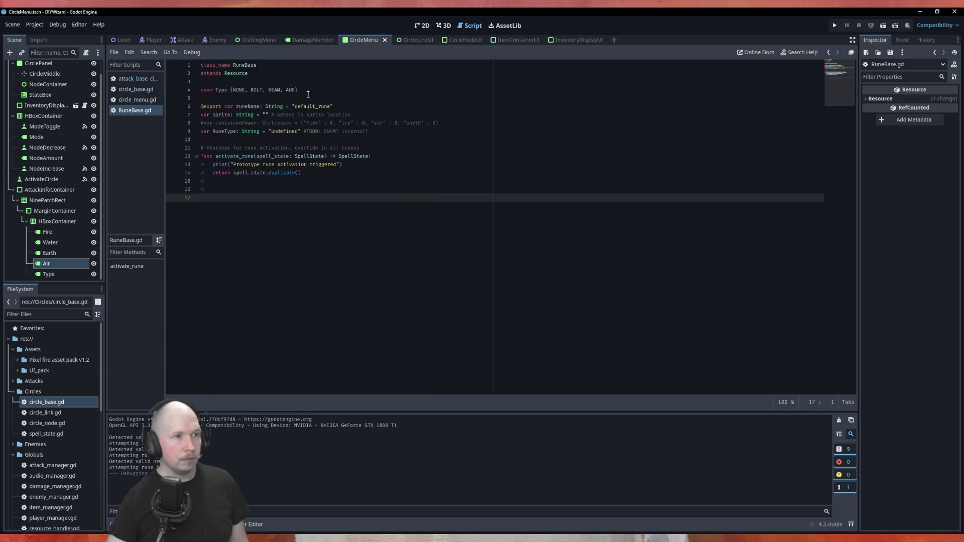
click(139, 80)
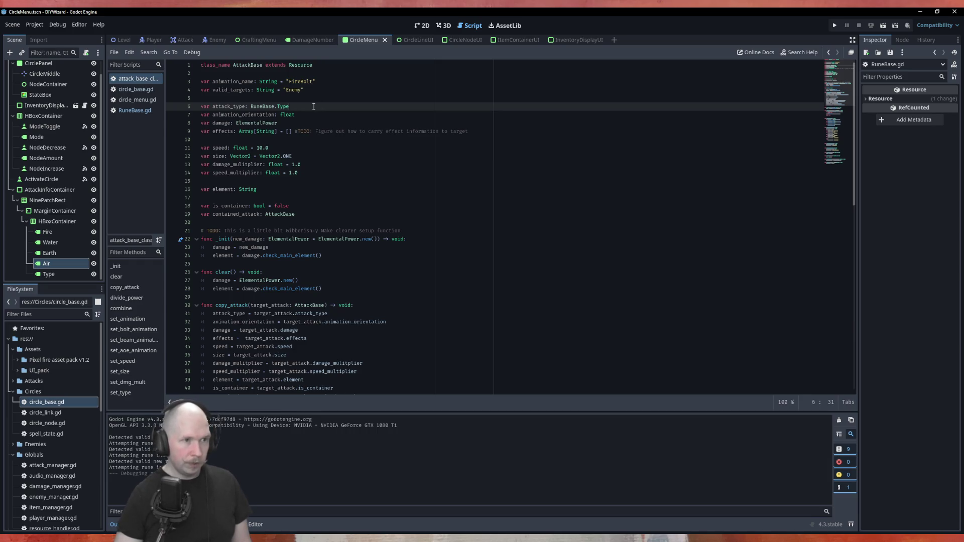
scroll(353, 270, down, 5)
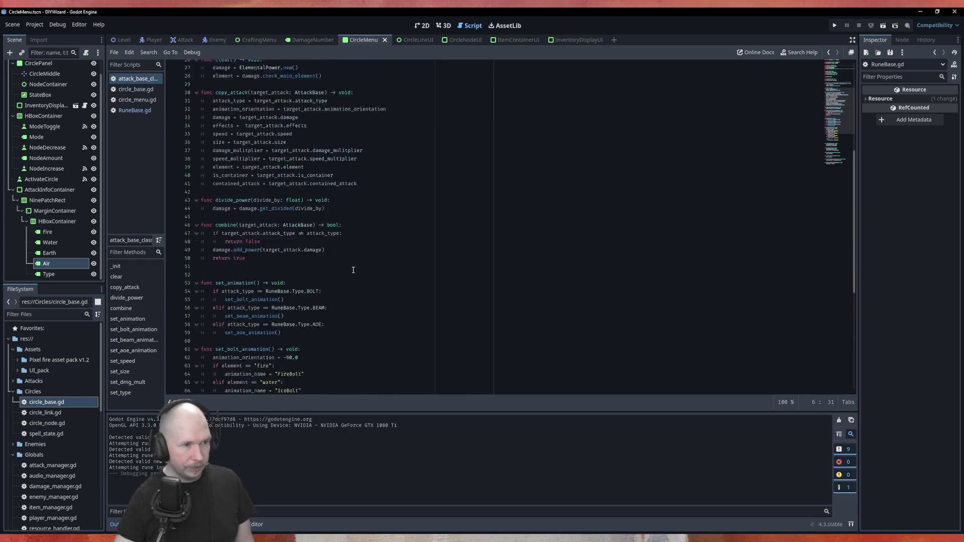
scroll(353, 270, down, 5)
scroll(301, 236, up, 4)
scroll(256, 216, up, 2)
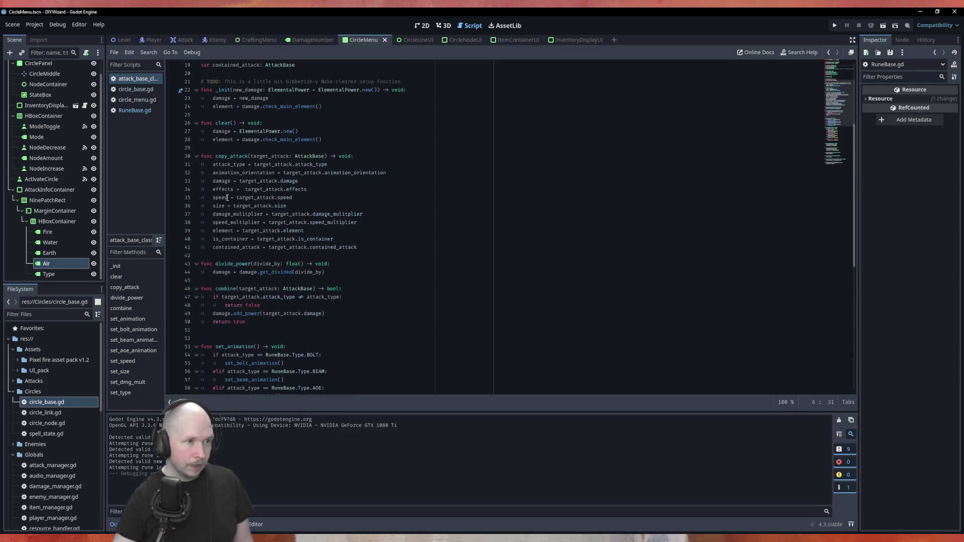
scroll(257, 197, down, 2)
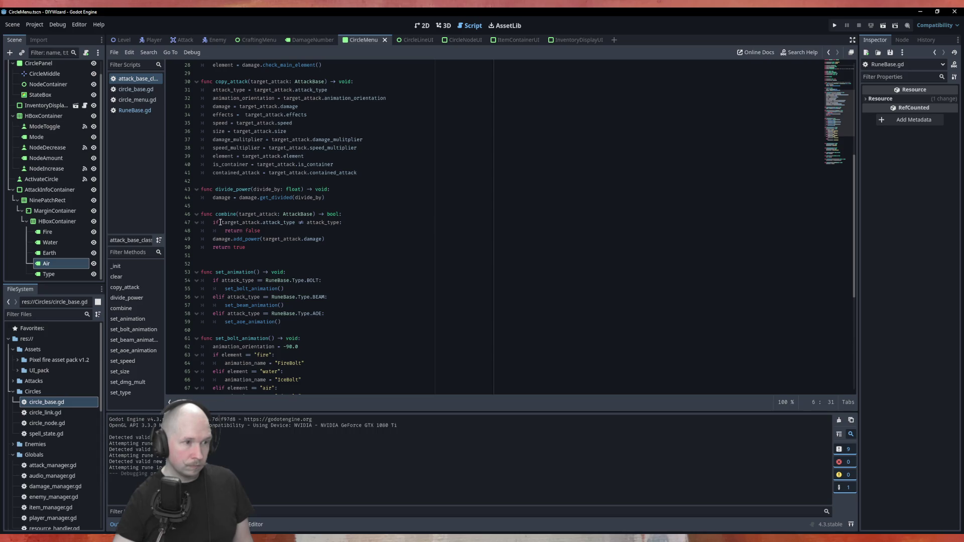
click(220, 222)
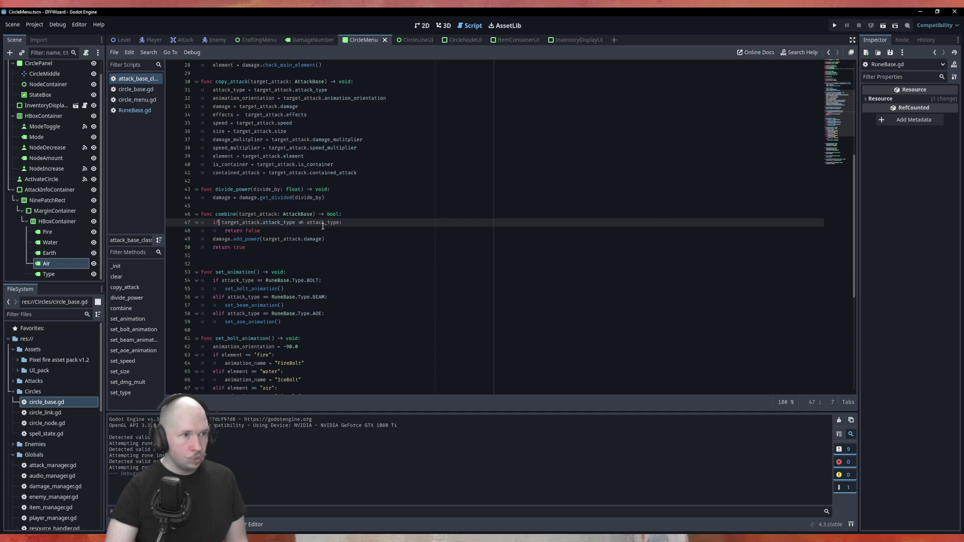
scroll(323, 226, up, 2)
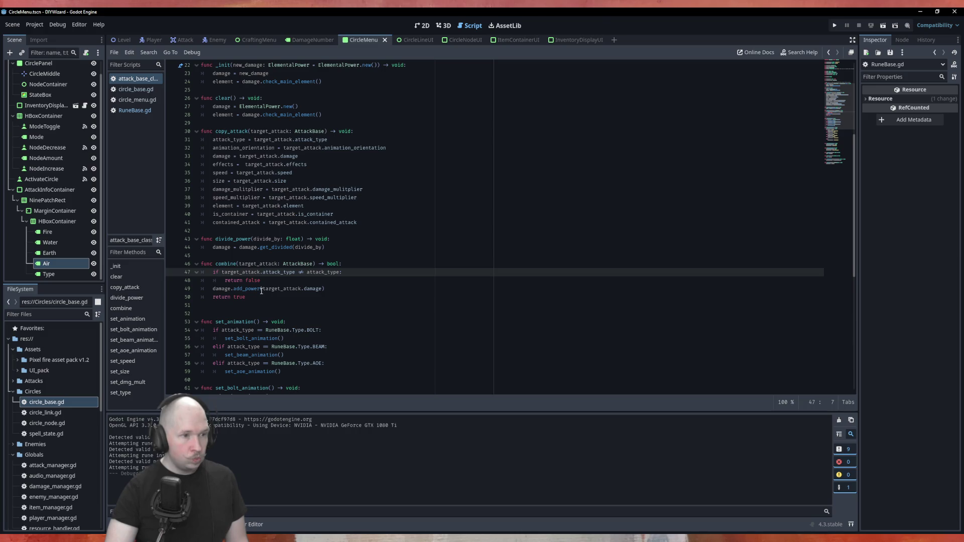
Review attack_base_class.gd around empty line 42, then switch to circle_base.gd.
scroll(261, 292, up, 3)
scroll(263, 290, down, 5)
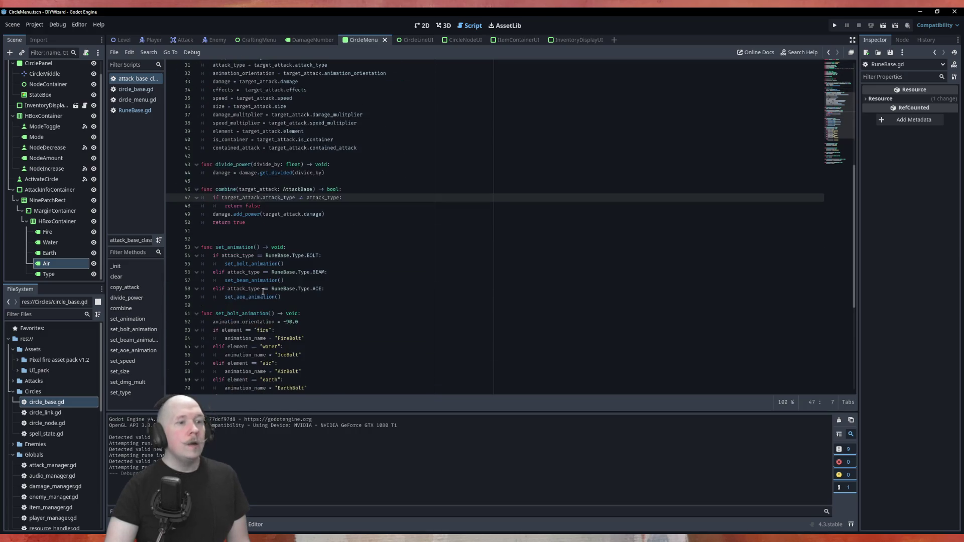
scroll(264, 289, up, 4)
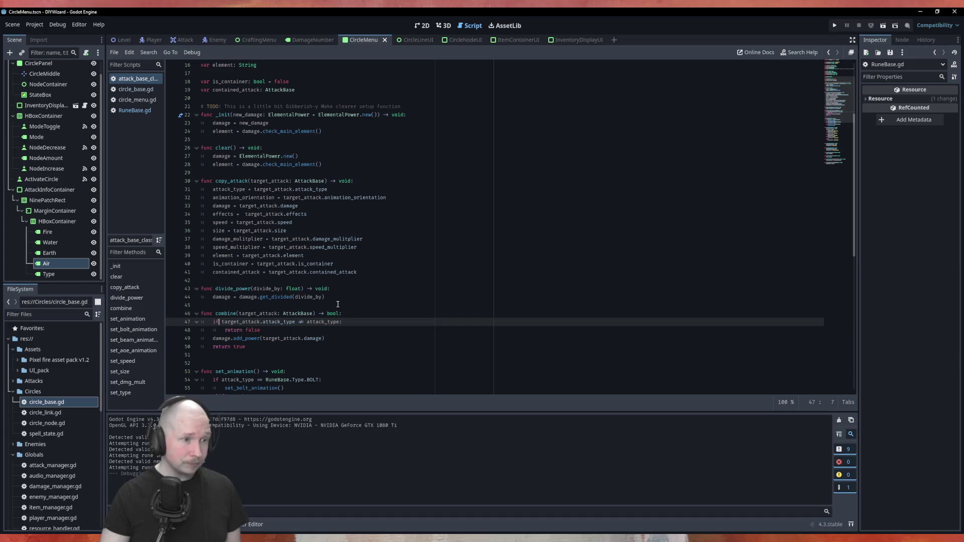
click(357, 279)
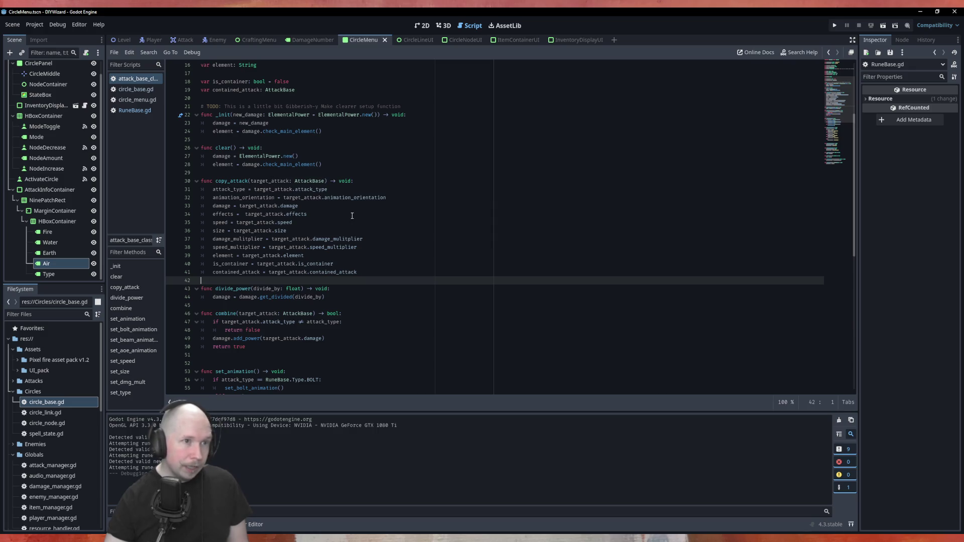
scroll(350, 224, down, 1)
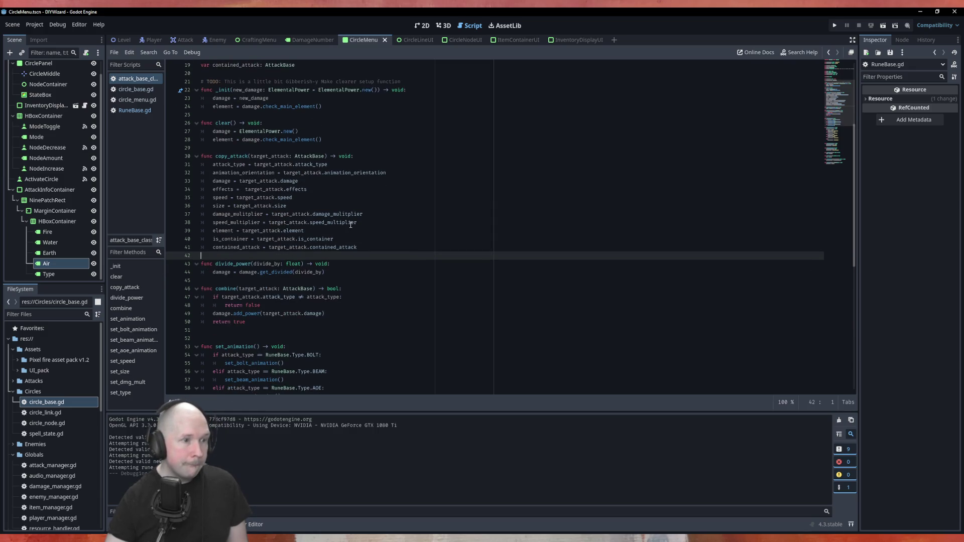
scroll(351, 224, up, 1)
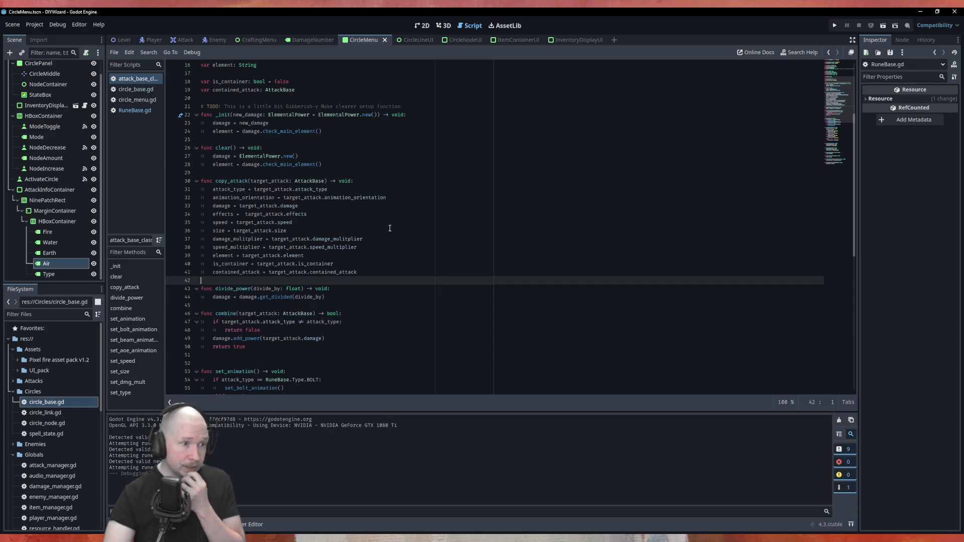
click(138, 91)
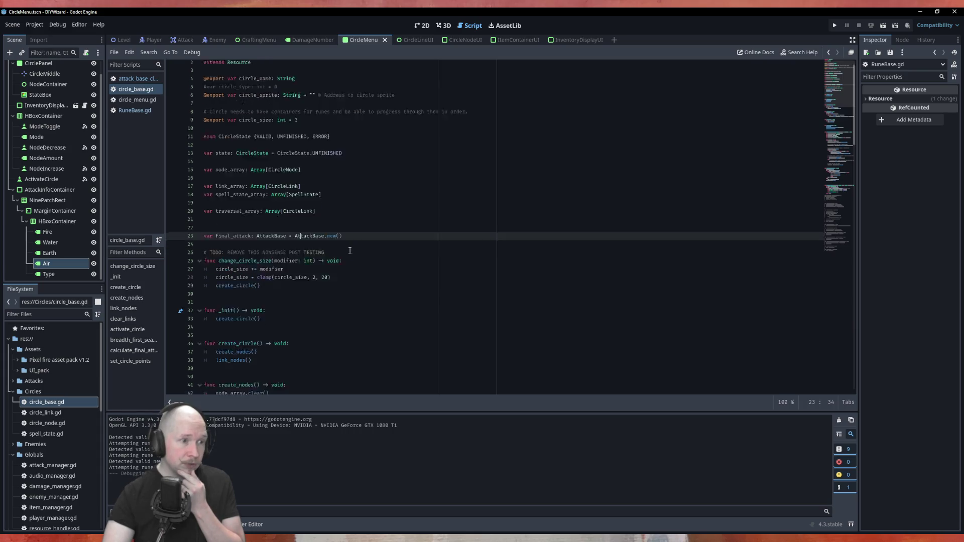
On a new line after line 100 in the spell loop, write 'if final_attack.attack_type'.
scroll(350, 250, down, 20)
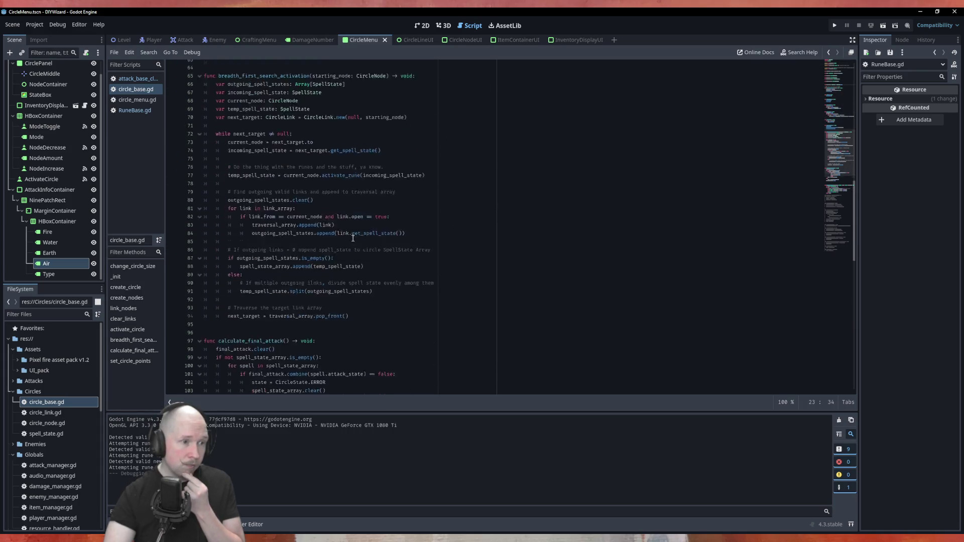
scroll(353, 238, down, 5)
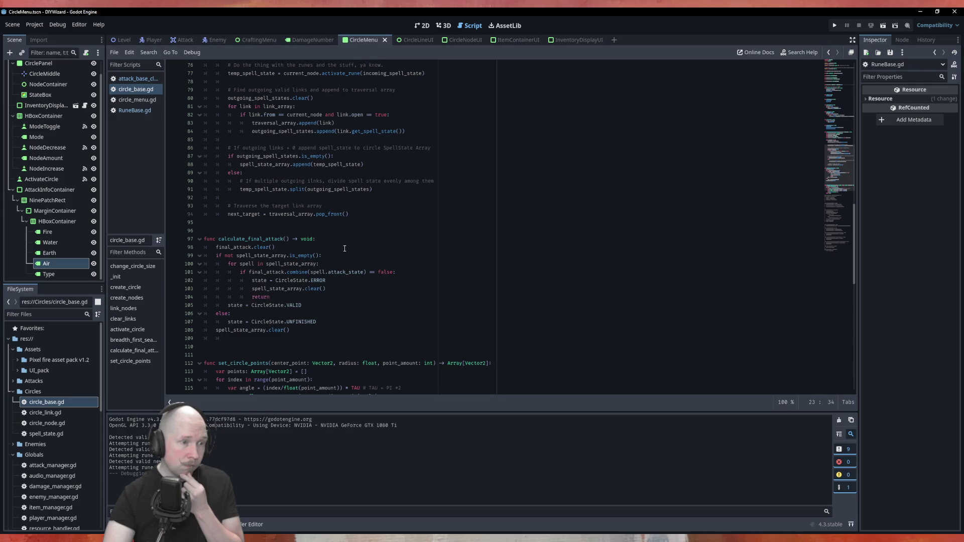
click(398, 262)
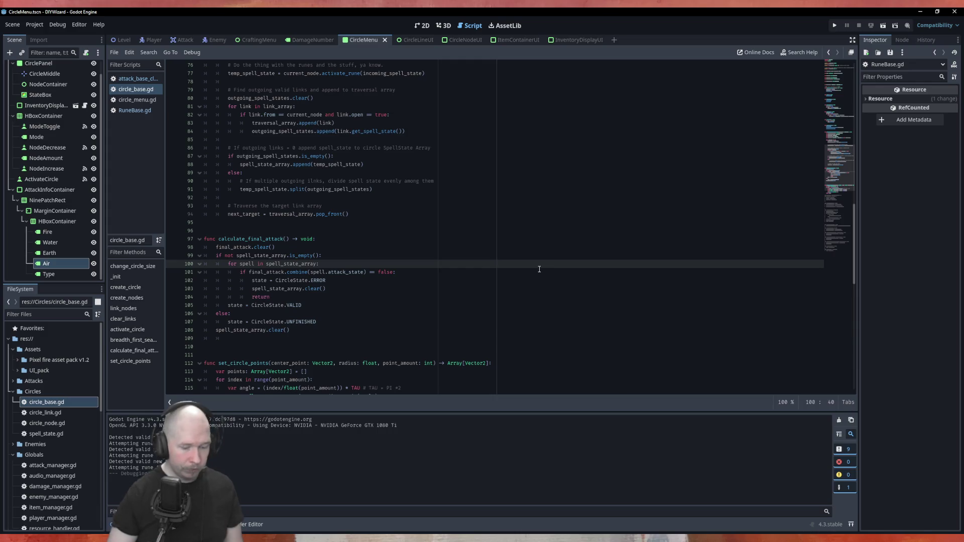
key(Return)
text(if inf)
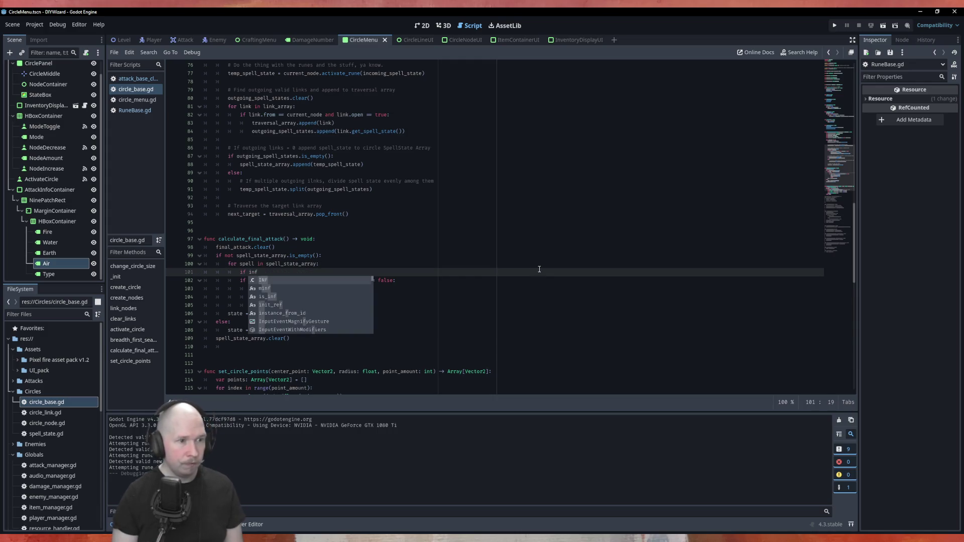
key(BackSpace)
key(BackSpace)
key(BackSpace)
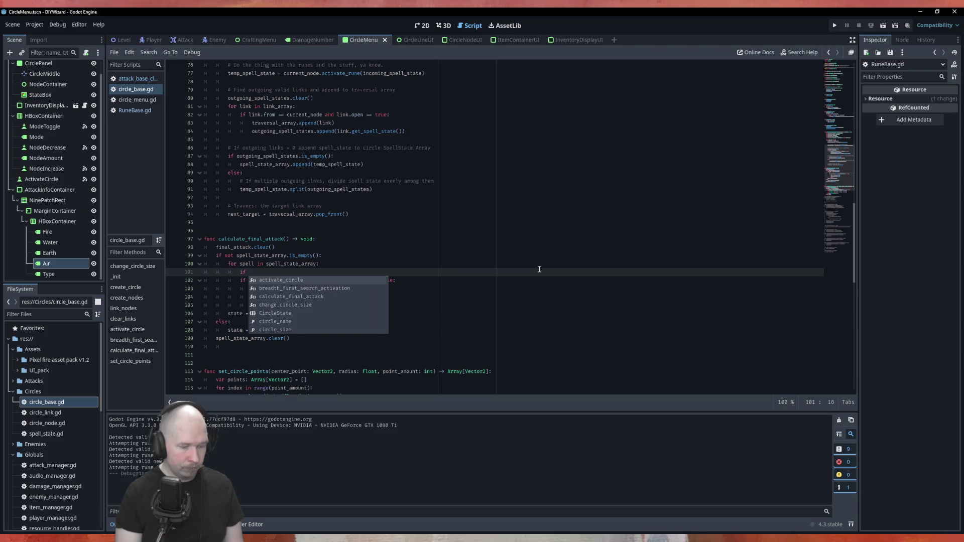
text(fina)
key(Return)
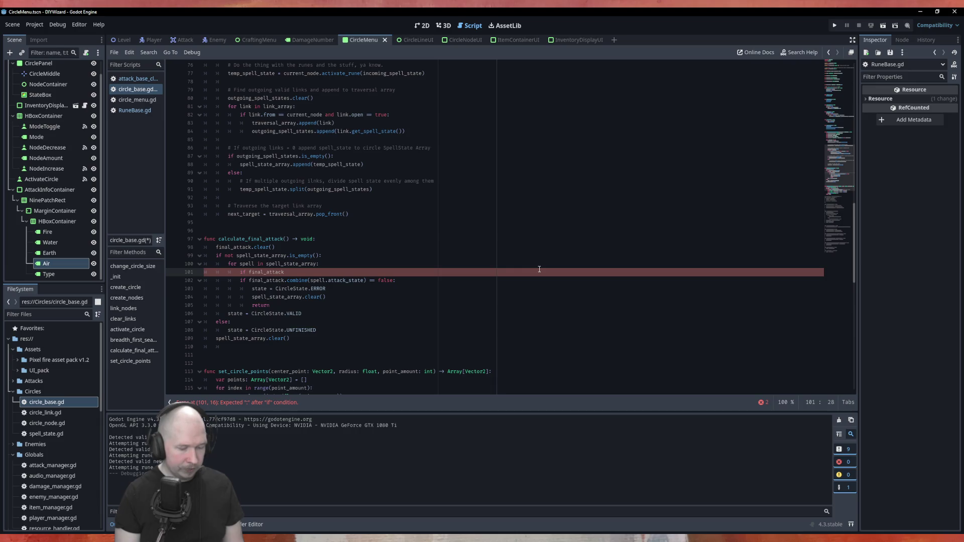
text(set)
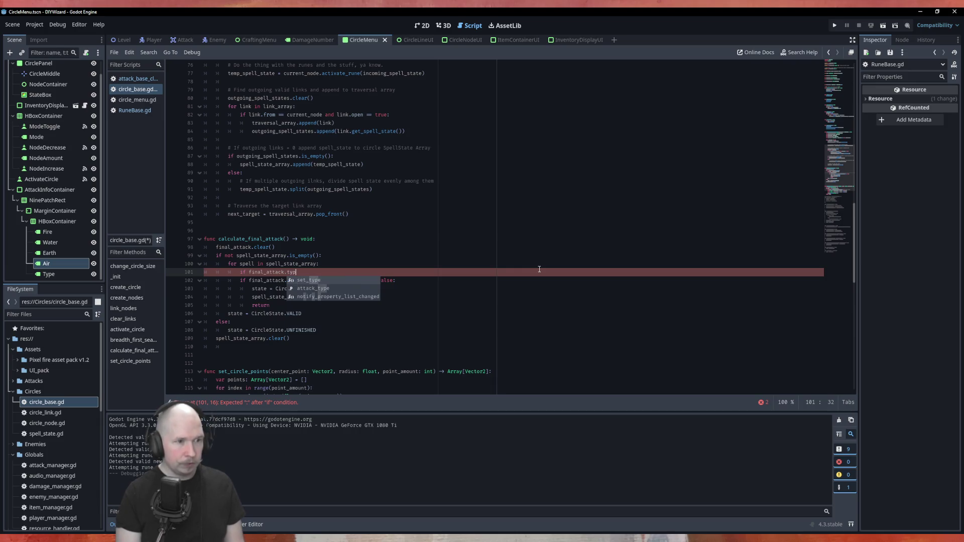
key(Return)
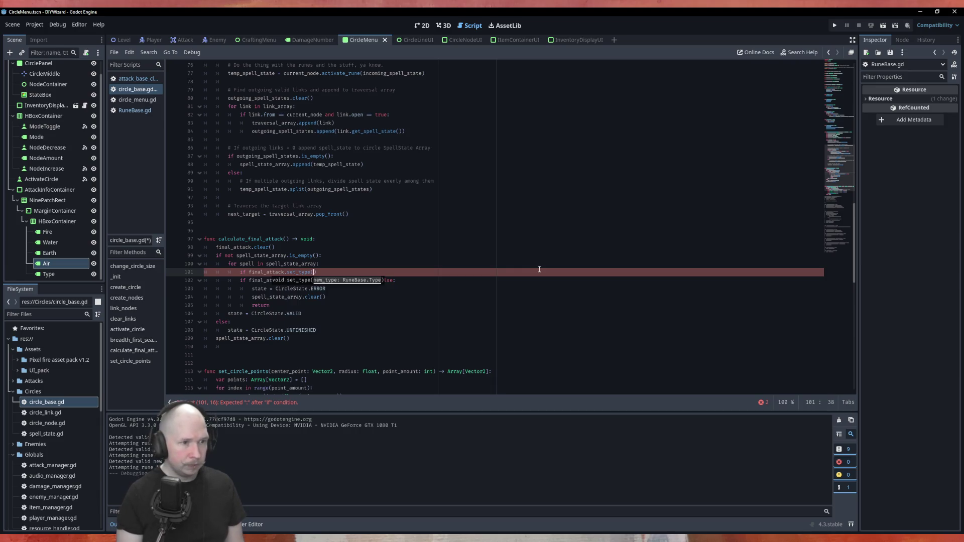
key(BackSpace)
key(BackSpace)
key(BackSpace)
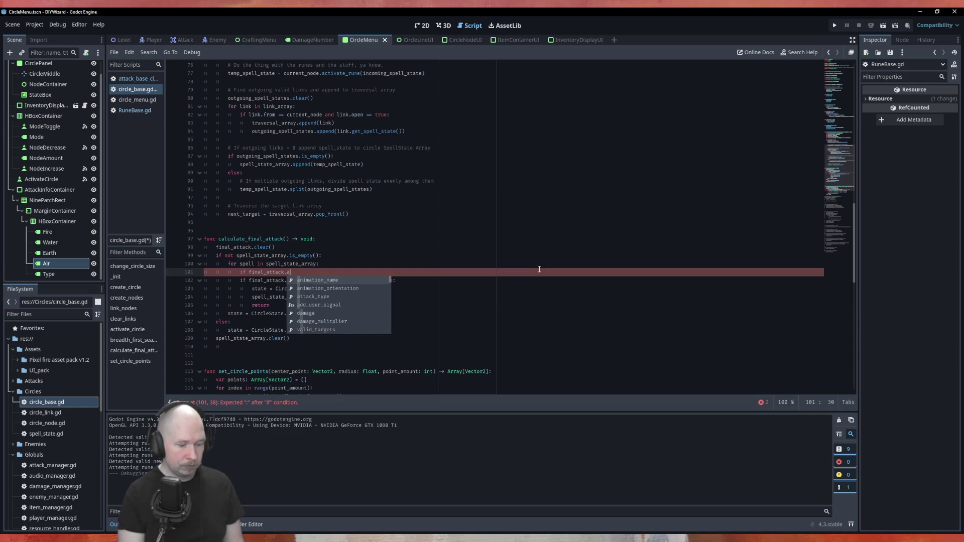
text(tta)
key(Return)
Start the '==' comparison, trying a CircleBase reference before removing it.
text(== N)
key(BackSpace)
text(Cir)
key(Down)
key(Return)
text(.)
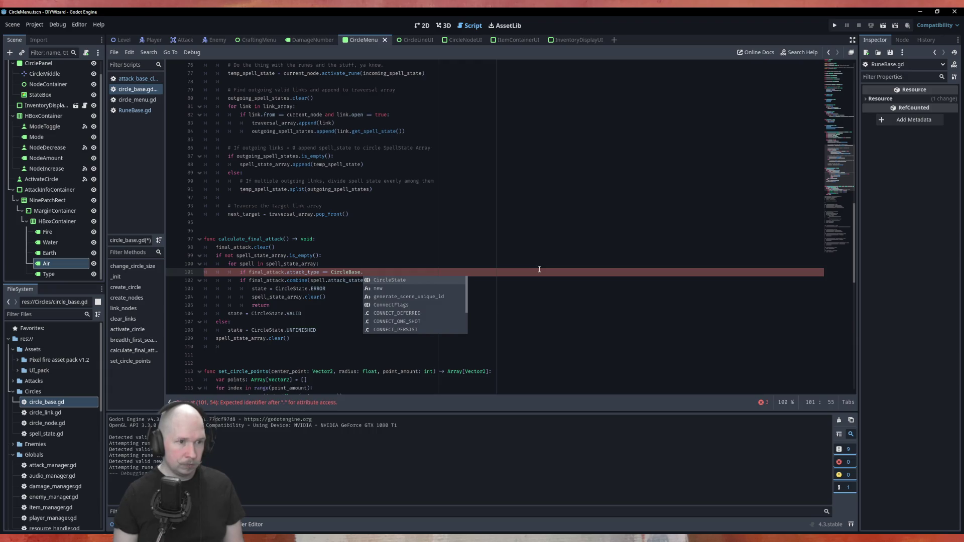
key(BackSpace)
key(BackSpace)
key(BackSpace)
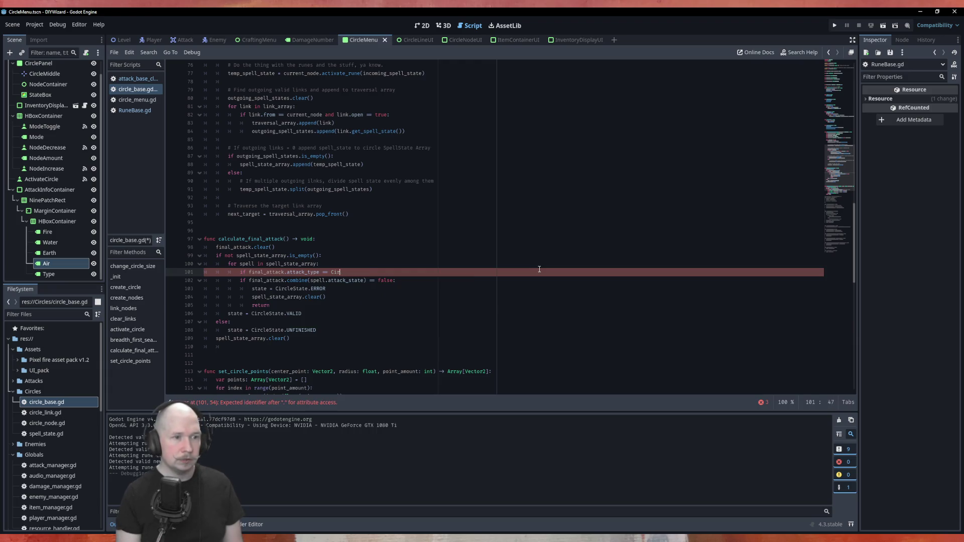
Finish the check as '== RuneBase.Type.NONE:' and switch to the attack_base script.
text(Rune)
key(Return)
text(.)
key(Down)
key(Return)
text(.NONE:)
key(Return)
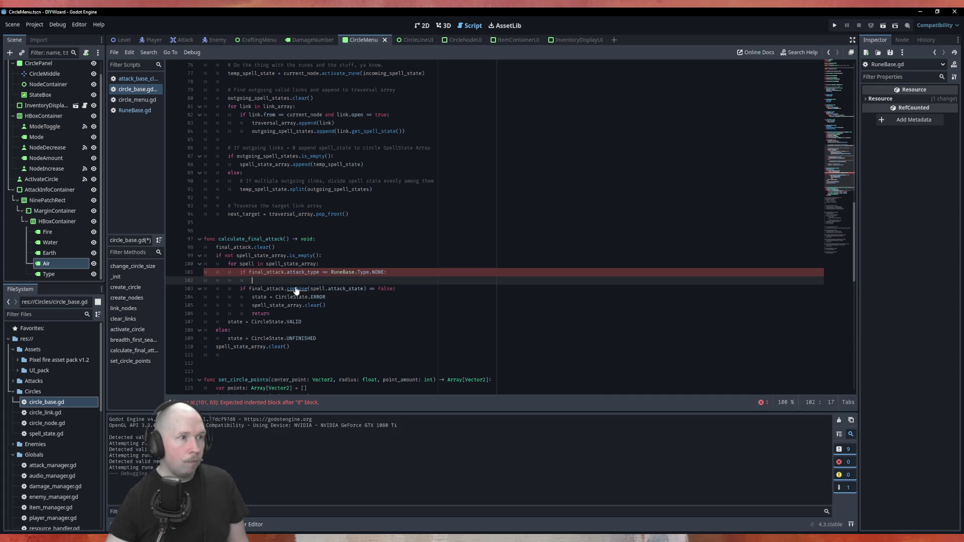
click(134, 79)
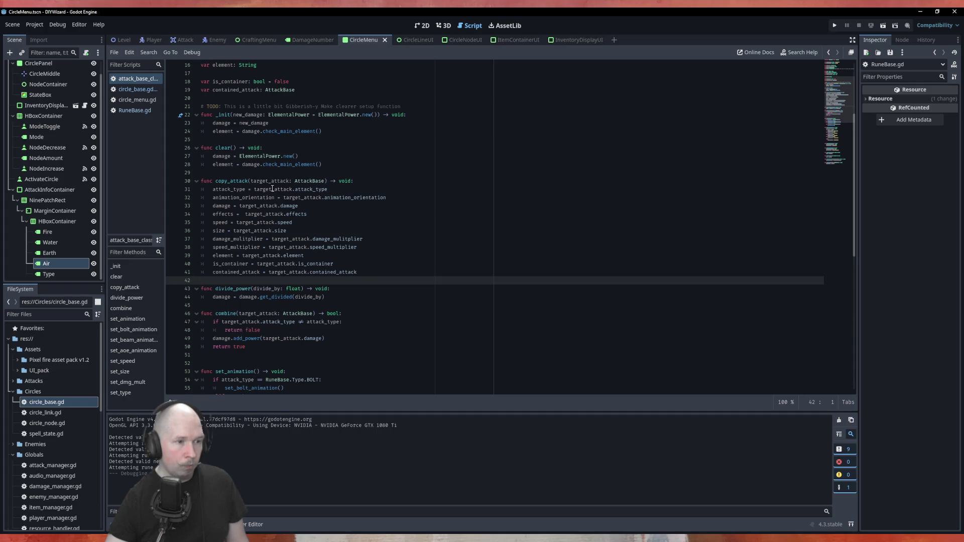
Add 'if target_attack.attack_type' below the combine() header, then return to circle_base.gd.
click(264, 330)
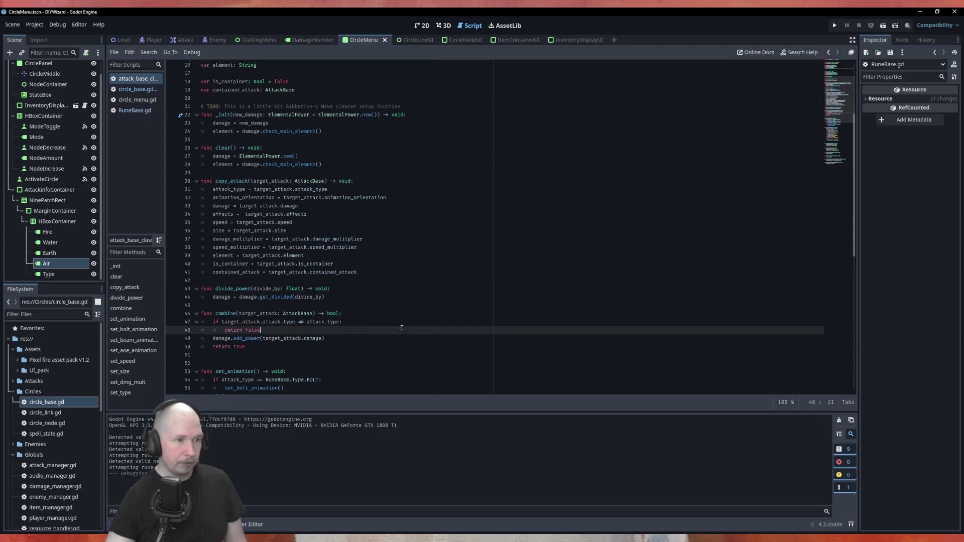
click(375, 313)
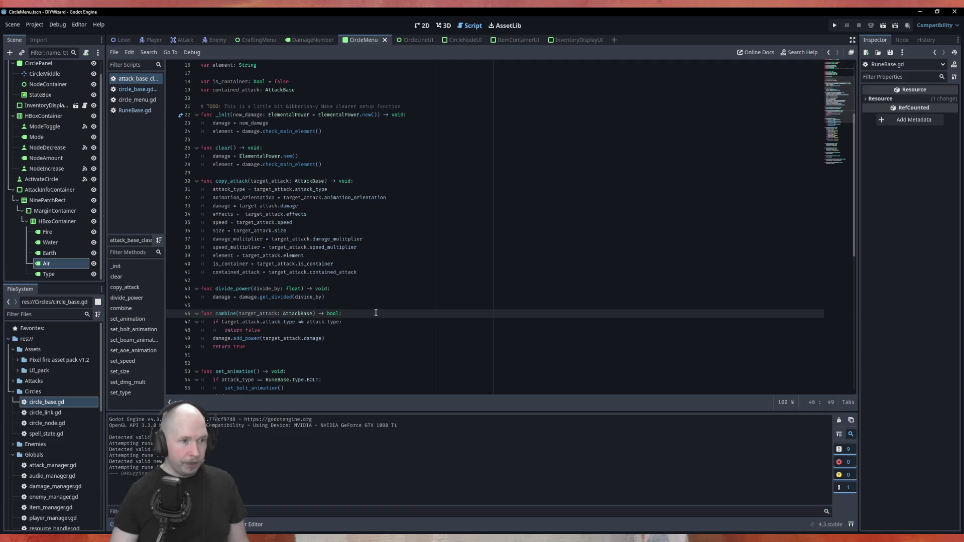
key(Return)
text(if )
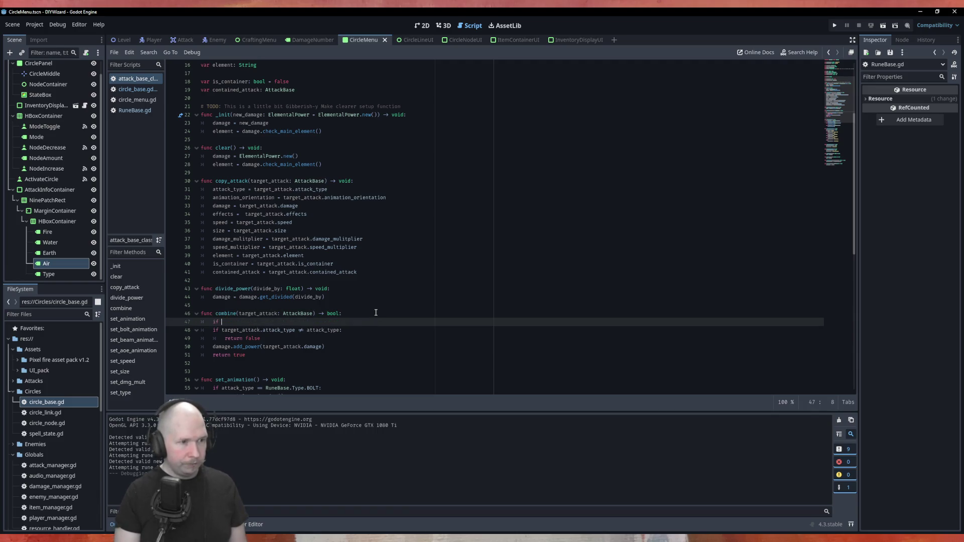
text(target)
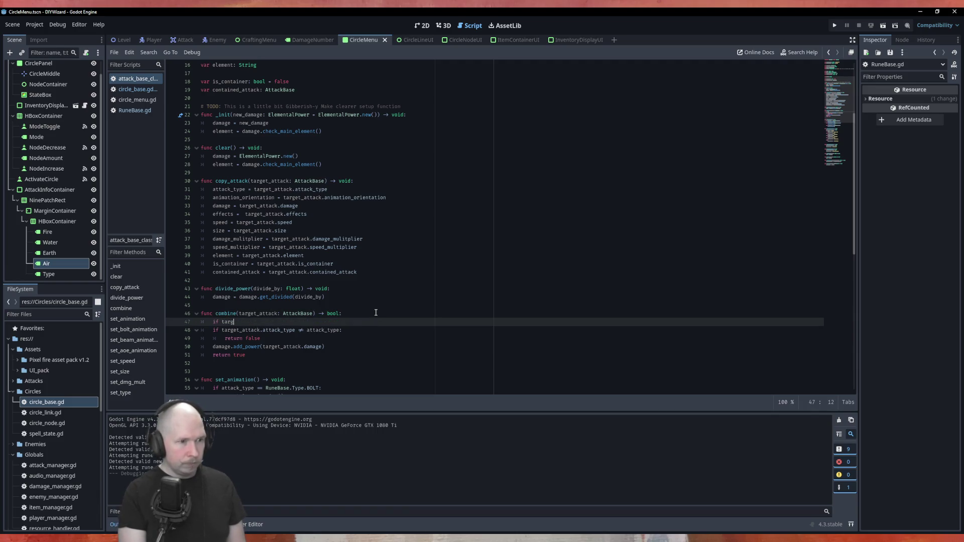
key(Return)
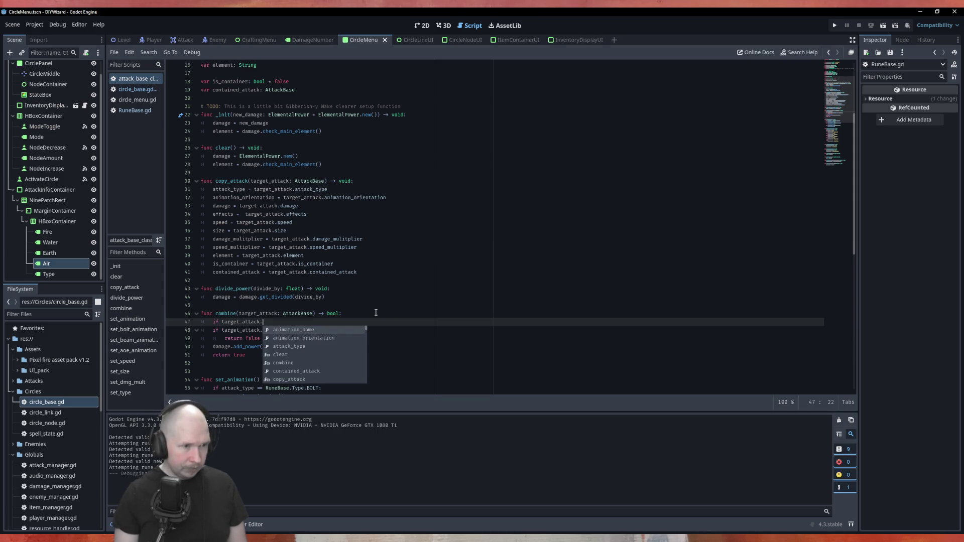
text(atta)
key(Return)
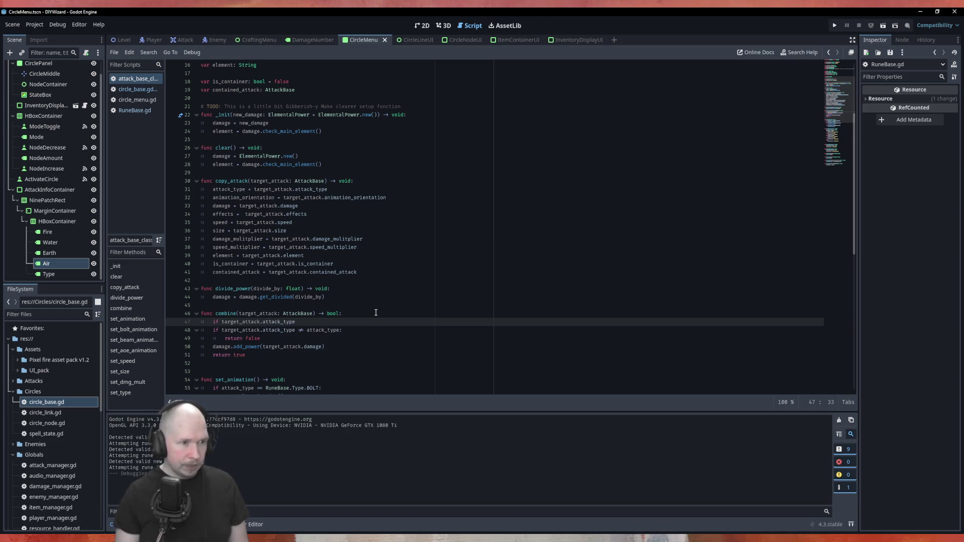
click(136, 89)
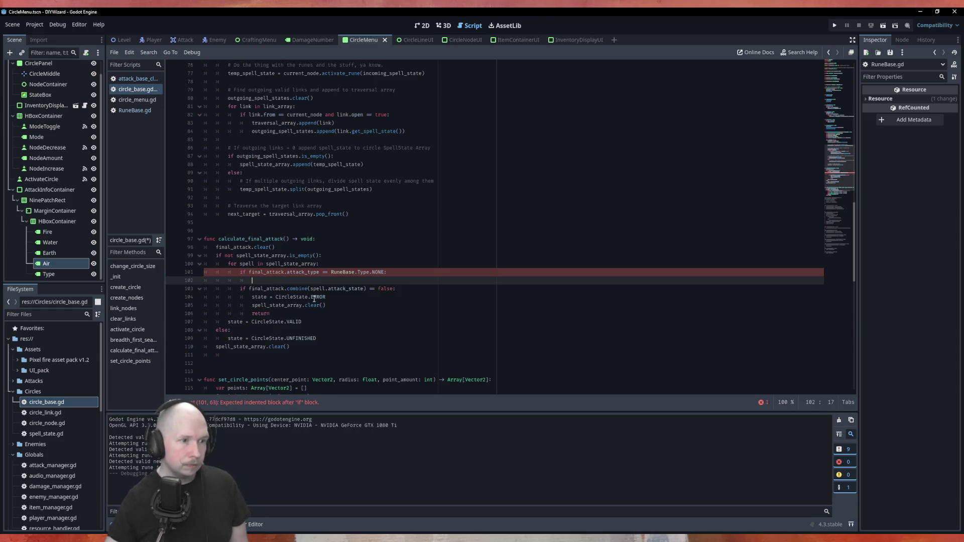
Cut the NONE attack-type check out of calculate_final_attack in circle_base.gd.
drag(255, 282, 187, 269)
key(ctrl+c)
key(BackSpace)
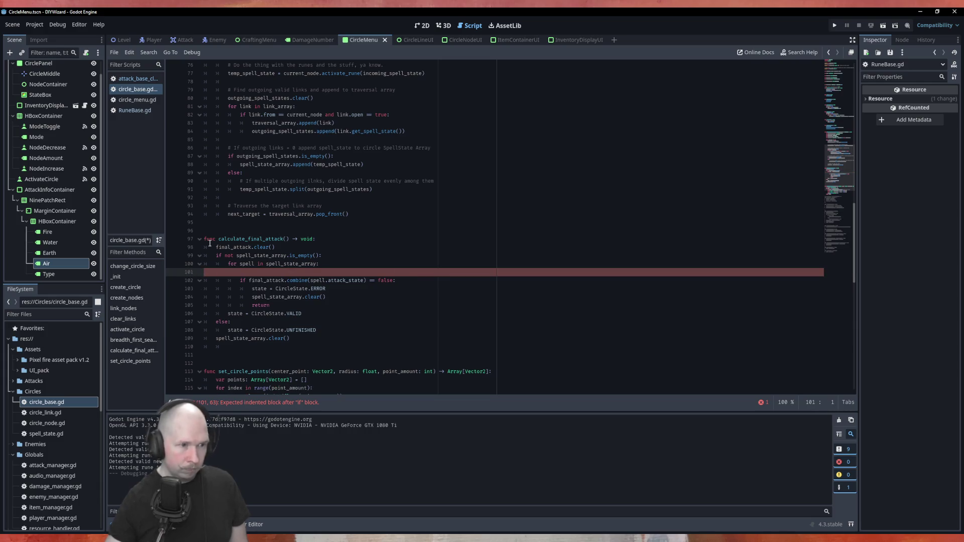
key(BackSpace)
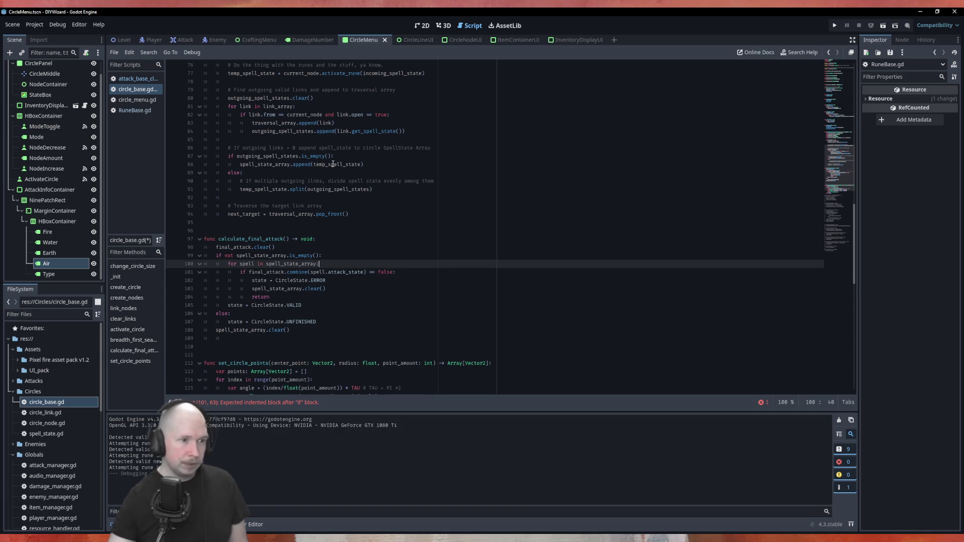
Paste the NONE check into attack_base's combine, fixing indentation and dropping the final_attack. prefix.
click(143, 81)
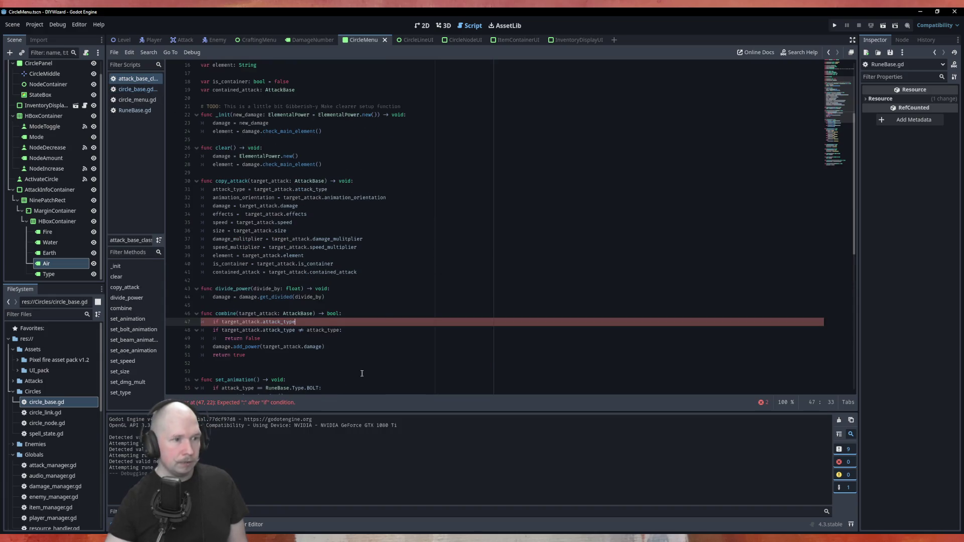
drag(301, 320, 198, 322)
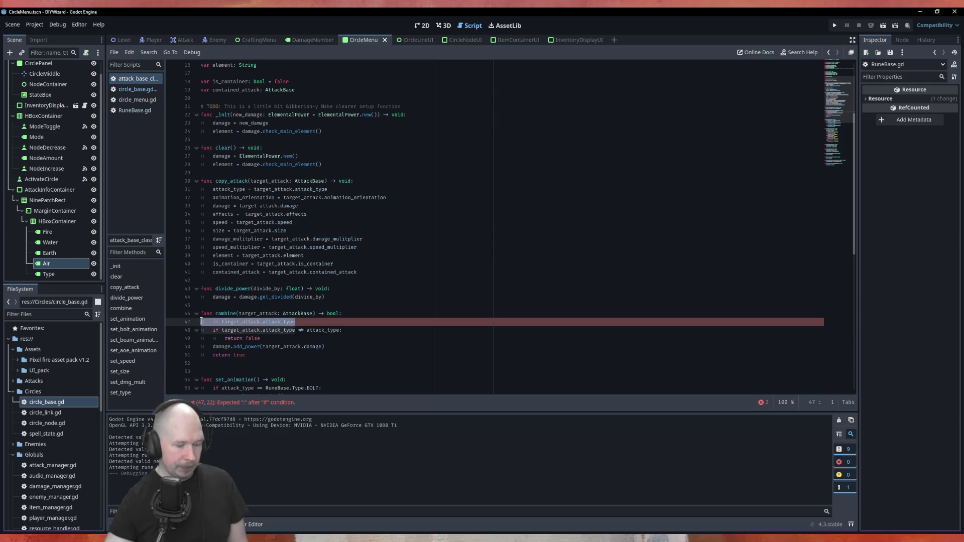
key(ctrl+v)
click(238, 322)
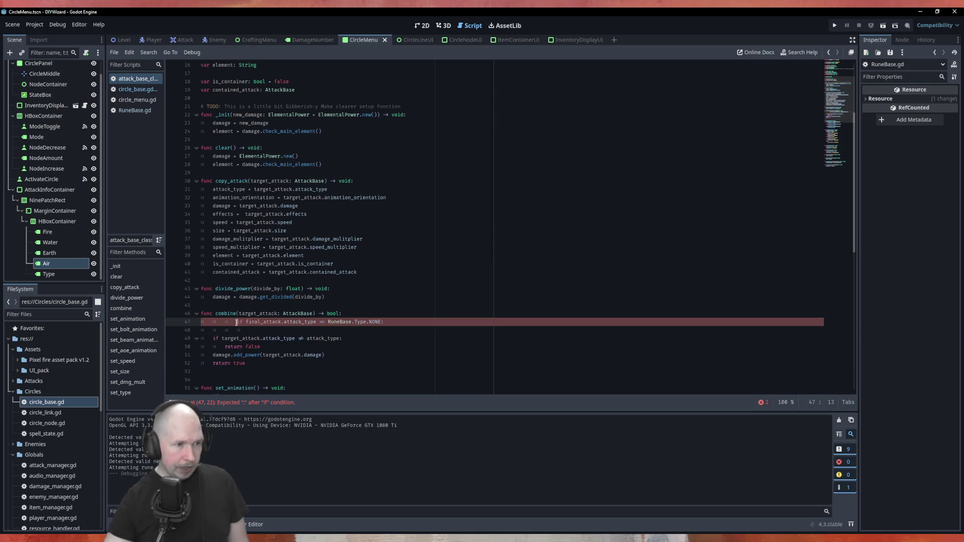
key(BackSpace)
key(BackSpace)
drag(246, 329, 189, 329)
click(310, 331)
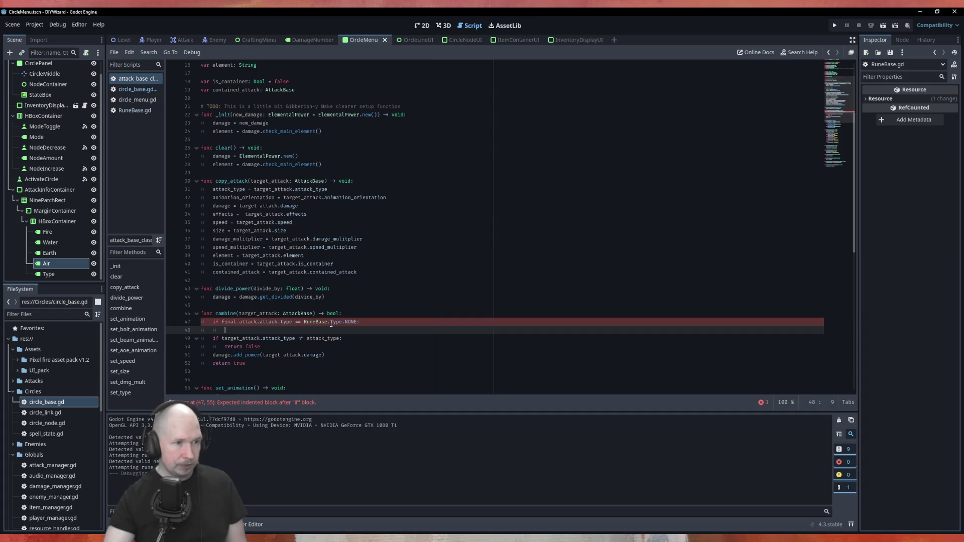
drag(259, 322, 222, 322)
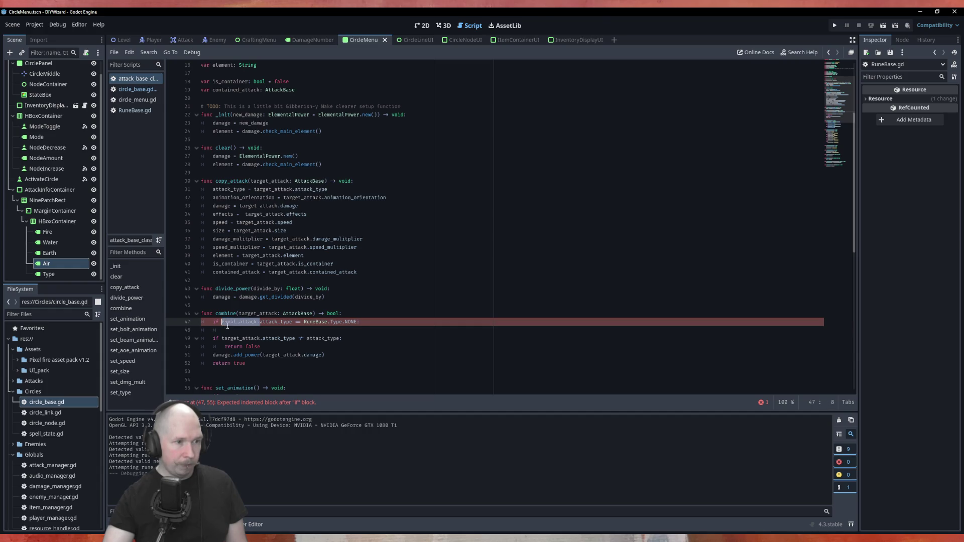
key(BackSpace)
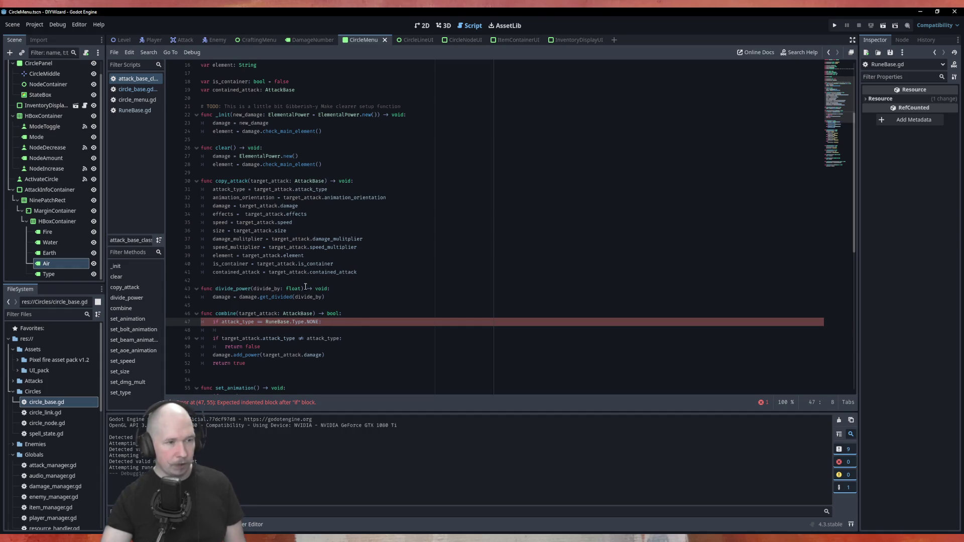
click(280, 329)
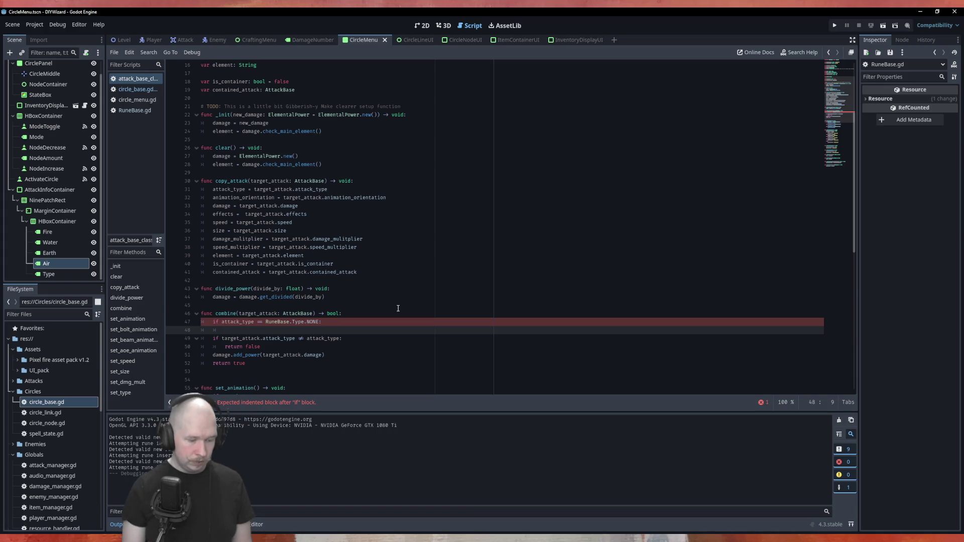
Make the NONE branch call copy_attack(target_attack) and then return true.
text(cop)
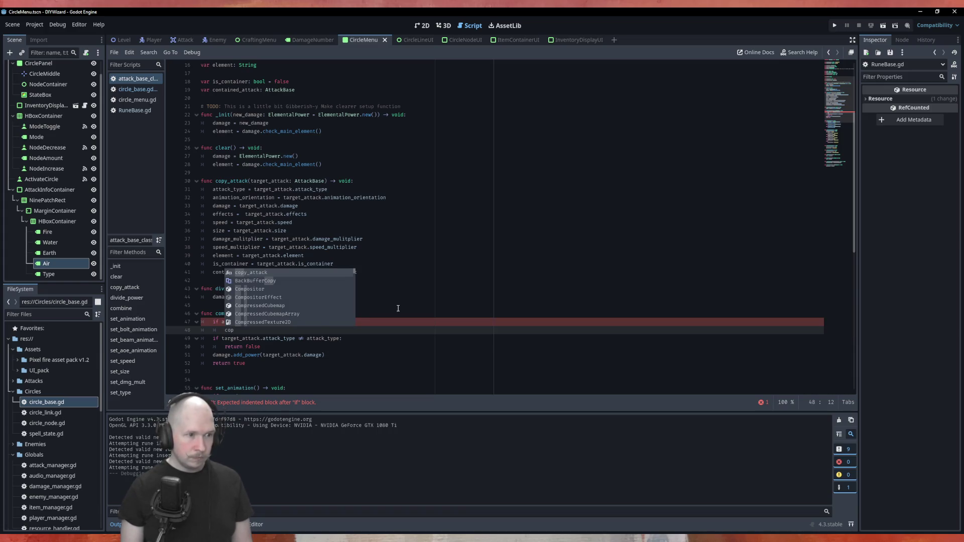
key(Return)
text(targ))
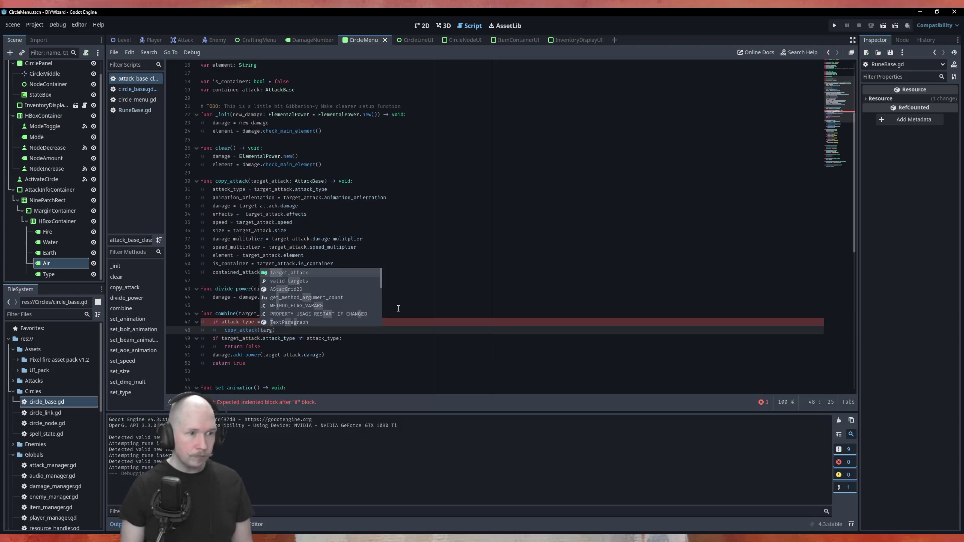
key(Return)
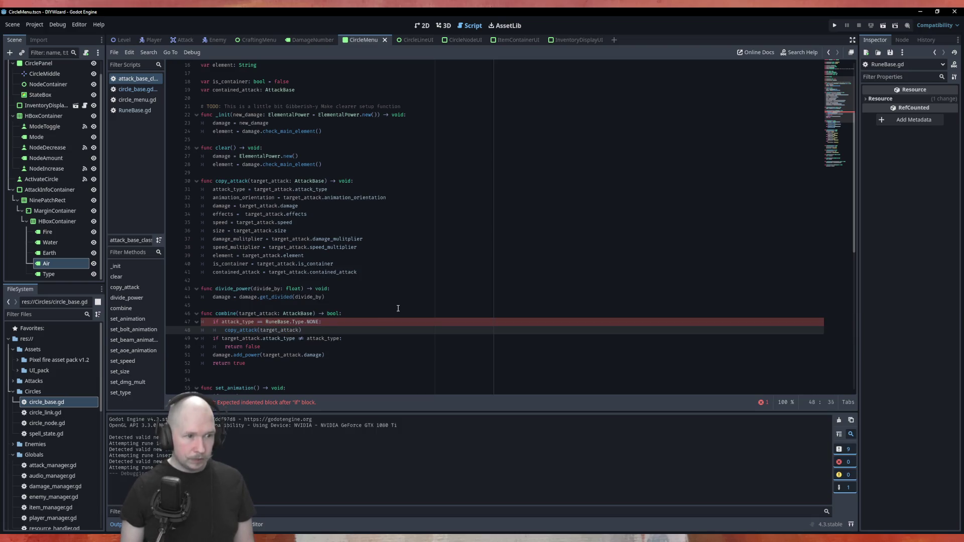
key(Return)
text(ret)
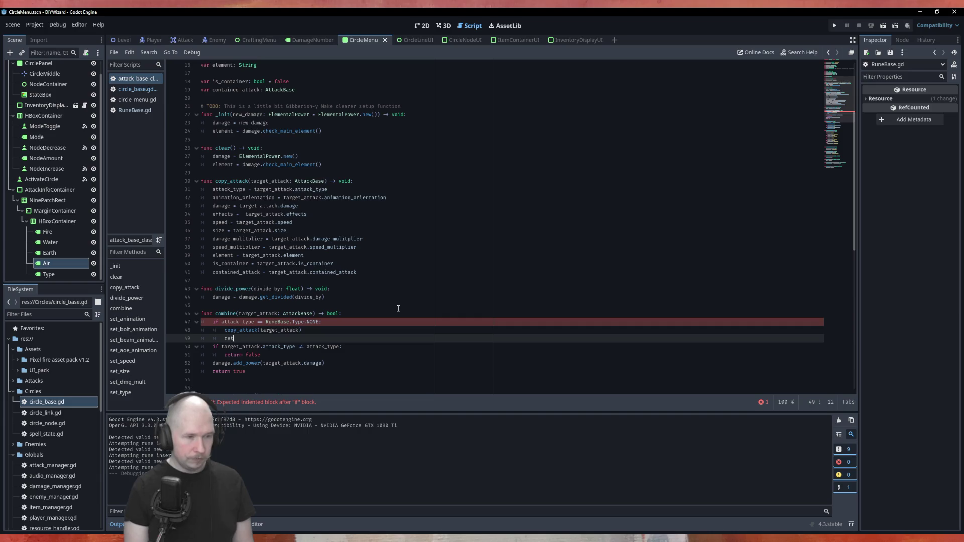
text(urn)
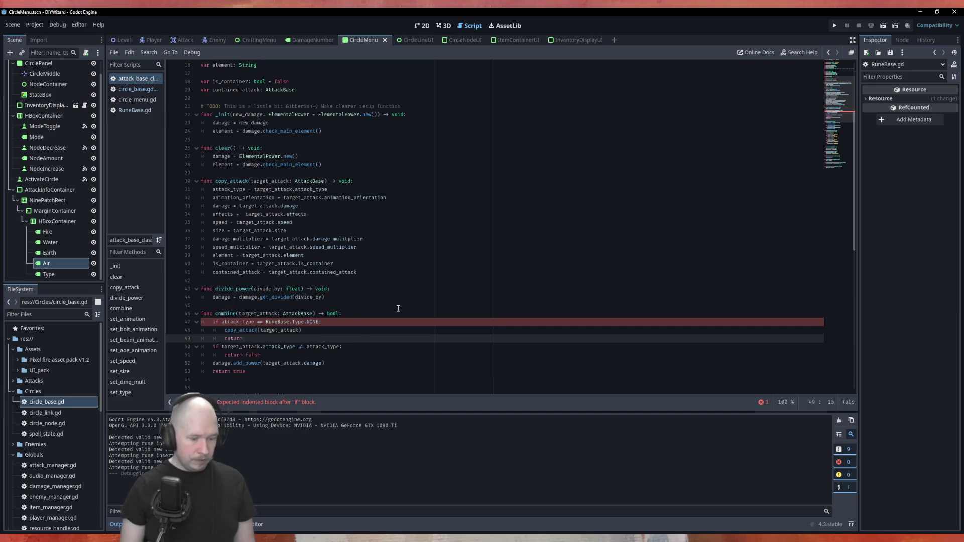
text( tru)
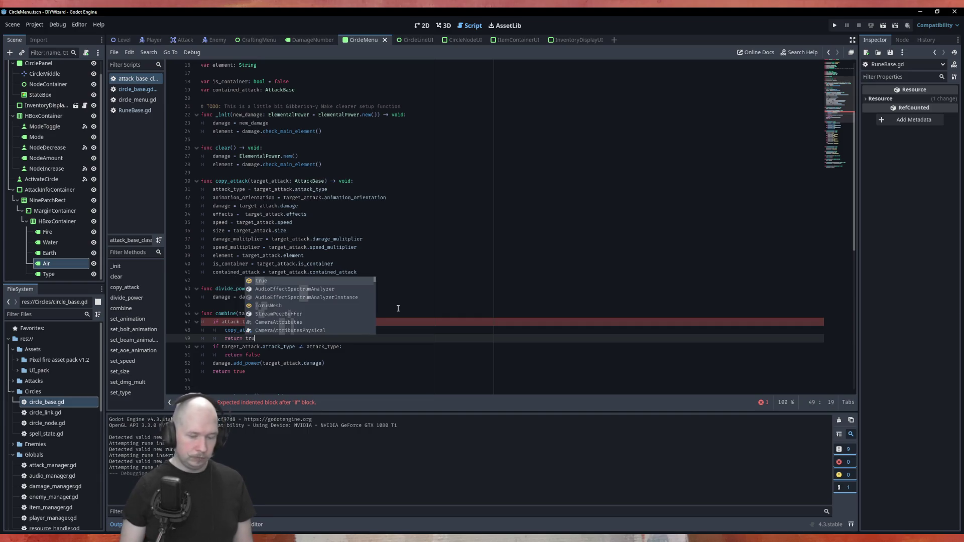
text(e)
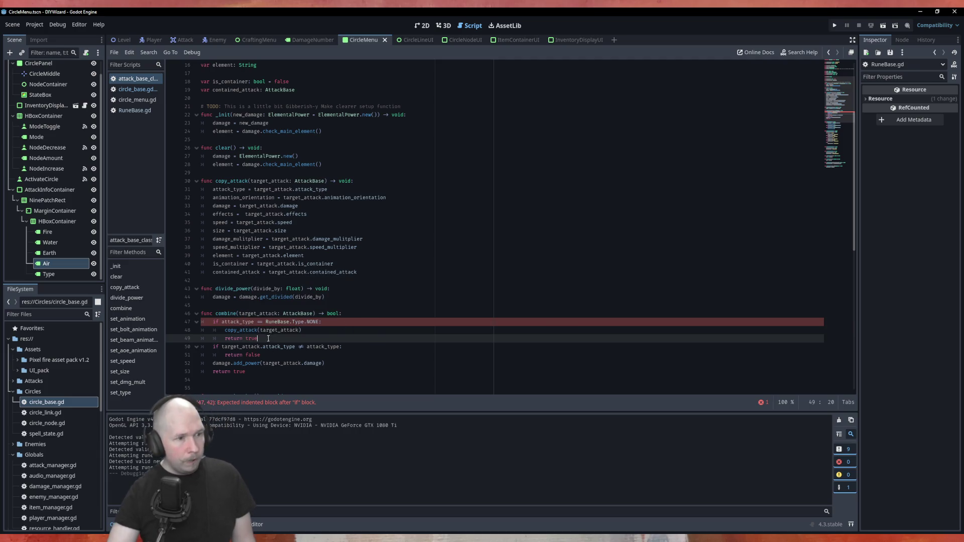
Turn the following type-mismatch check into an elif and run the game with F5.
click(212, 347)
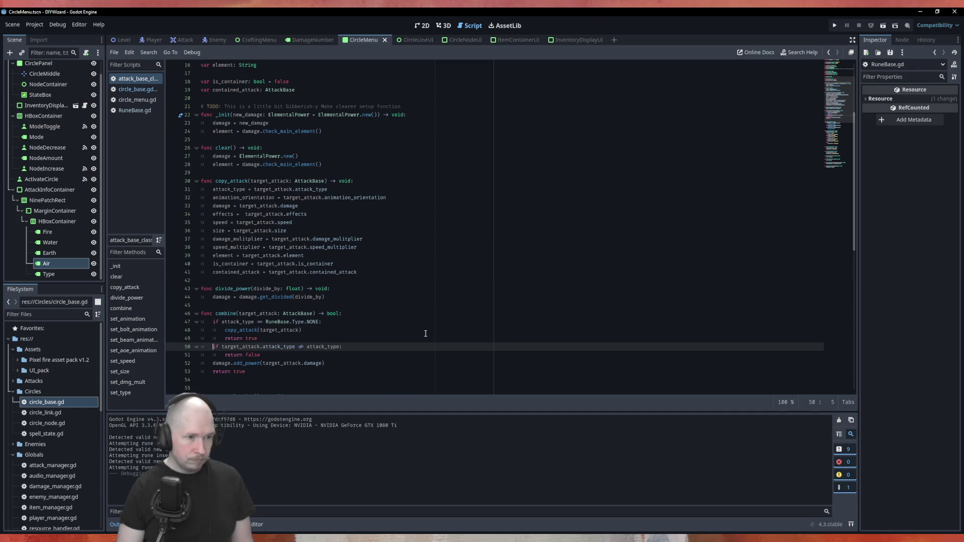
text(el)
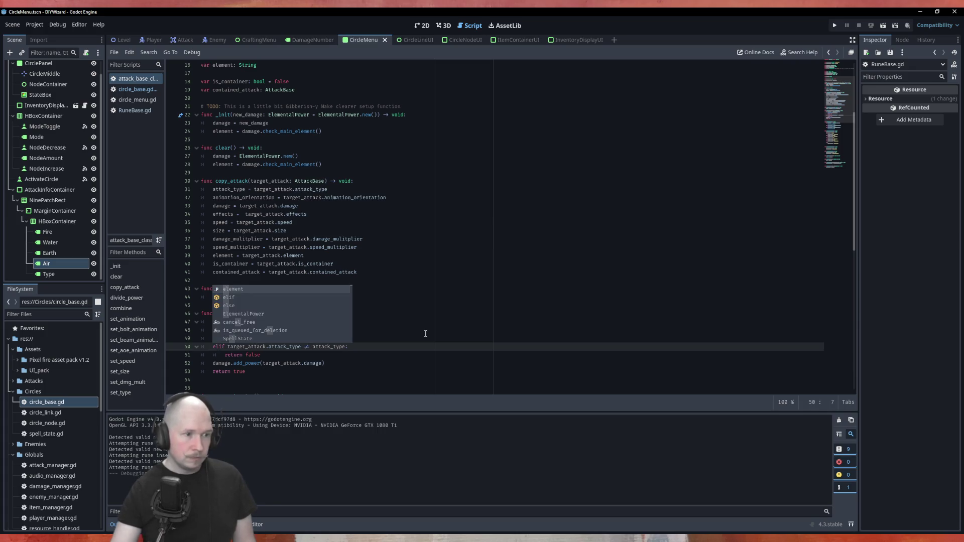
click(428, 341)
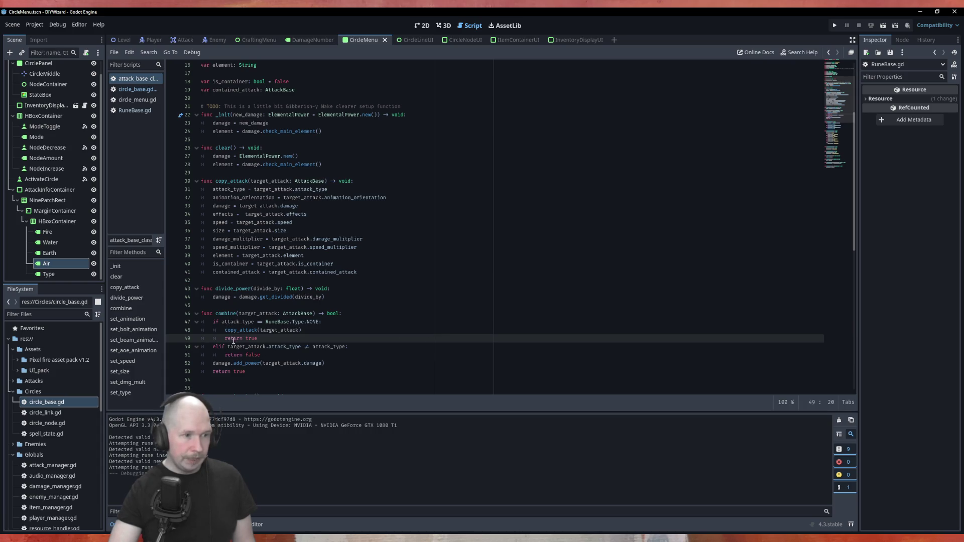
scroll(305, 330, down, 2)
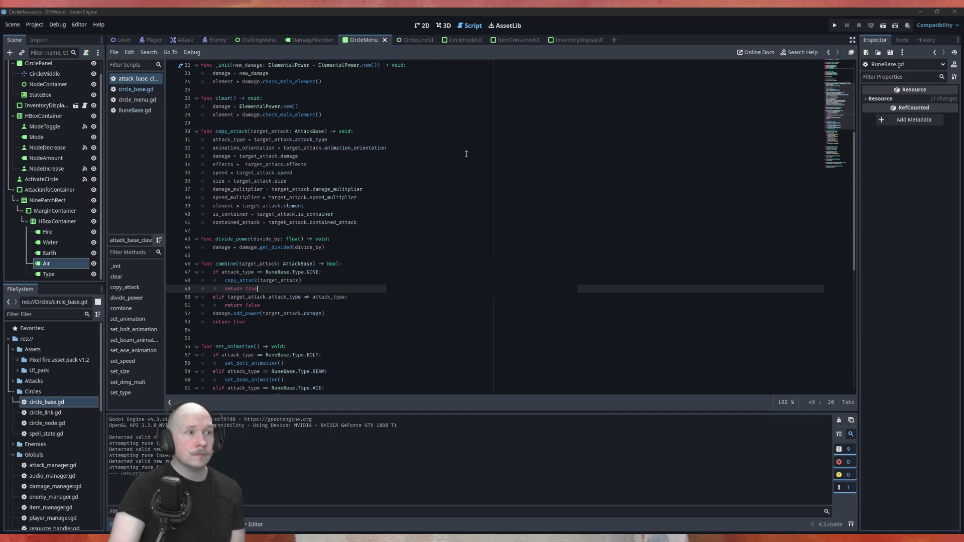
key(F5)
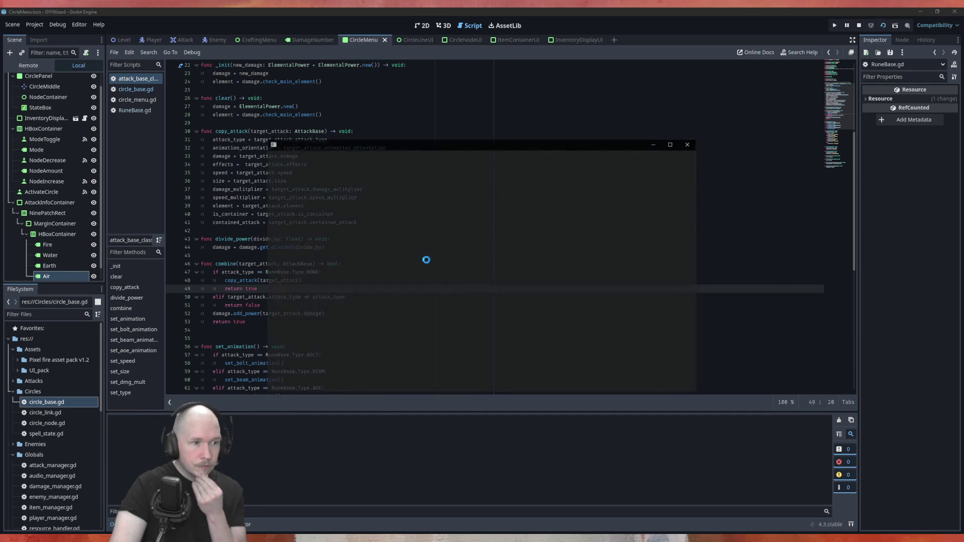
click(477, 382)
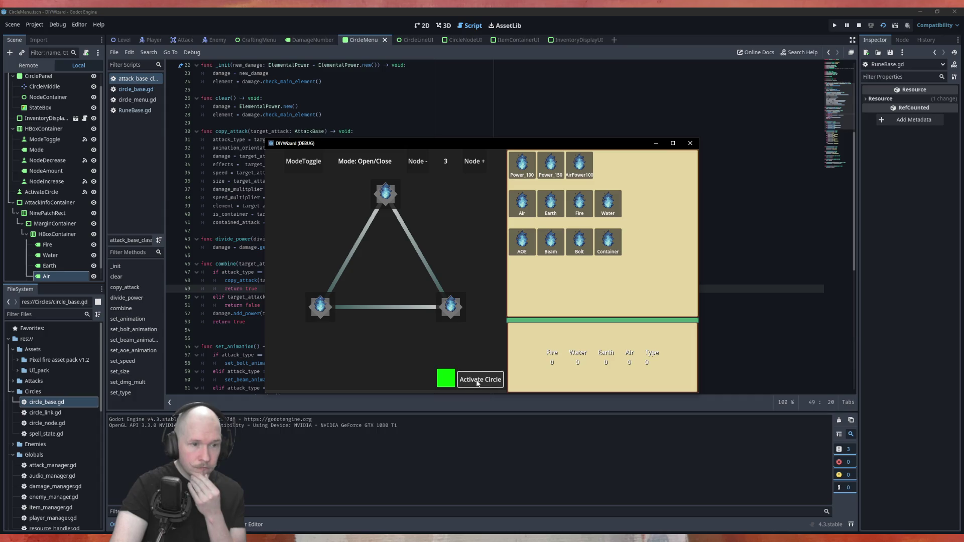
drag(523, 164, 386, 193)
mouse_move(532, 217)
mouse_down()
mouse_move(459, 307)
mouse_move(464, 322)
mouse_up()
mouse_move(580, 243)
mouse_down()
mouse_move(580, 274)
mouse_move(327, 322)
mouse_move(322, 311)
mouse_up()
click(475, 380)
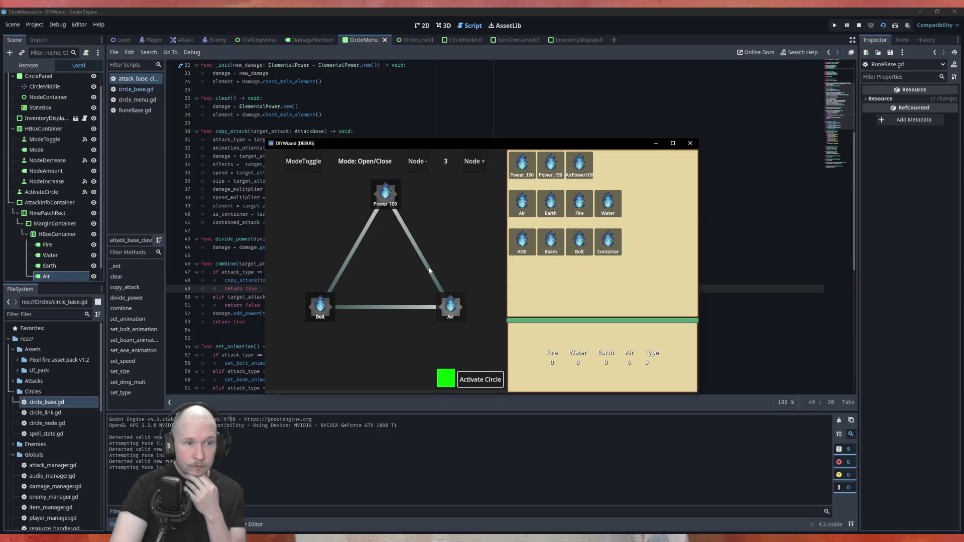
click(475, 380)
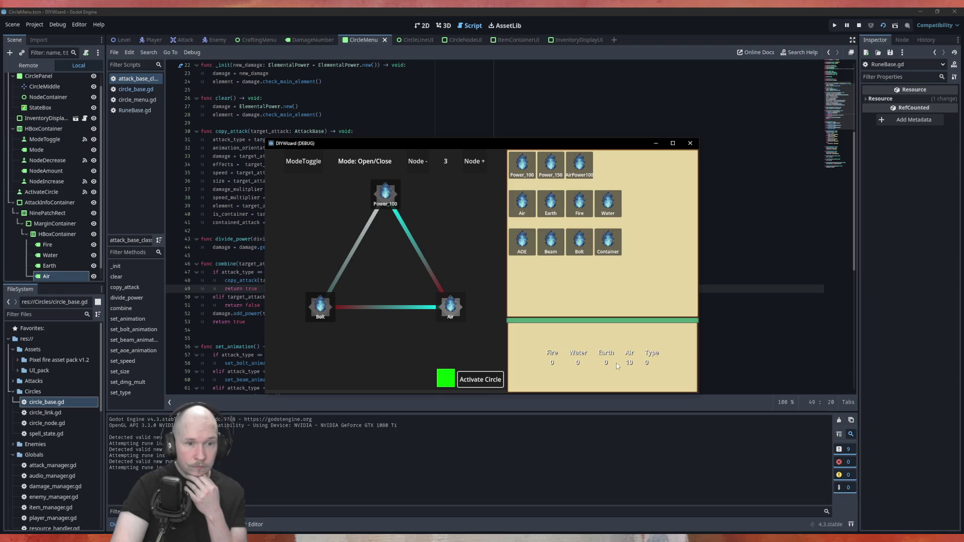
click(467, 162)
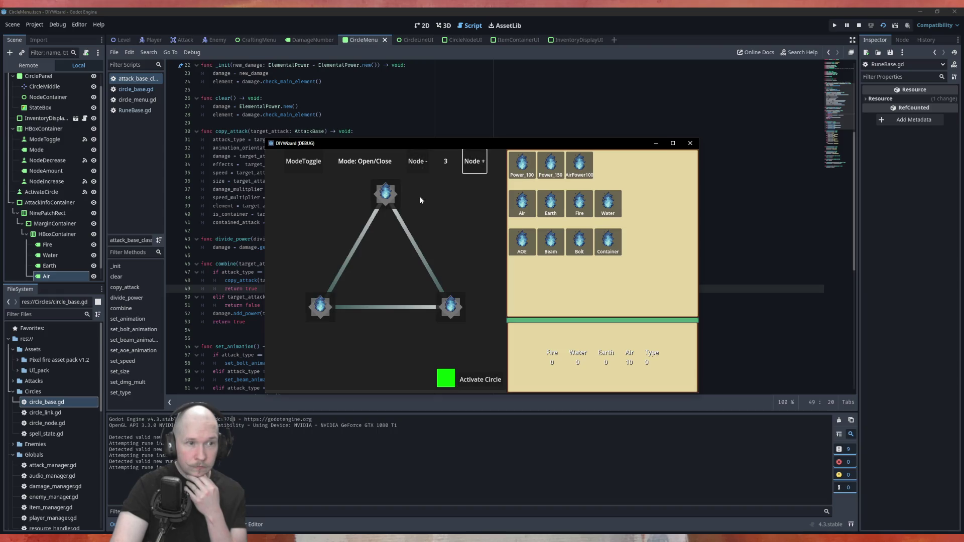
click(298, 168)
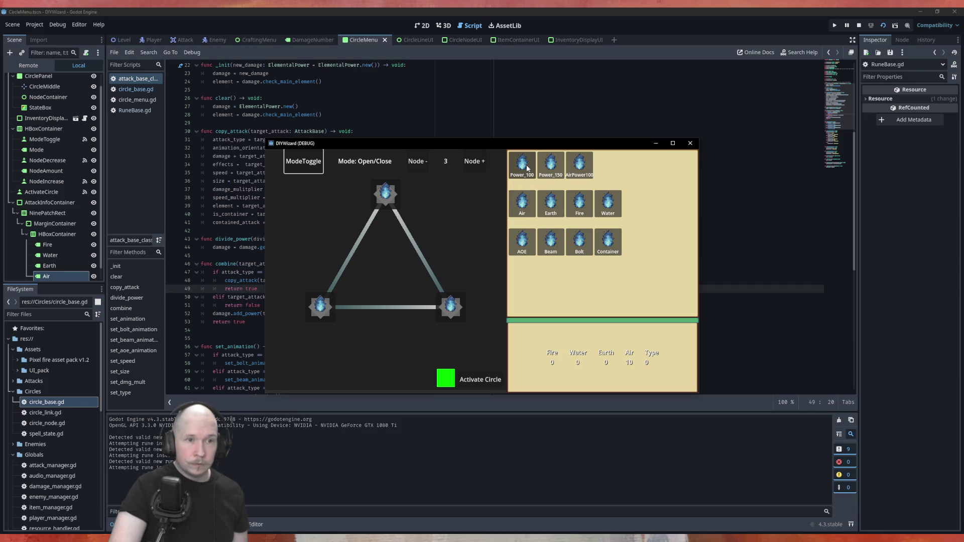
drag(527, 169, 385, 194)
drag(522, 204, 461, 311)
mouse_move(551, 242)
mouse_down()
mouse_move(526, 331)
mouse_move(366, 333)
mouse_move(321, 306)
mouse_up()
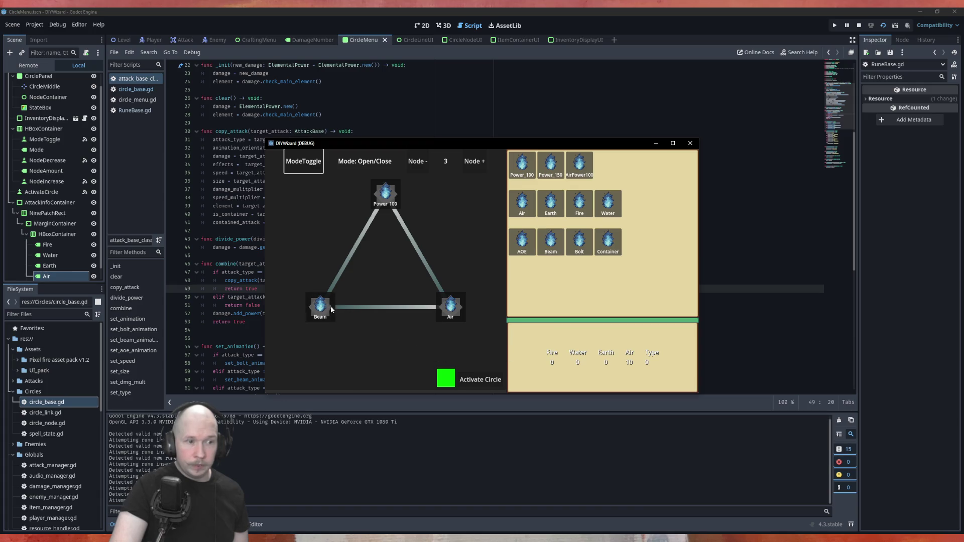
click(480, 383)
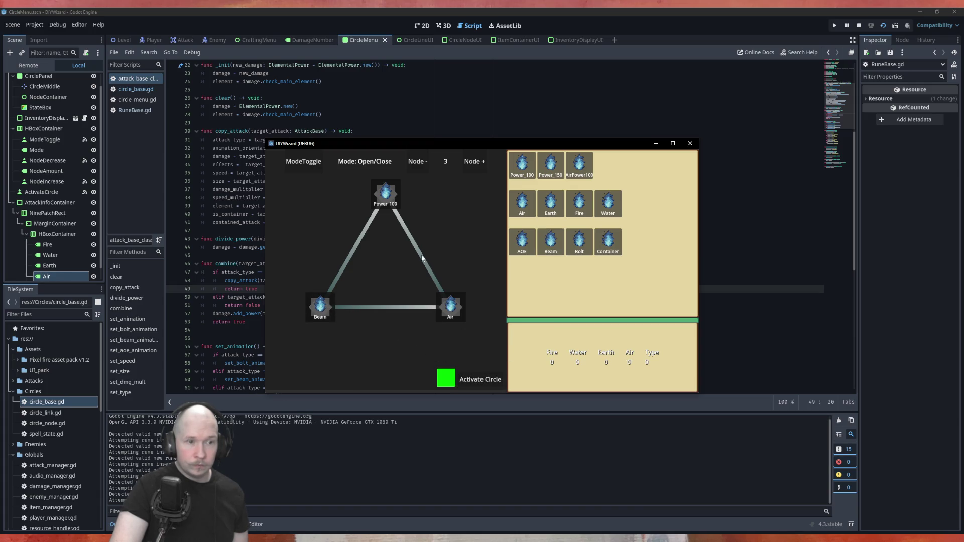
click(476, 382)
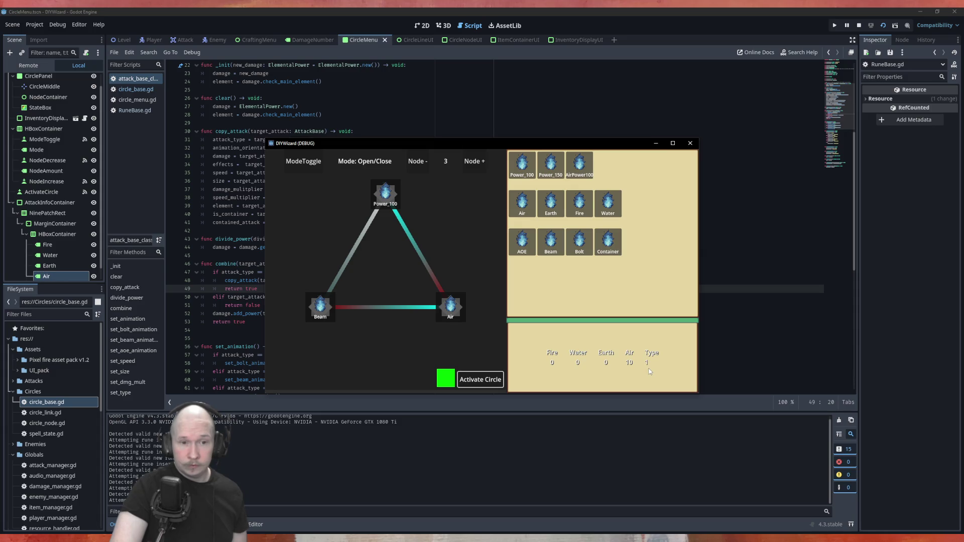
click(417, 162)
click(474, 161)
drag(522, 164, 386, 193)
mouse_move(551, 203)
mouse_down()
mouse_move(499, 276)
mouse_move(451, 307)
mouse_up()
mouse_move(580, 242)
mouse_down()
mouse_move(496, 315)
mouse_move(317, 308)
mouse_up()
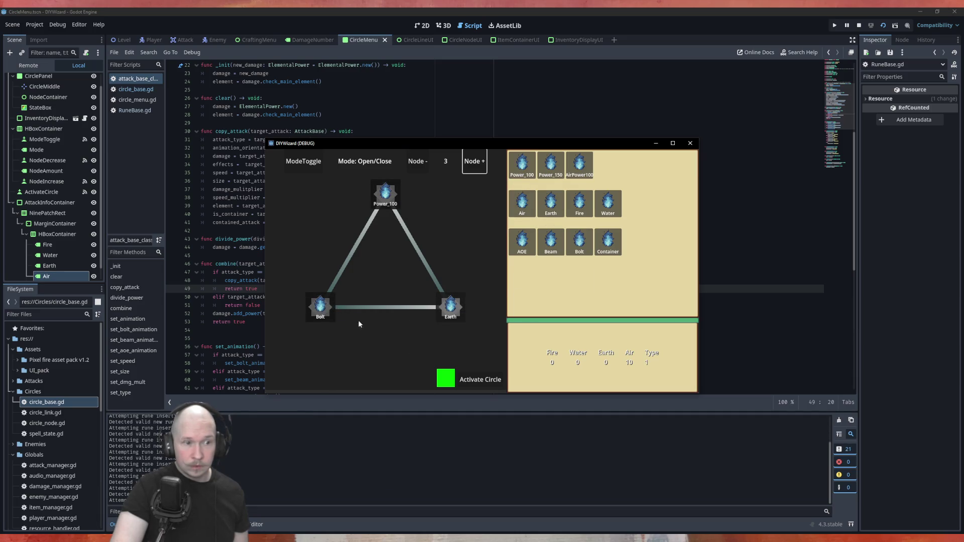
click(488, 377)
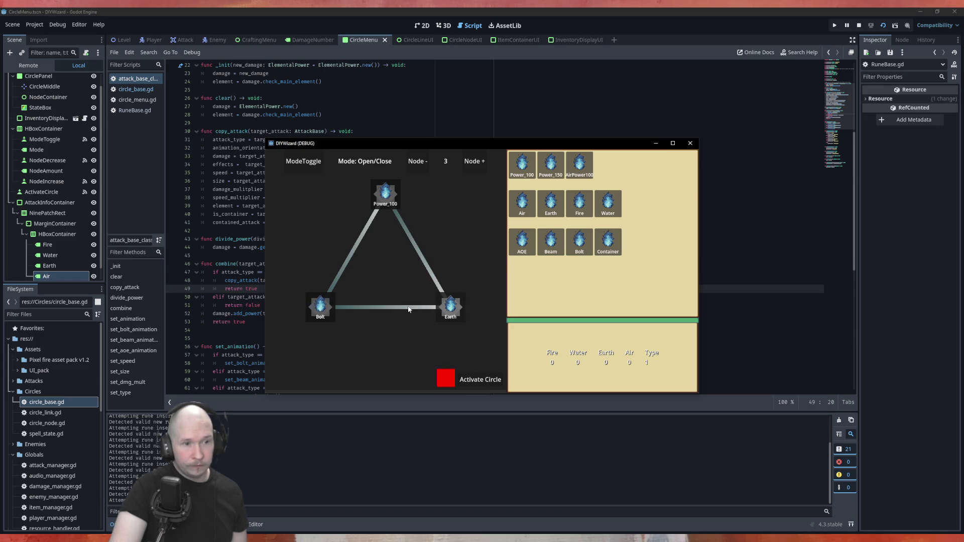
click(316, 173)
click(309, 164)
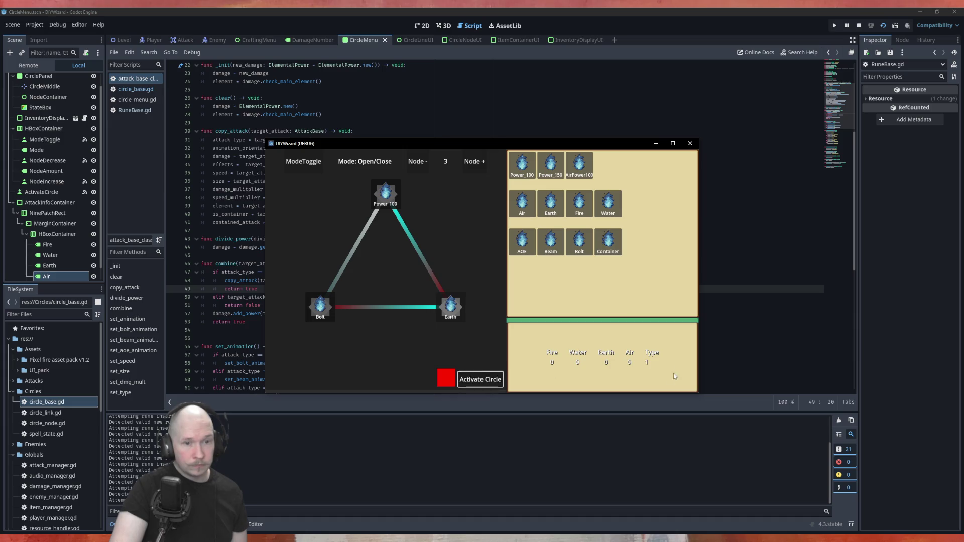
click(690, 143)
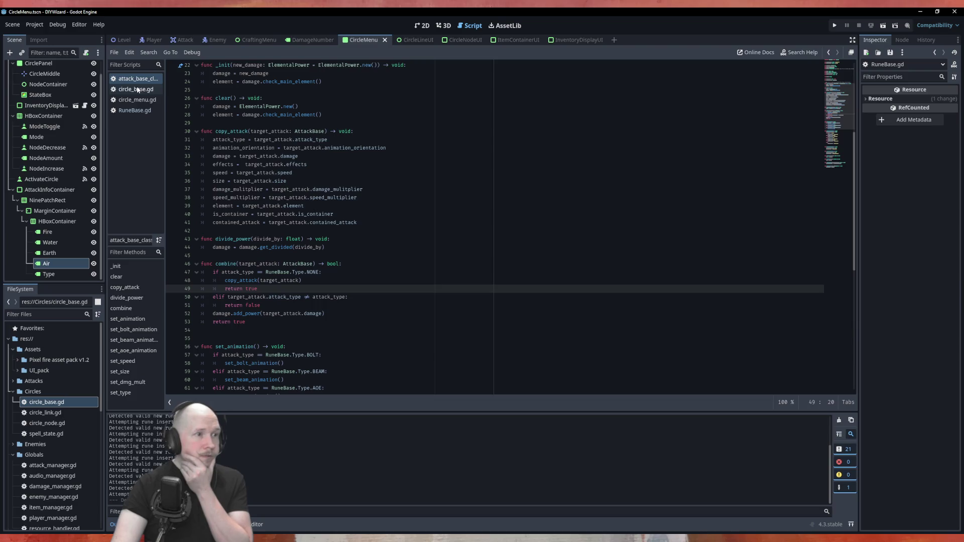
In circle_menu.gd, move the line_mode_change.emit line down into _draw_circle.
click(131, 99)
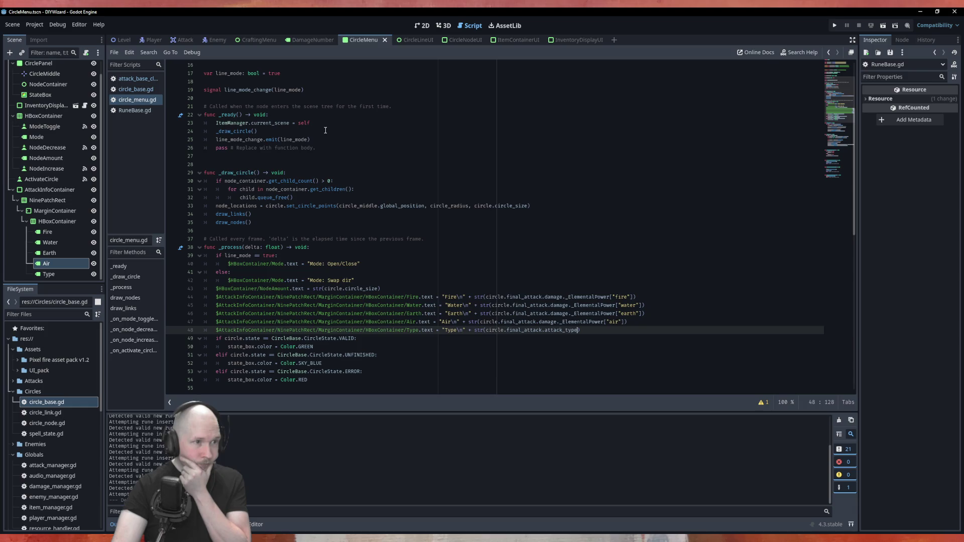
scroll(326, 131, down, 7)
scroll(325, 131, up, 10)
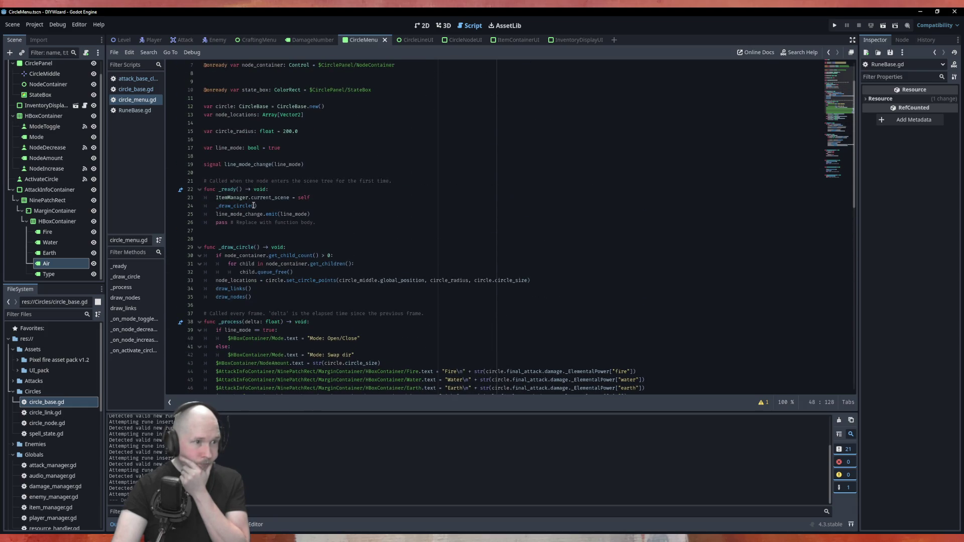
click(324, 211)
key(alt+Down)
key(alt+Down)
key(alt+Down)
key(alt+Down)
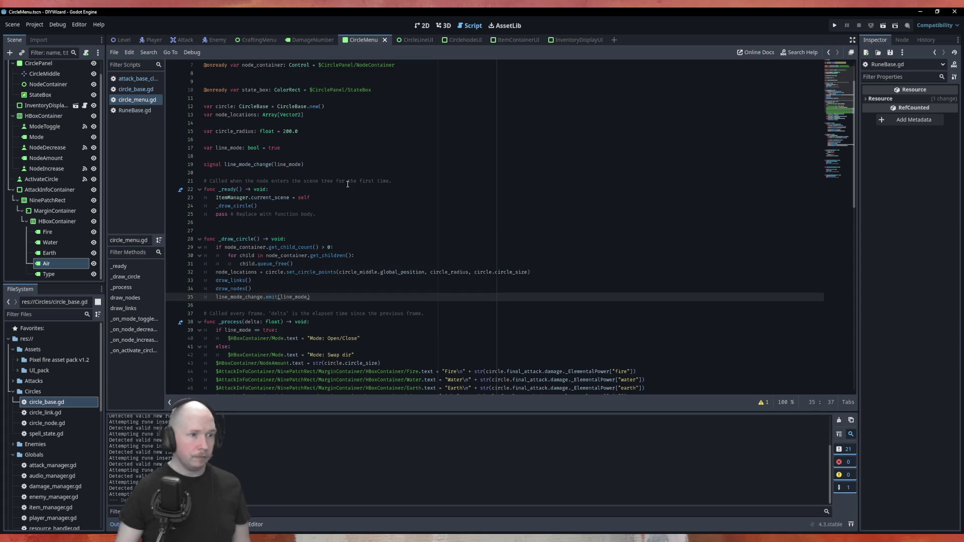
Delete _ready's placeholder pass line and the extra blank line, then save circle_menu.gd.
drag(316, 214, 201, 217)
key(BackSpace)
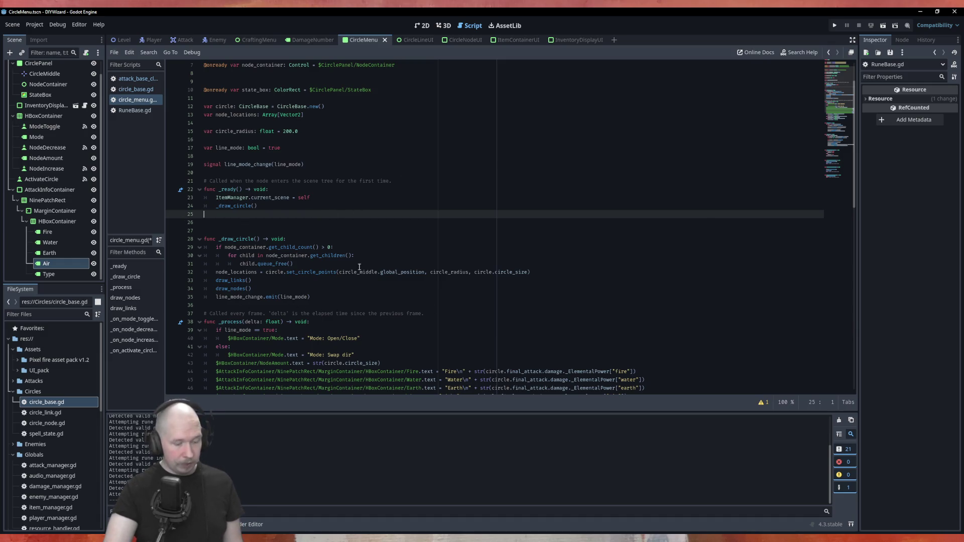
click(359, 225)
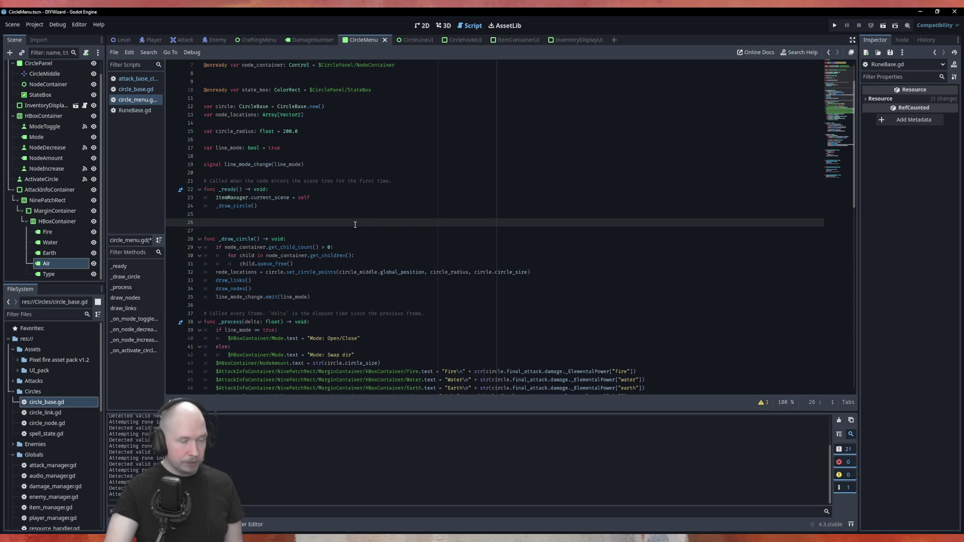
key(BackSpace)
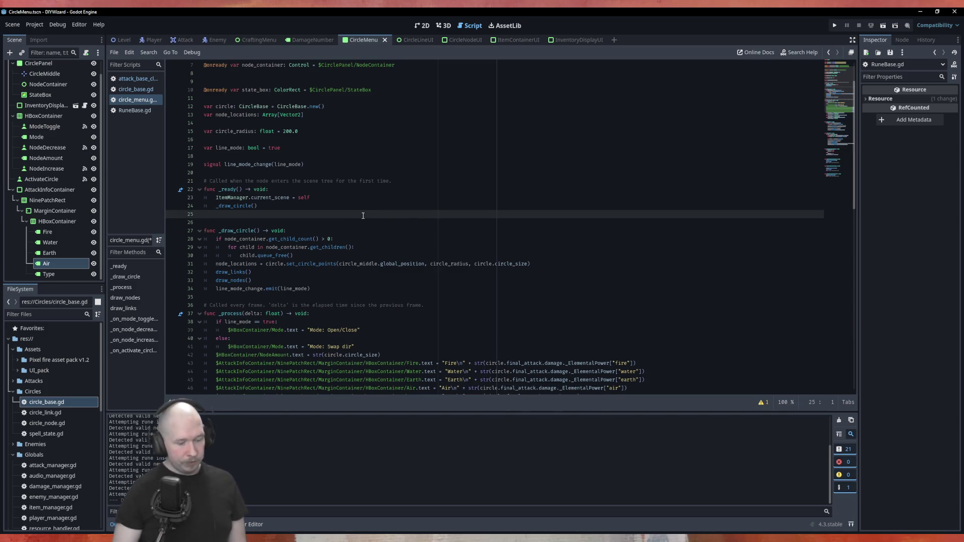
key(ctrl+s)
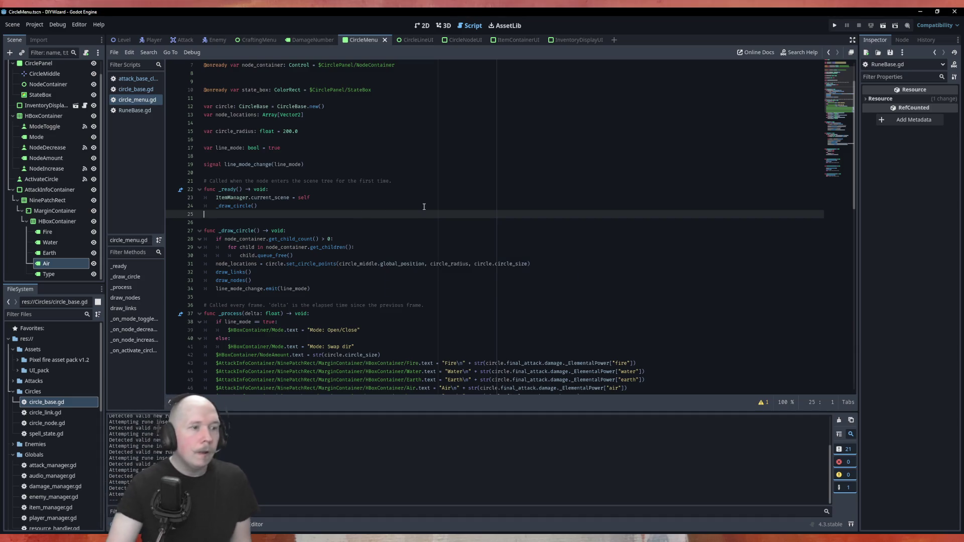
Switch from circle_menu.gd back to the attack_base script showing combine().
scroll(424, 207, down, 9)
scroll(236, 228, down, 3)
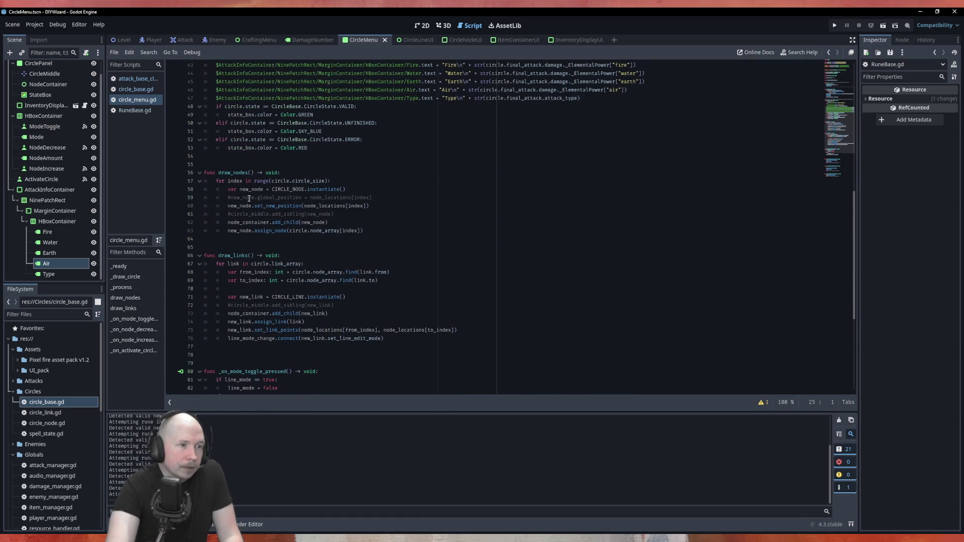
scroll(244, 257, down, 6)
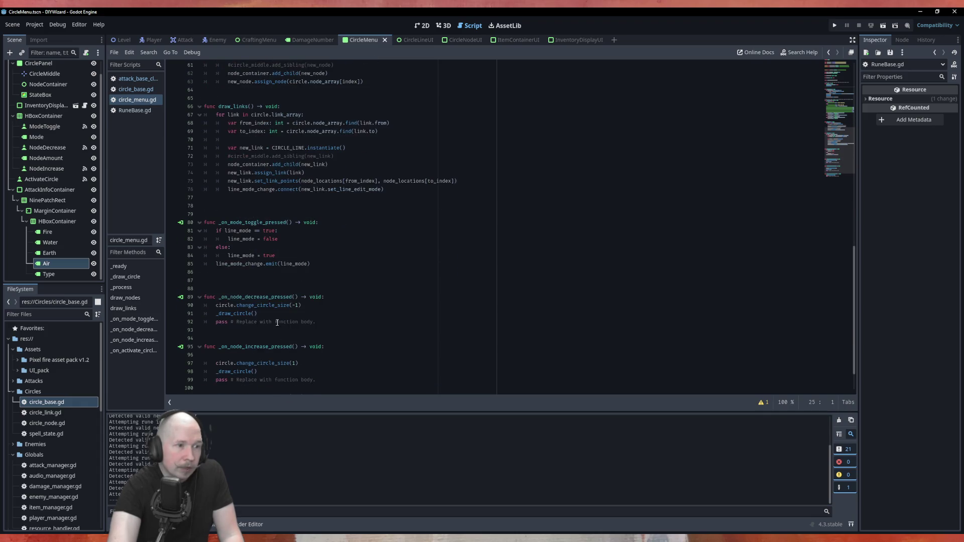
scroll(329, 230, down, 2)
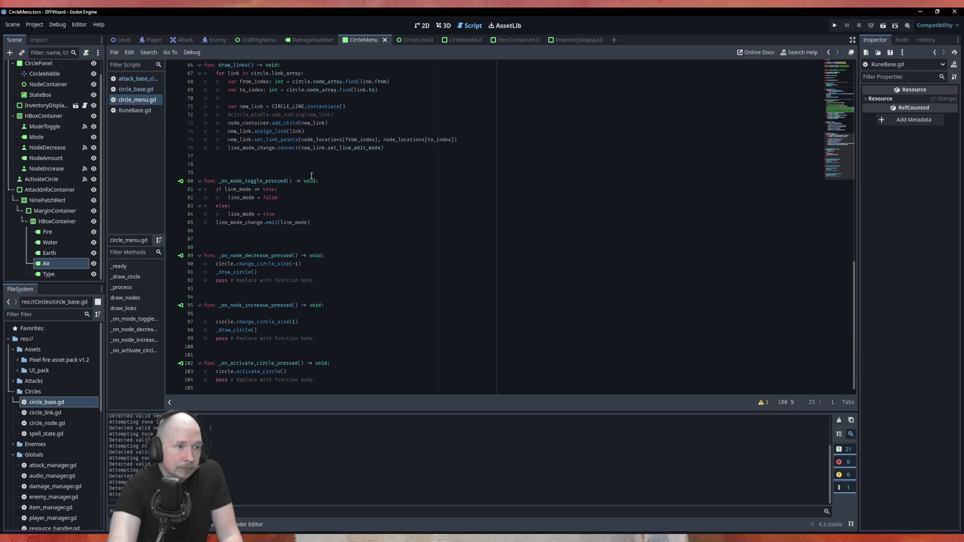
scroll(312, 175, up, 5)
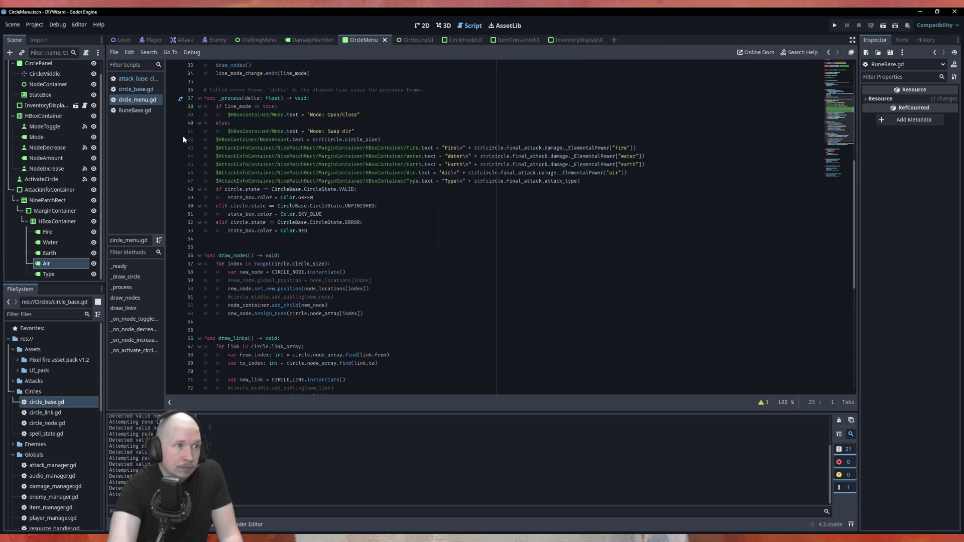
click(135, 89)
click(138, 81)
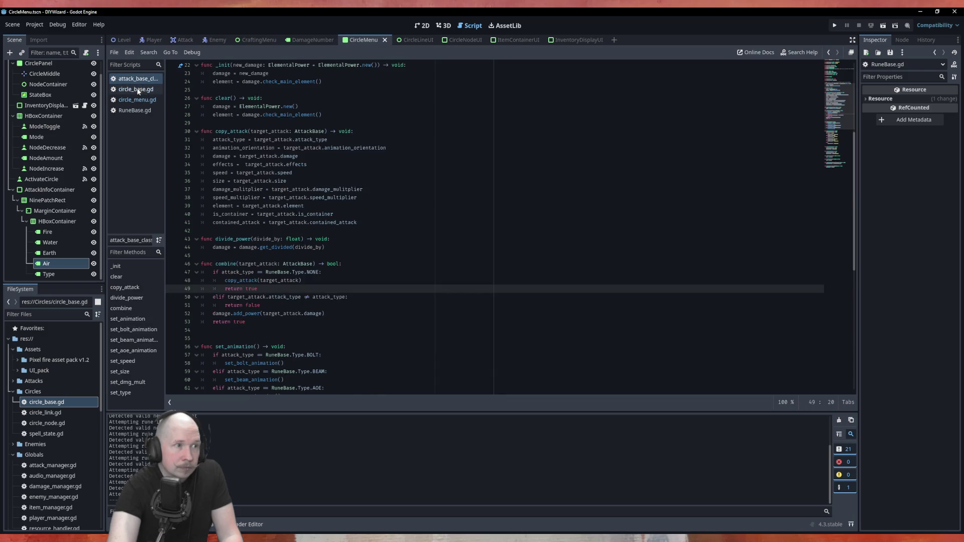
click(135, 90)
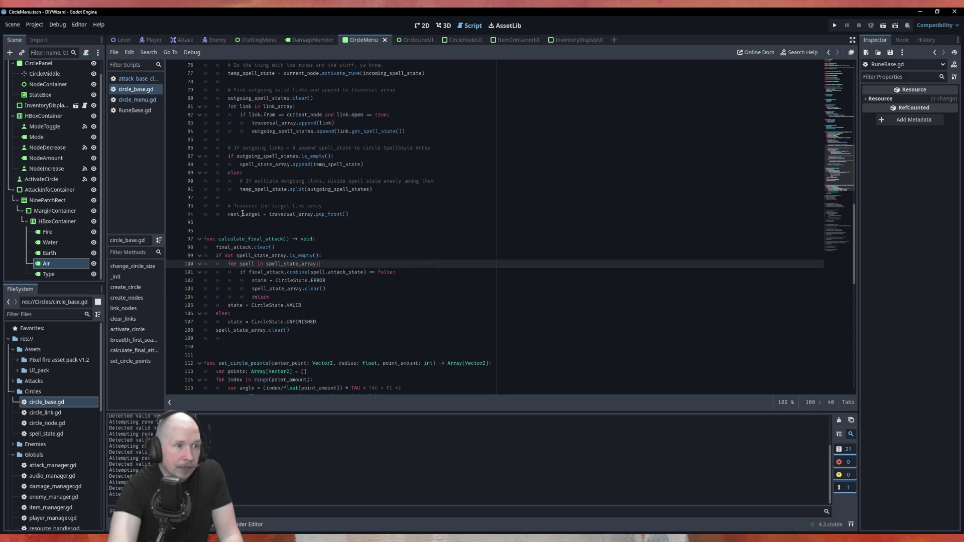
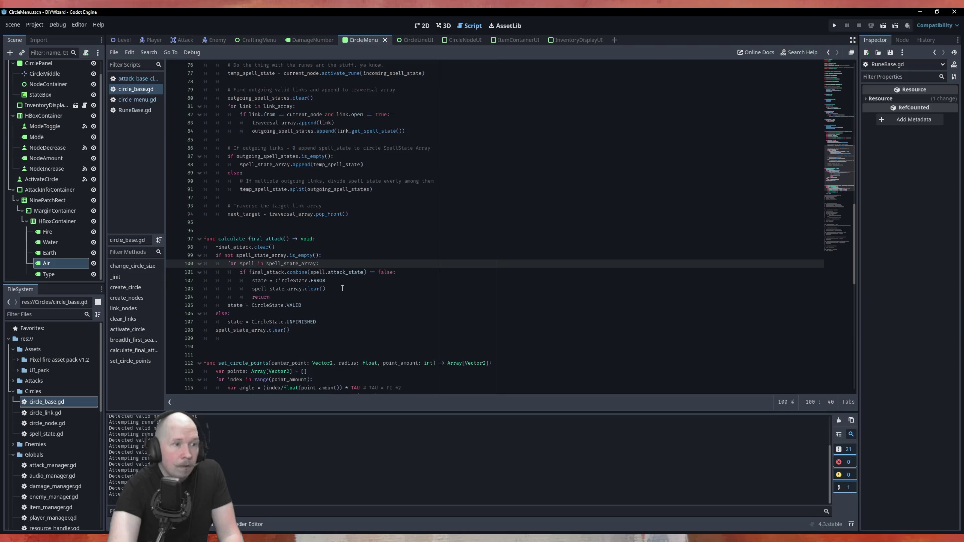
Jump from the final_attack.clear() call to clear()'s definition in attack_base_class.gd.
click(318, 253)
click(319, 249)
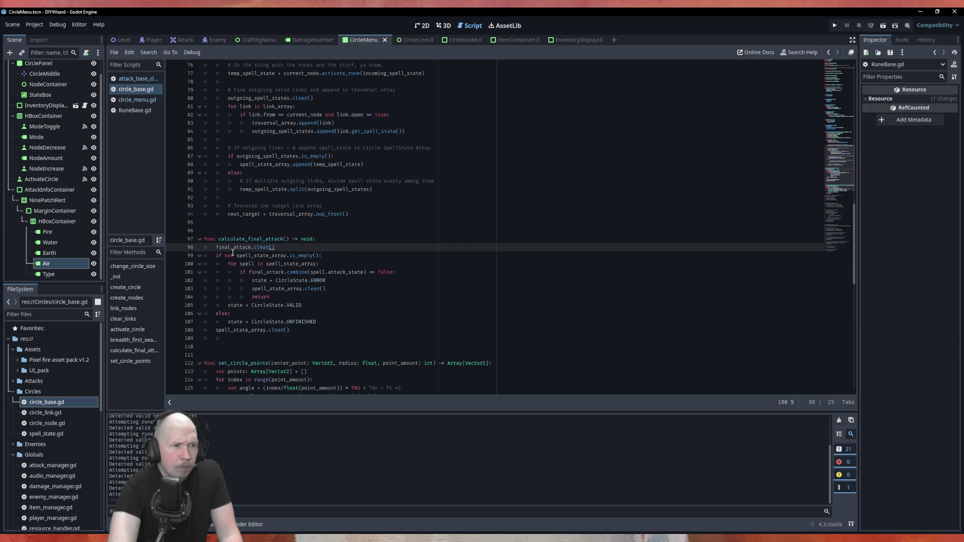
ctrl+click(267, 247)
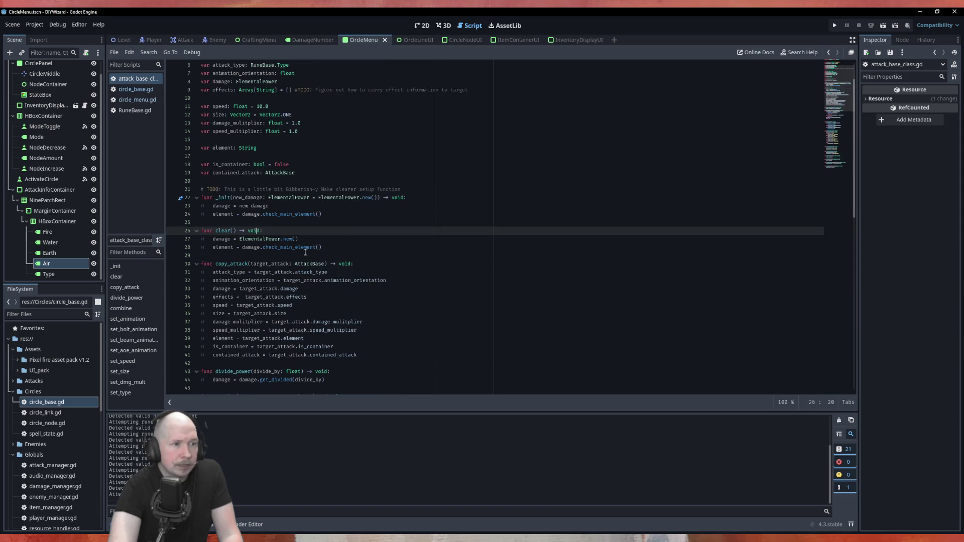
Add 'attack_type = RuneBase.Type.NONE' as the new last line of clear().
click(333, 246)
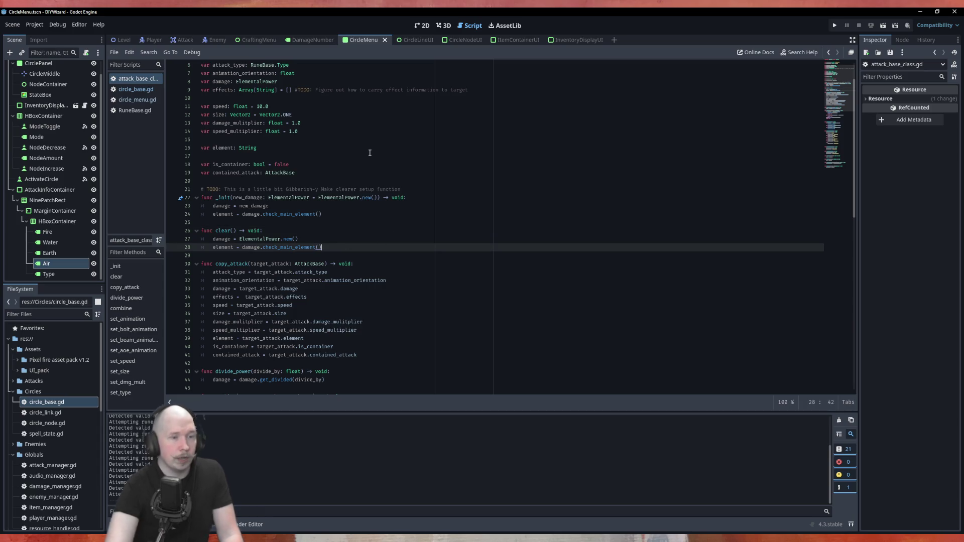
key(Return)
text(stat)
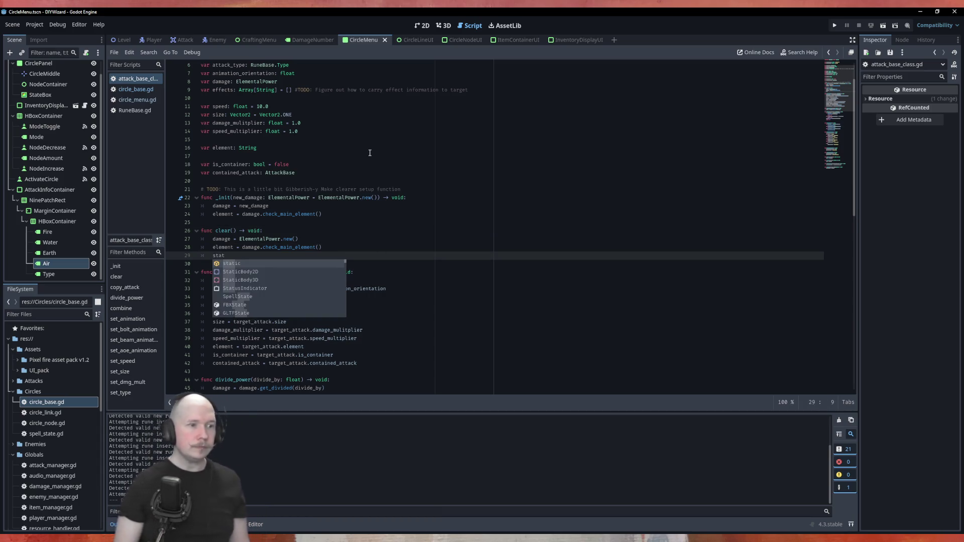
scroll(351, 125, up, 2)
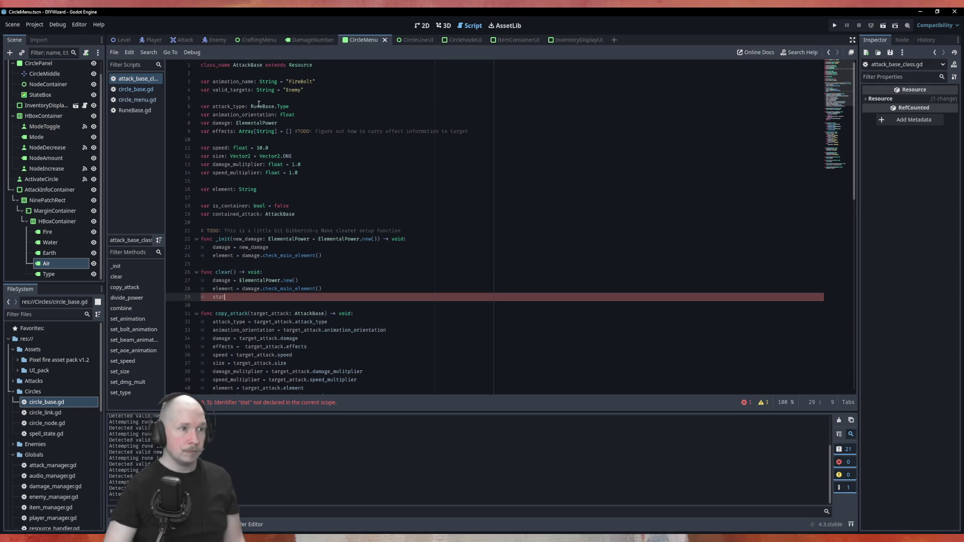
double_click(234, 105)
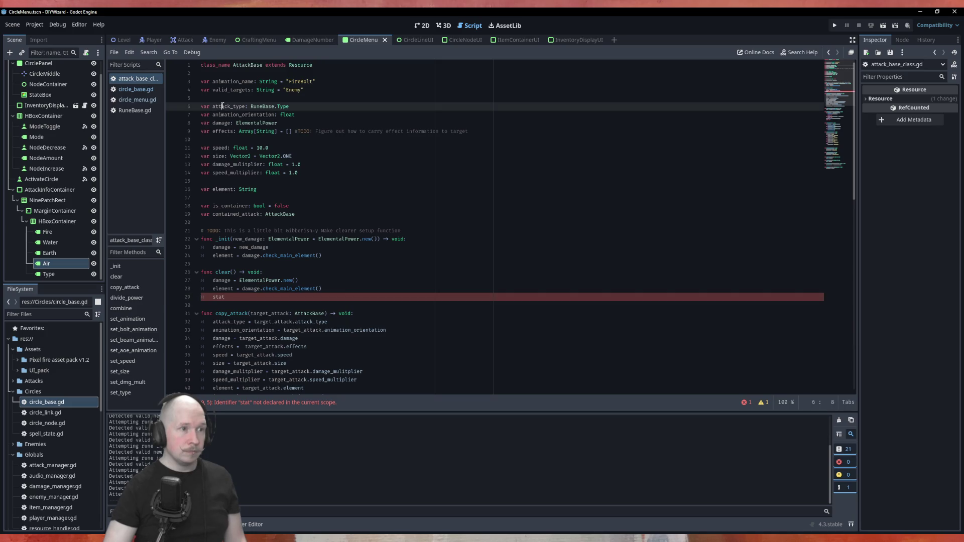
drag(289, 106, 252, 110)
click(247, 297)
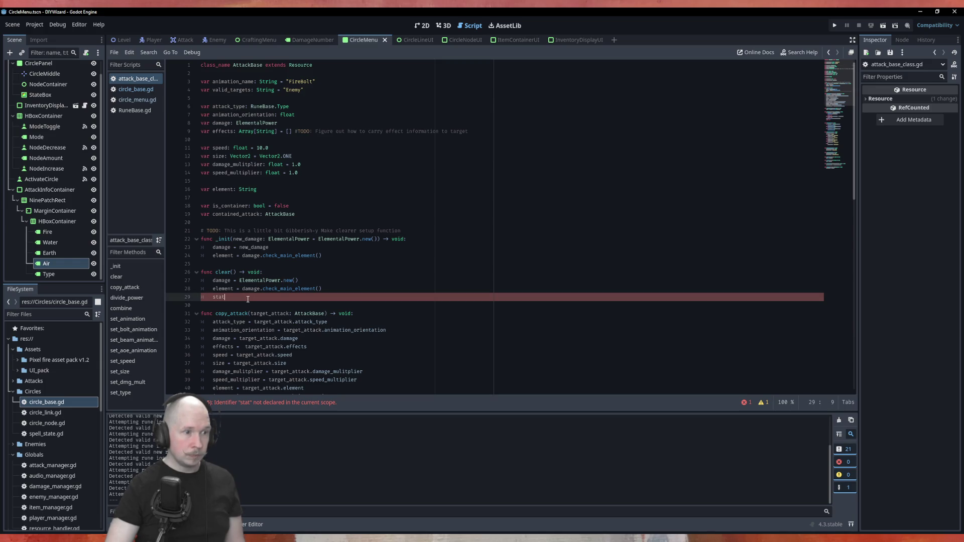
key(BackSpace)
key(BackSpace)
key(BackSpace)
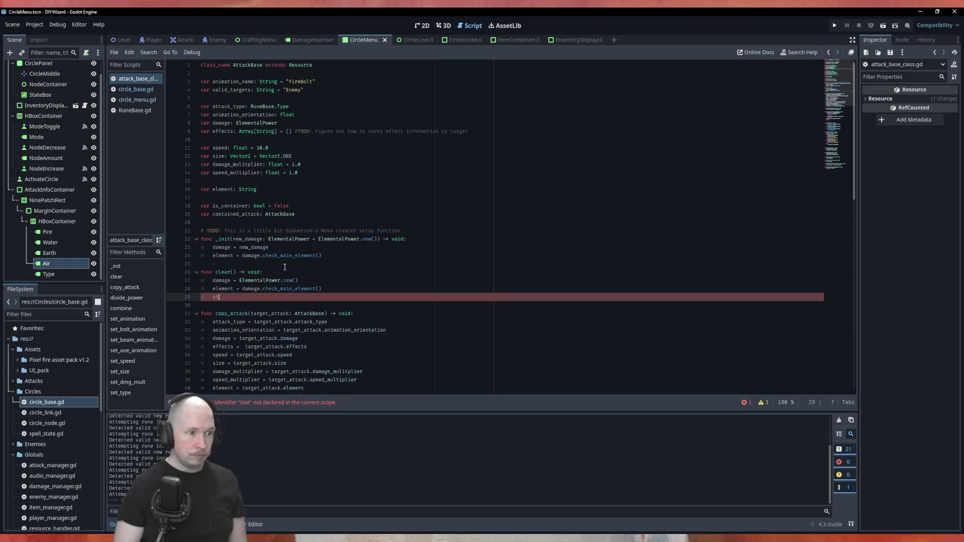
text(atta)
key(Return)
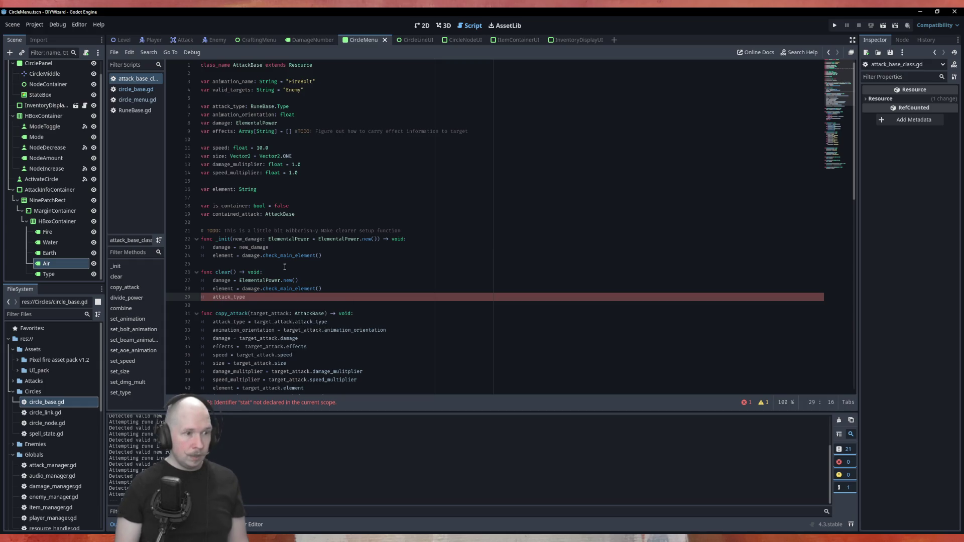
text( =)
text(RuneBase.Type)
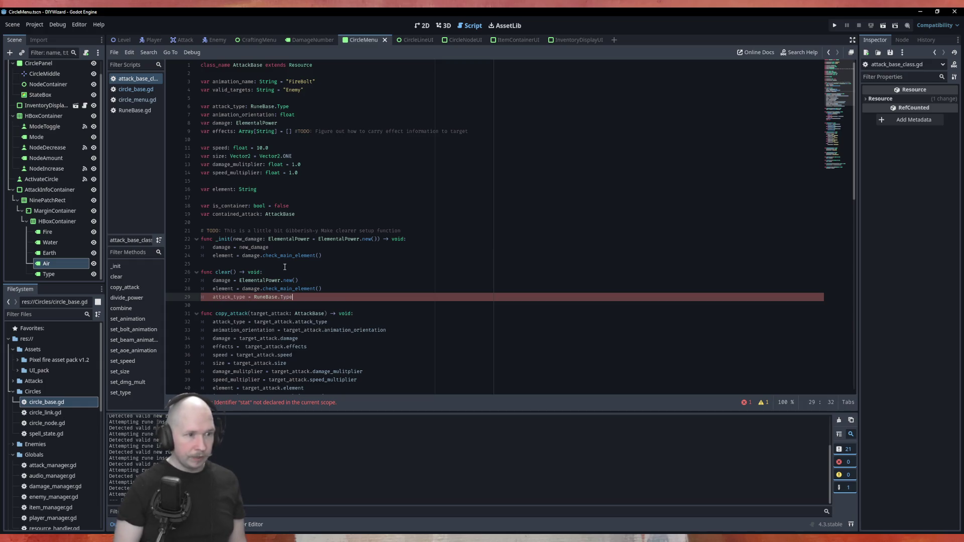
text(.NONE)
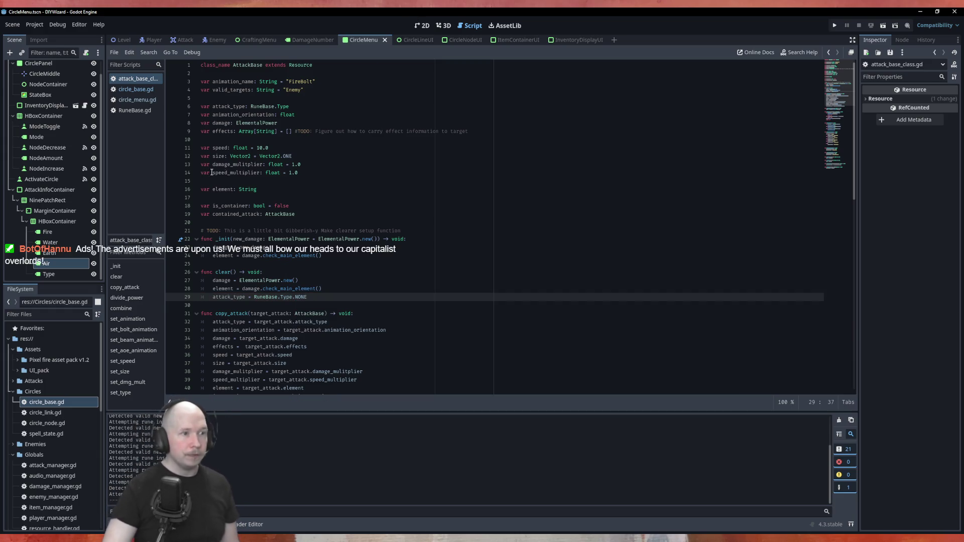
click(382, 273)
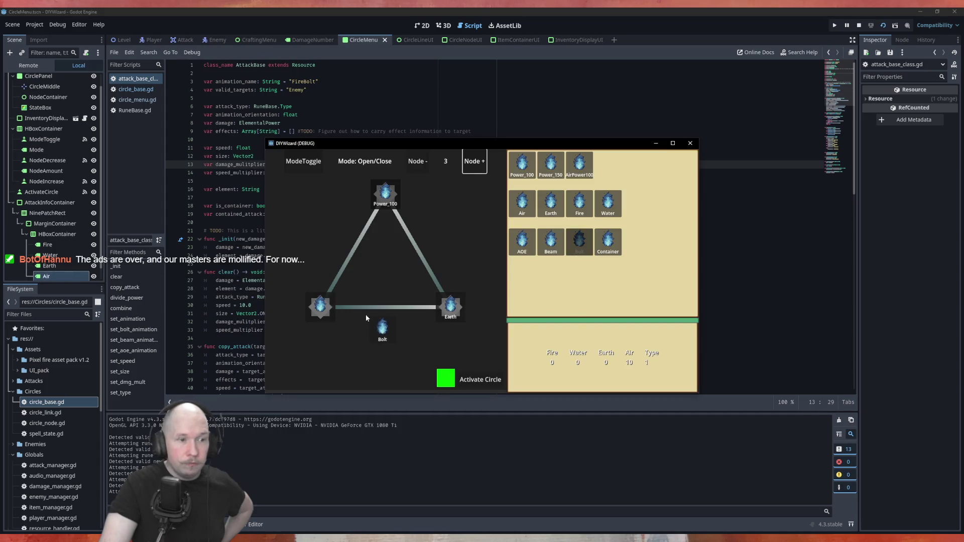
Activate the existing triangle circle, then reset it and place Power_100 and Fire runes.
click(420, 256)
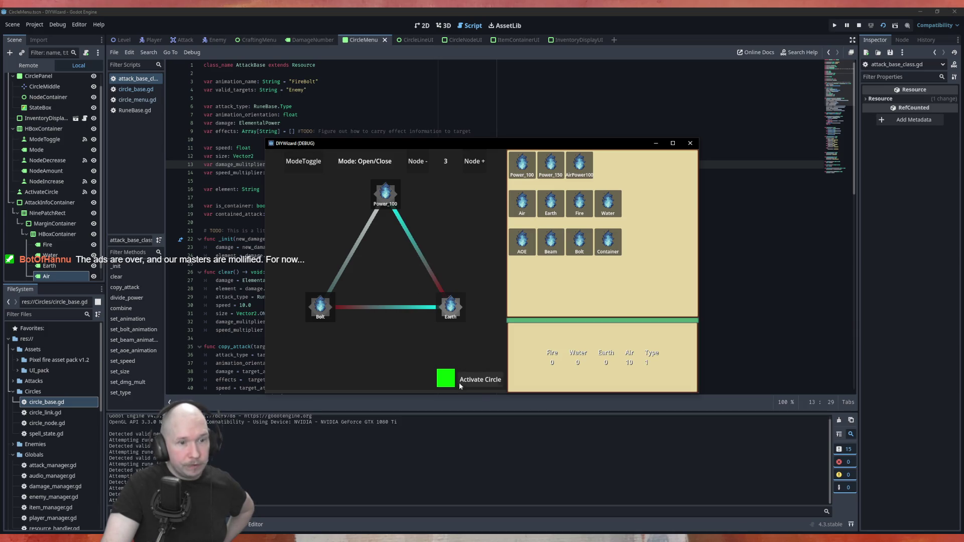
click(477, 380)
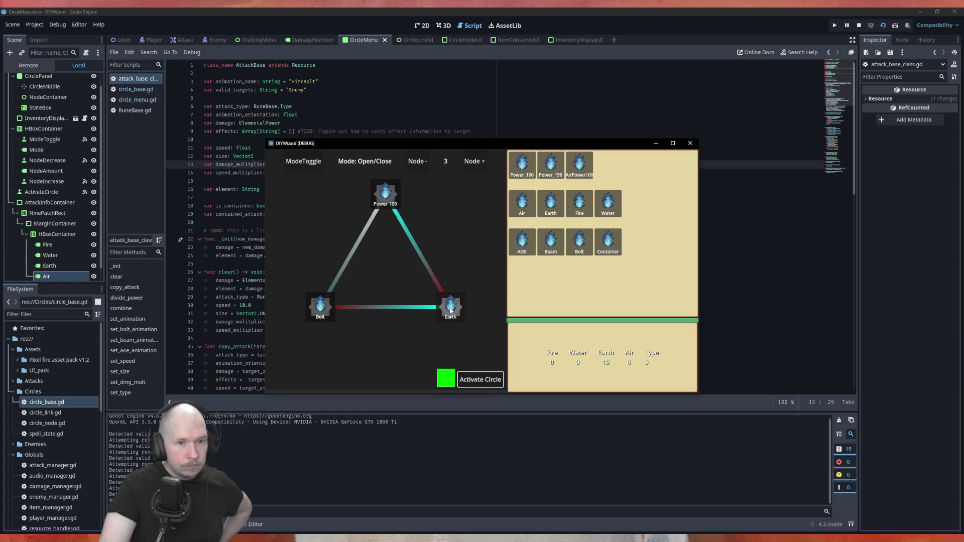
click(414, 164)
click(474, 161)
drag(522, 174, 385, 193)
mouse_move(579, 203)
mouse_down()
mouse_move(460, 306)
mouse_move(442, 305)
mouse_up()
Add a fourth node and place Power_100, Fire, Beam and Bolt runes on it.
click(477, 169)
mouse_move(526, 175)
mouse_down()
mouse_move(393, 205)
mouse_move(387, 198)
mouse_up()
mouse_move(580, 204)
mouse_down()
mouse_move(469, 275)
mouse_move(461, 270)
mouse_up()
mouse_move(573, 251)
mouse_down()
mouse_move(389, 345)
mouse_move(359, 300)
mouse_move(315, 271)
mouse_up()
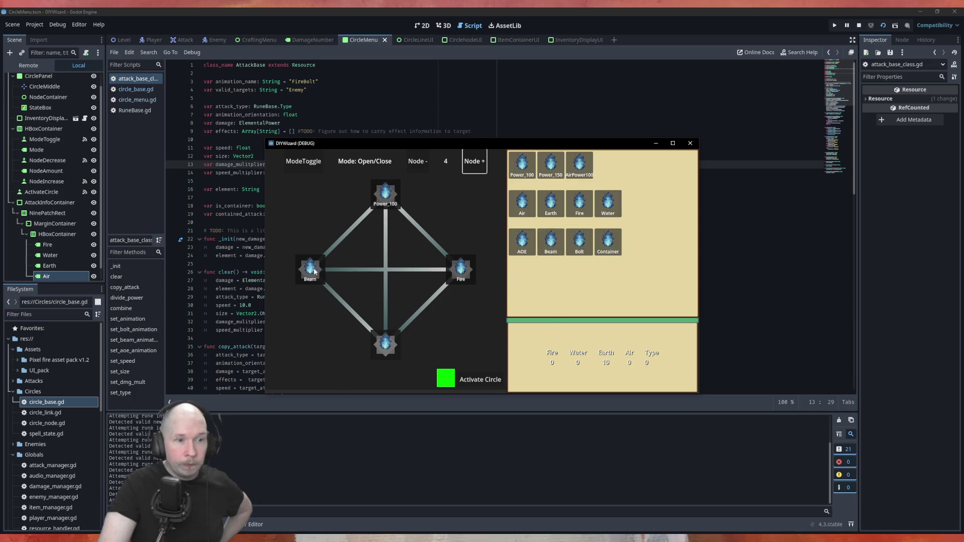
mouse_move(580, 242)
mouse_down()
mouse_move(424, 353)
mouse_move(382, 350)
mouse_up()
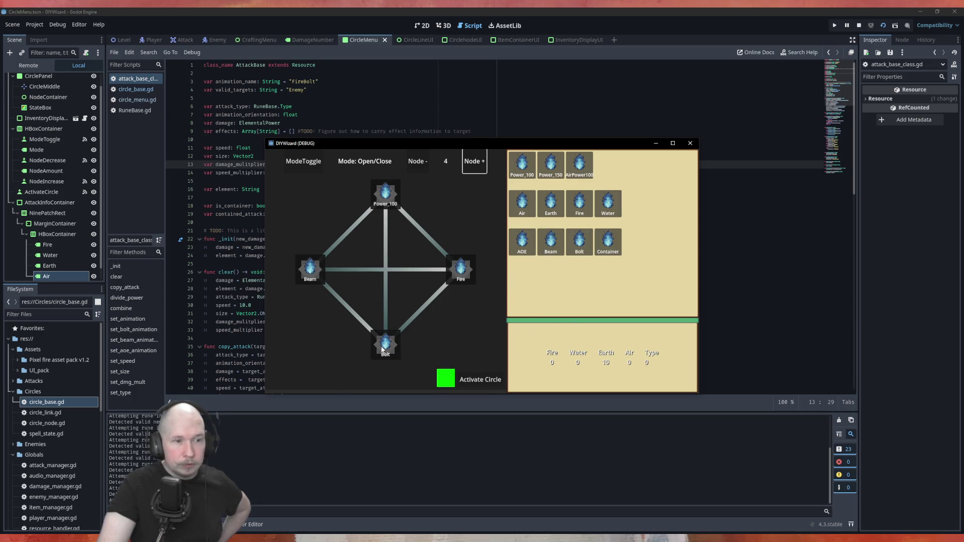
Open the Power_100–Fire, Fire–Bolt and Beam–Fire links, activate the circle, then stop the game.
click(423, 232)
click(421, 312)
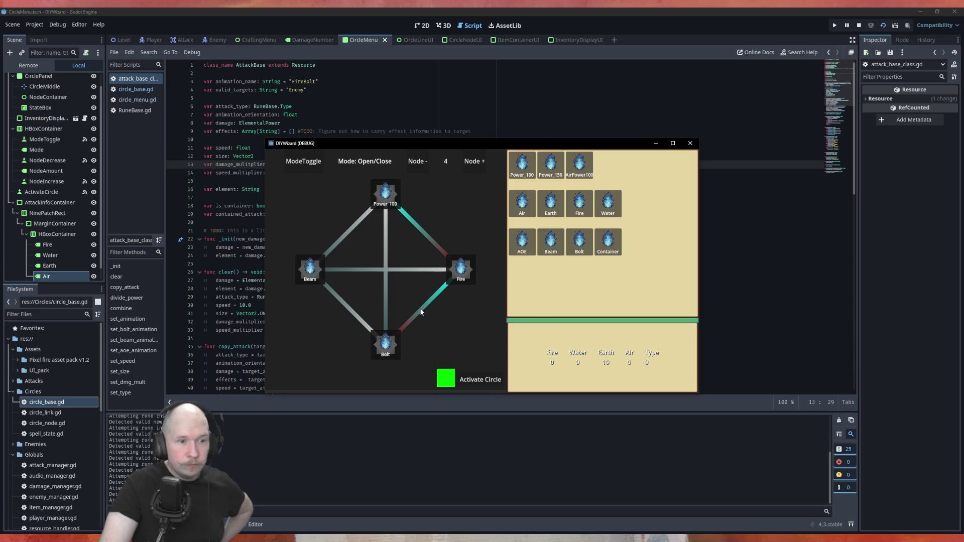
click(478, 377)
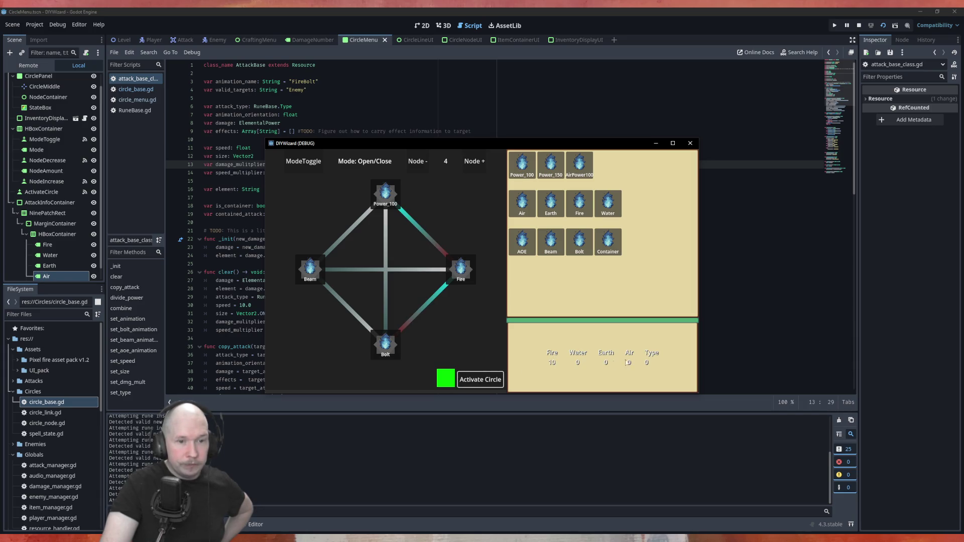
click(360, 270)
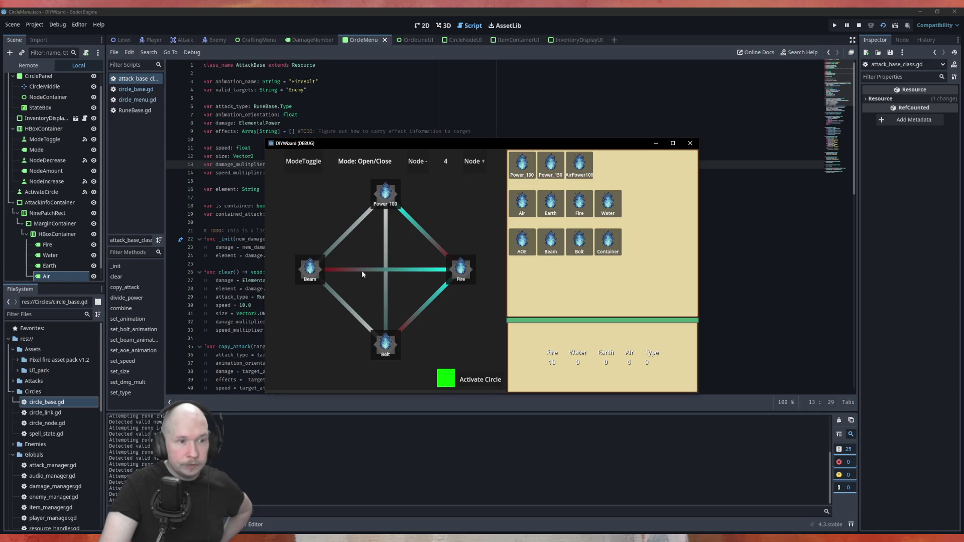
click(490, 379)
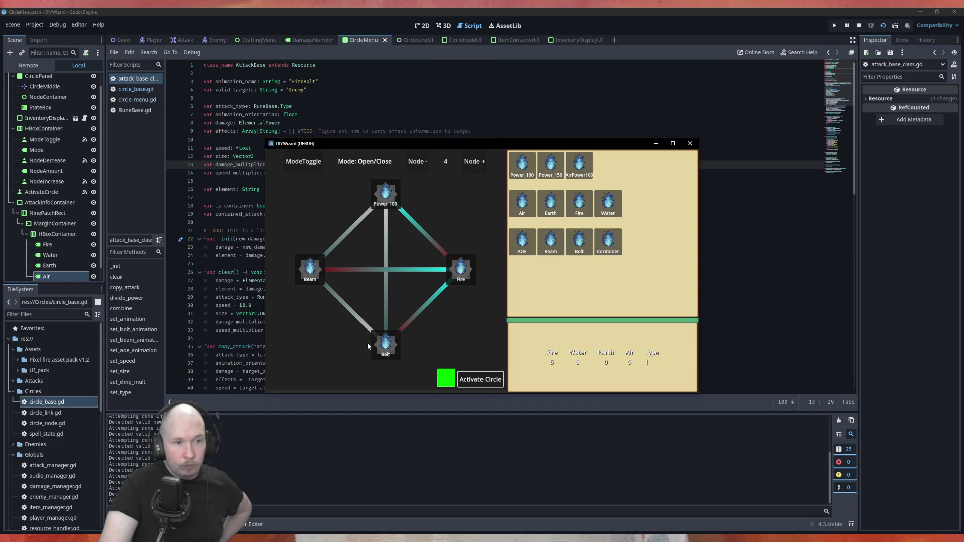
key(F8)
scroll(555, 206, down, 3)
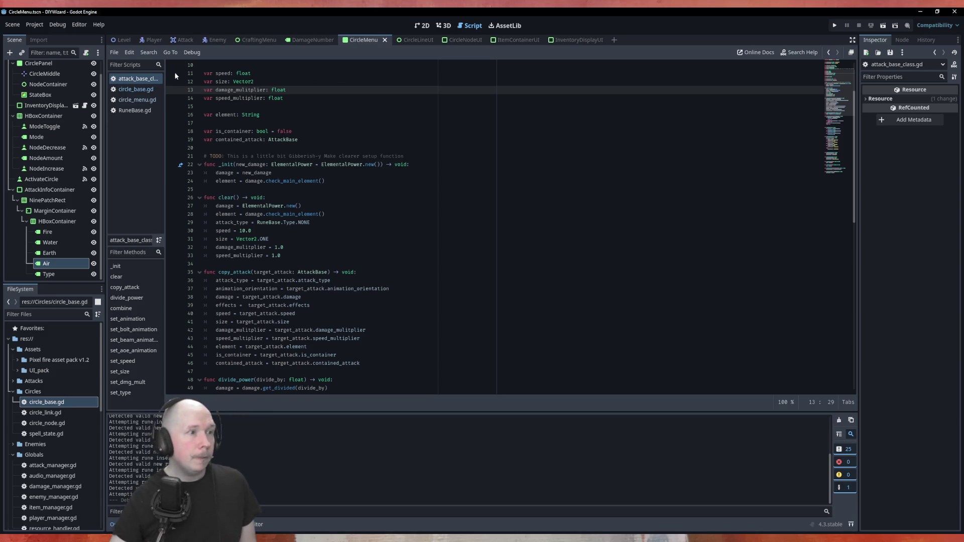
Check the CircleState enum in circle_base.gd, then switch to RuneBase.gd.
click(136, 89)
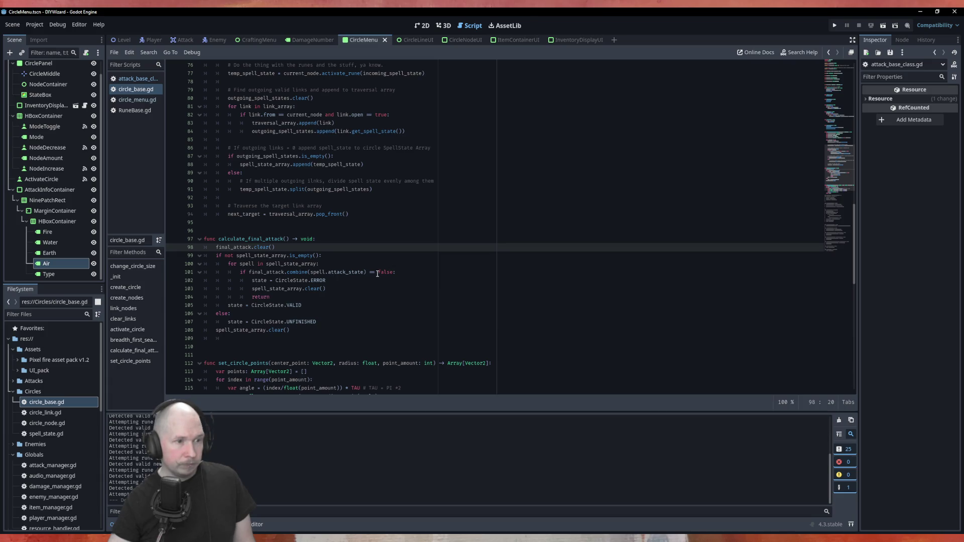
double_click(318, 280)
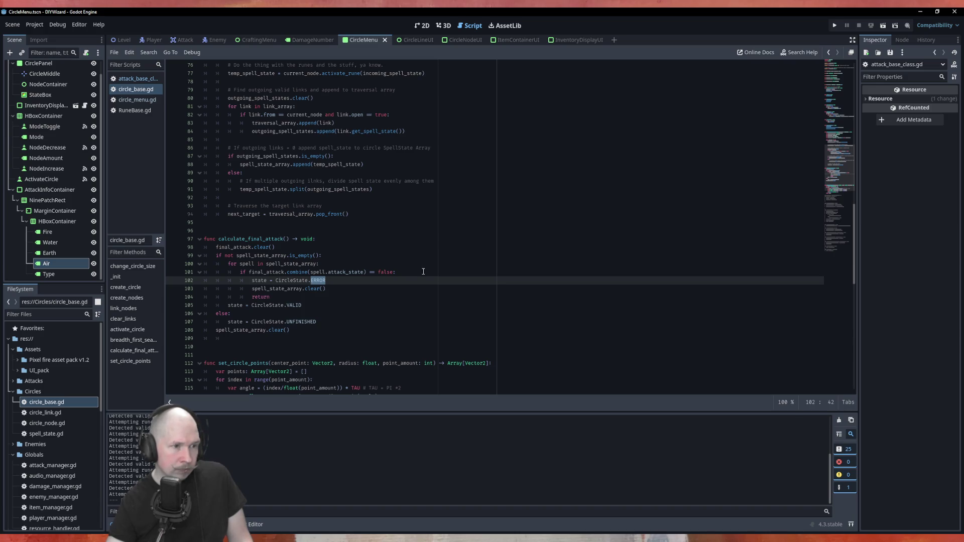
scroll(424, 271, up, 6)
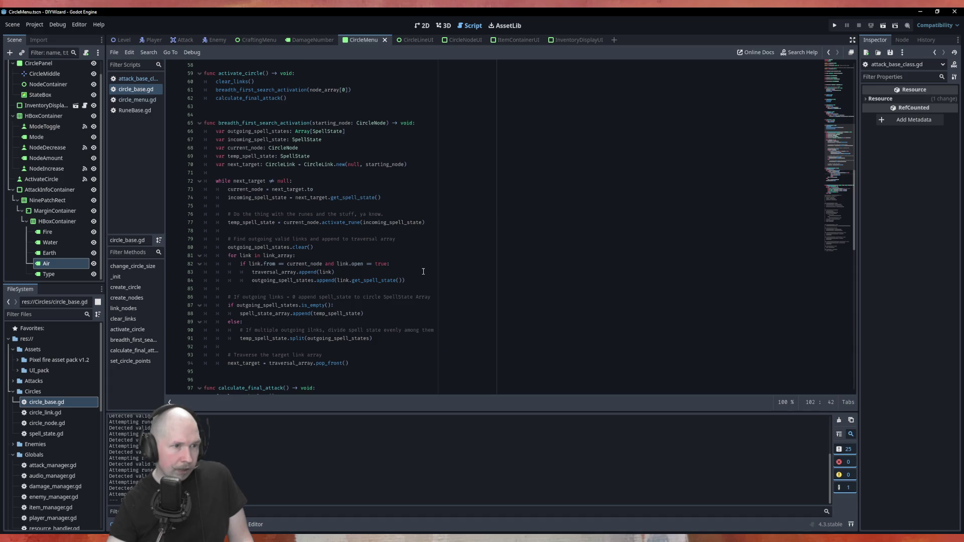
scroll(423, 271, up, 19)
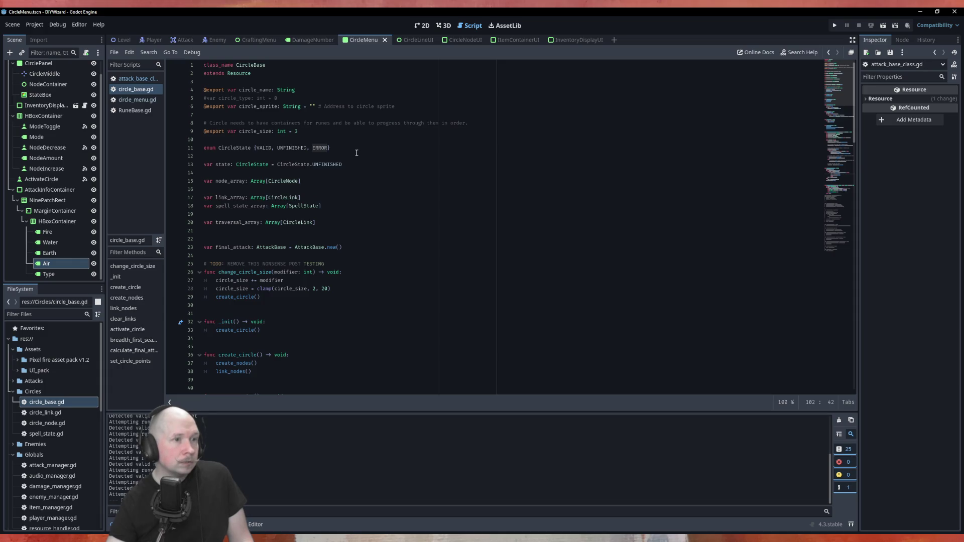
click(371, 169)
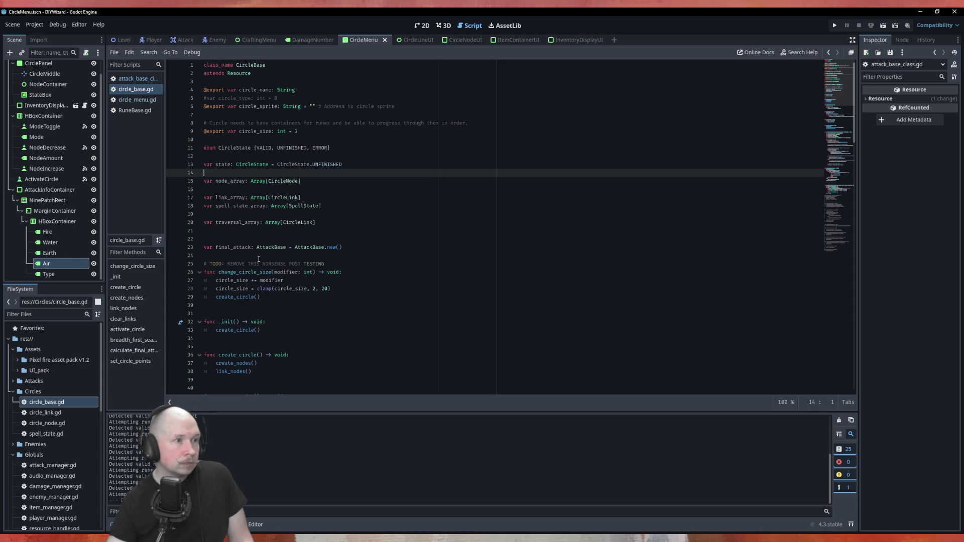
click(136, 110)
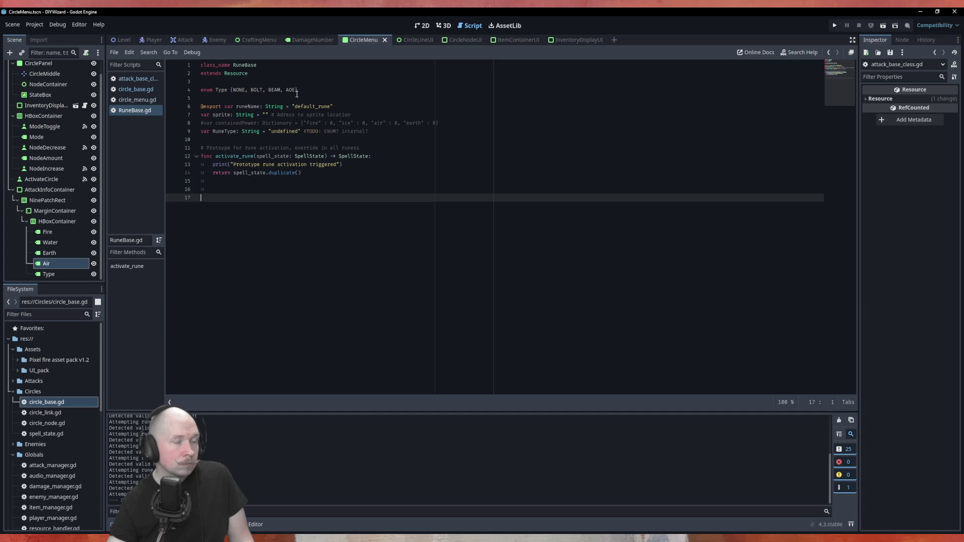
Look over RuneBase.gd, then expand Resources > RuneResources in the FileSystem panel.
click(281, 99)
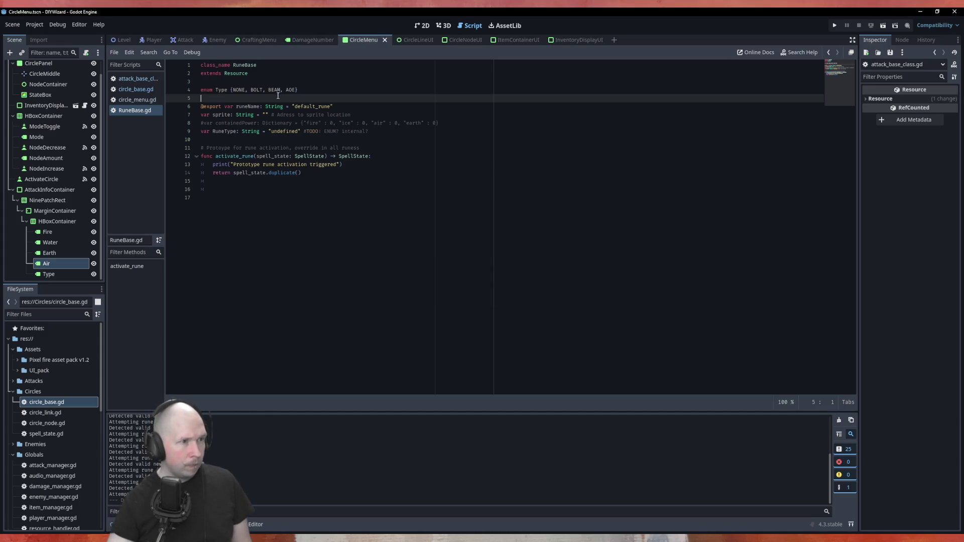
scroll(72, 420, down, 3)
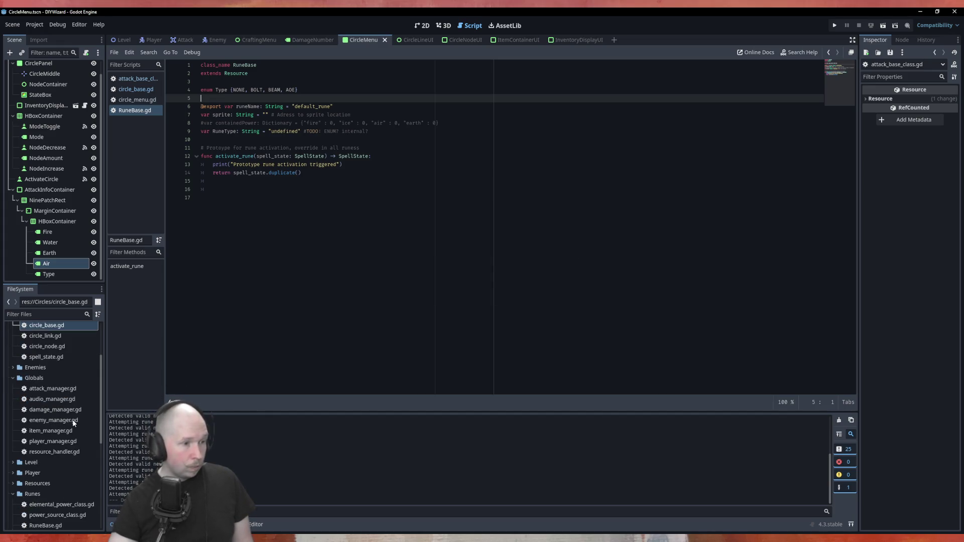
scroll(71, 404, down, 5)
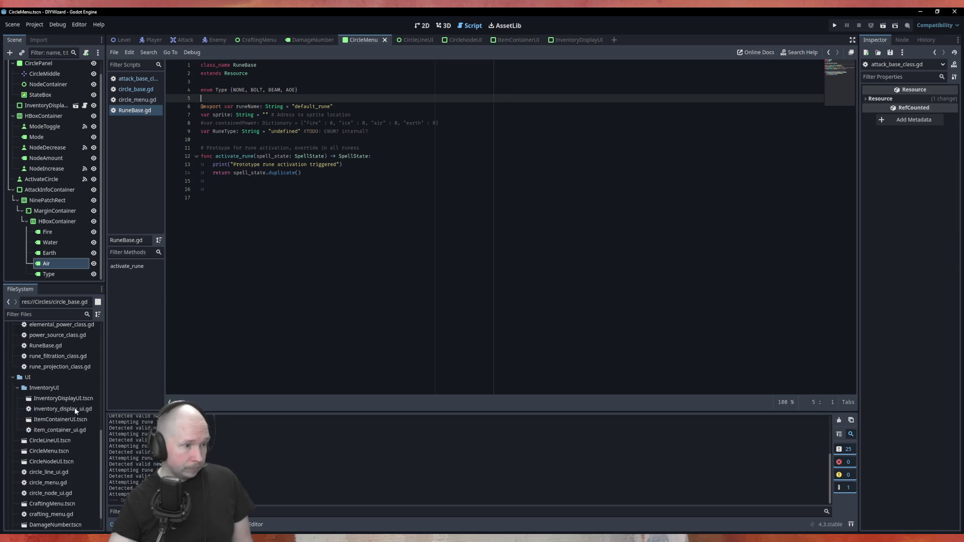
scroll(70, 426, down, 3)
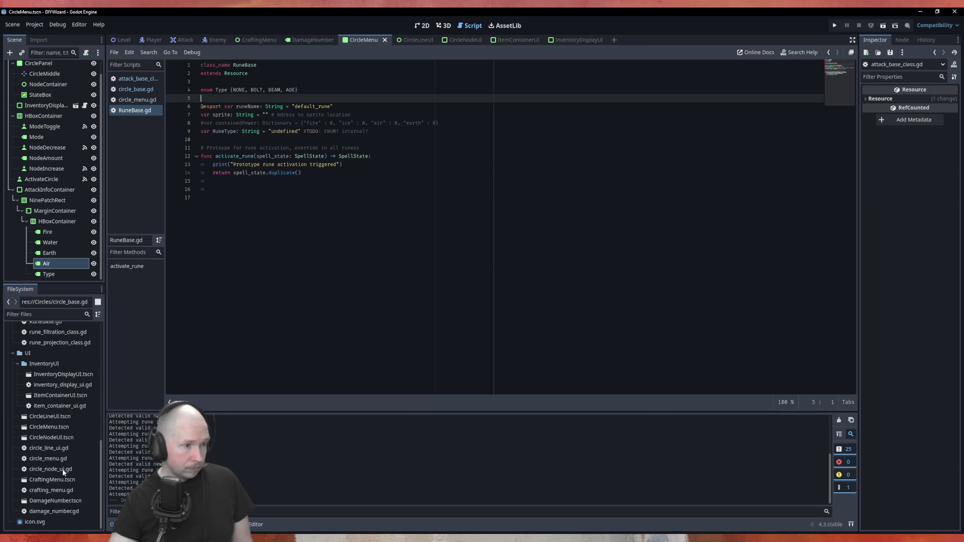
scroll(35, 369, up, 5)
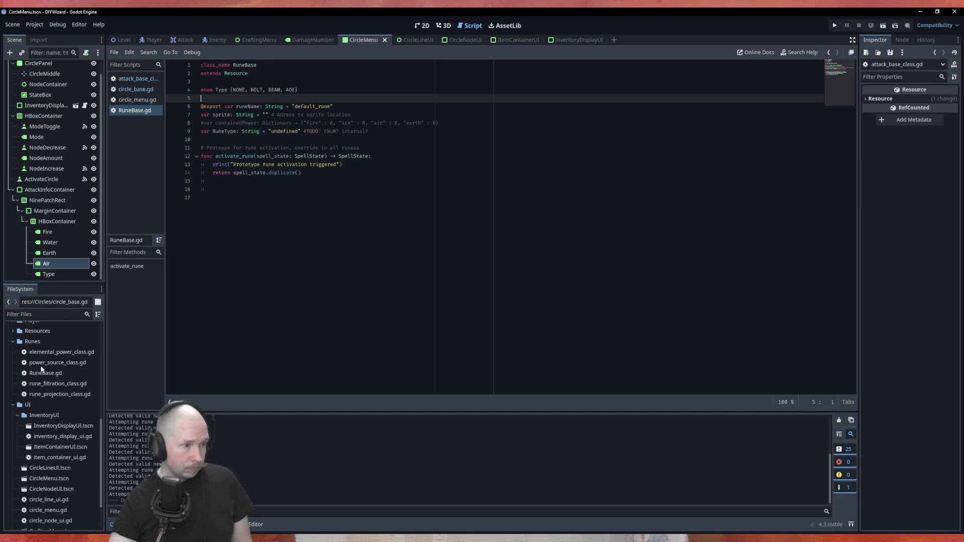
click(13, 367)
click(13, 358)
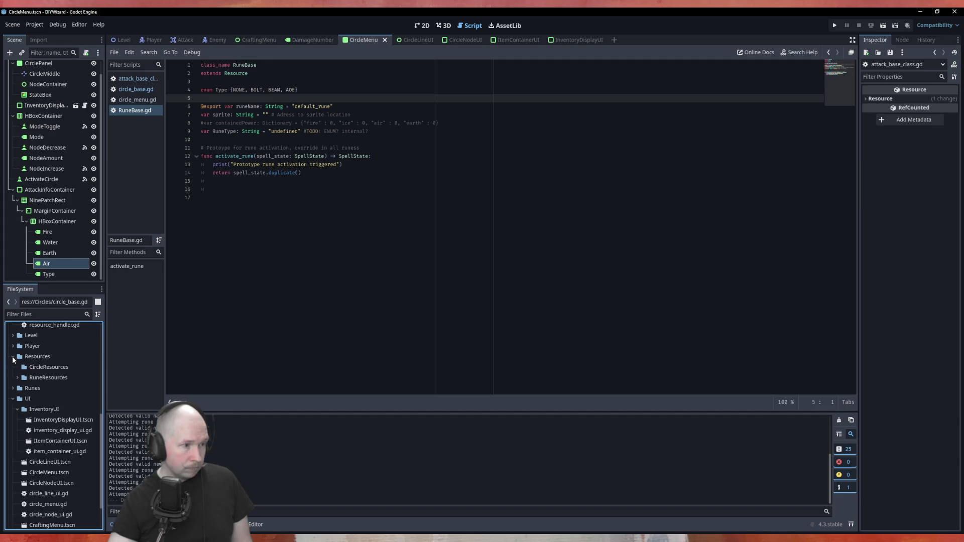
click(18, 377)
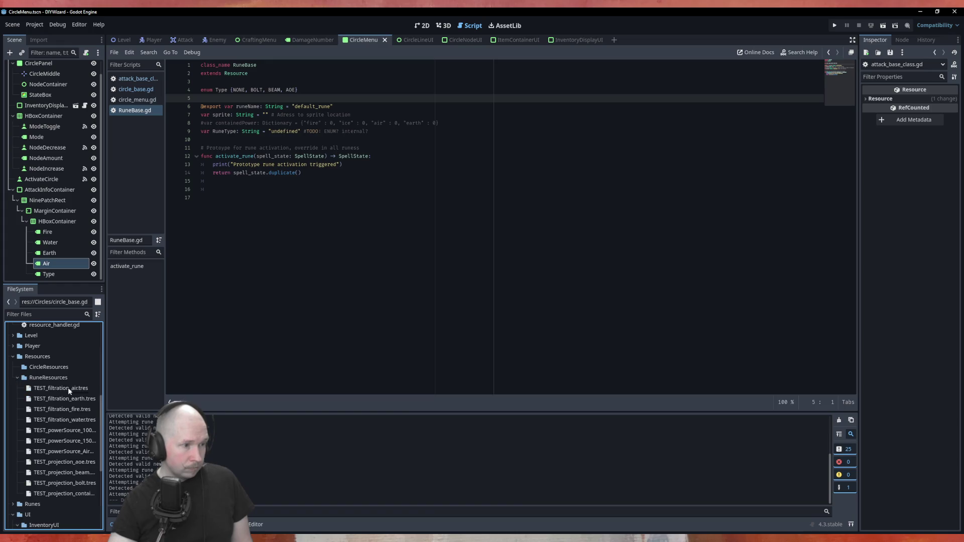
Set the beam test resource's Attack Type to Beam and the bolt one's to Bolt.
click(93, 473)
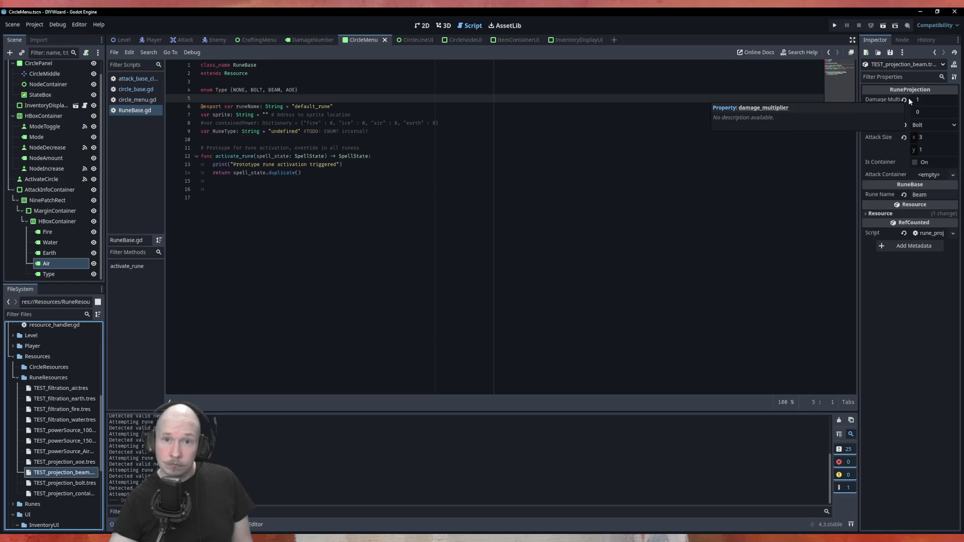
click(937, 124)
click(929, 157)
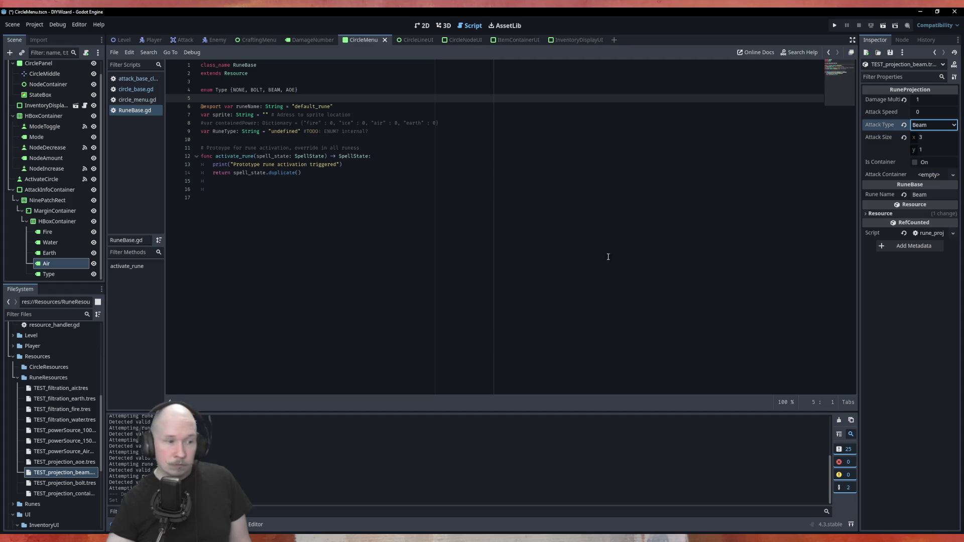
click(933, 124)
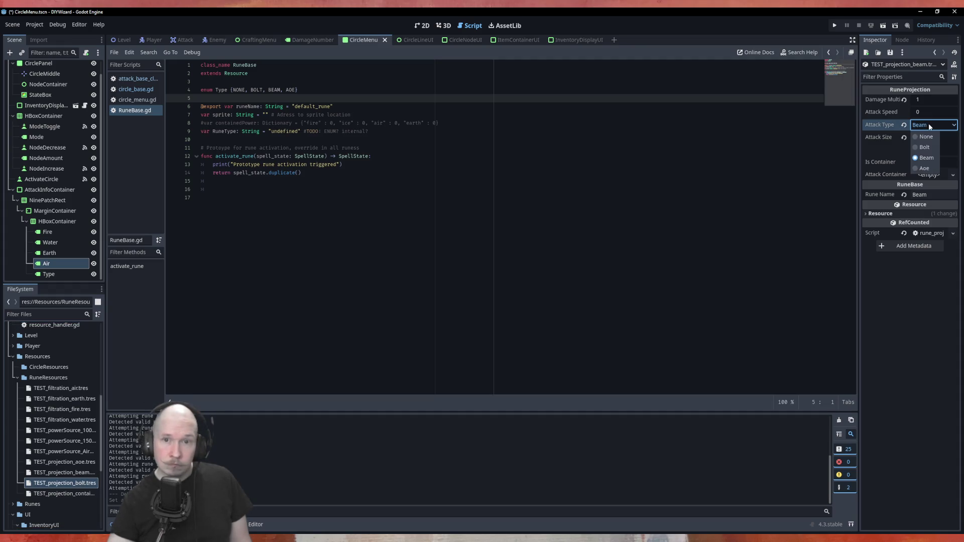
click(924, 149)
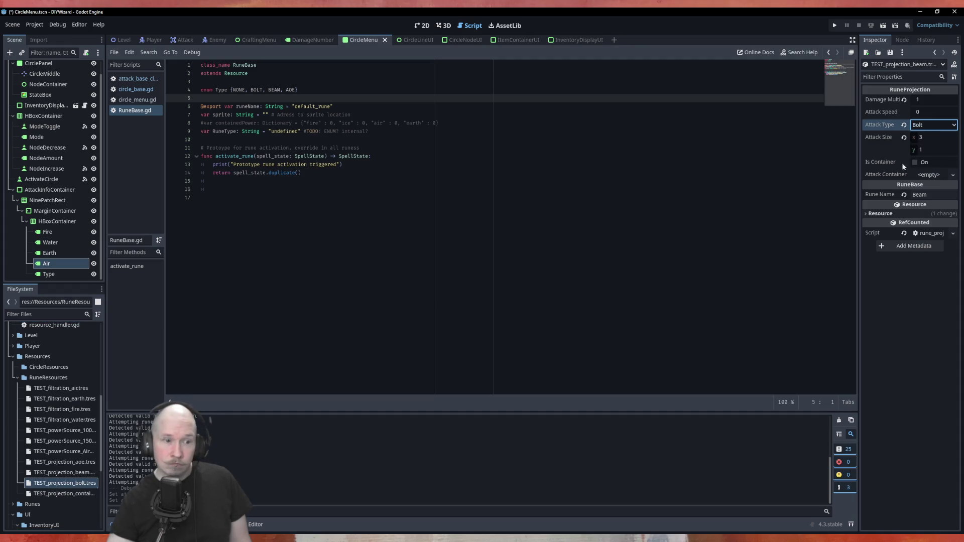
Keep the container resource on Bolt and set the aoe resource's Attack Type to Aoe.
click(80, 494)
click(927, 126)
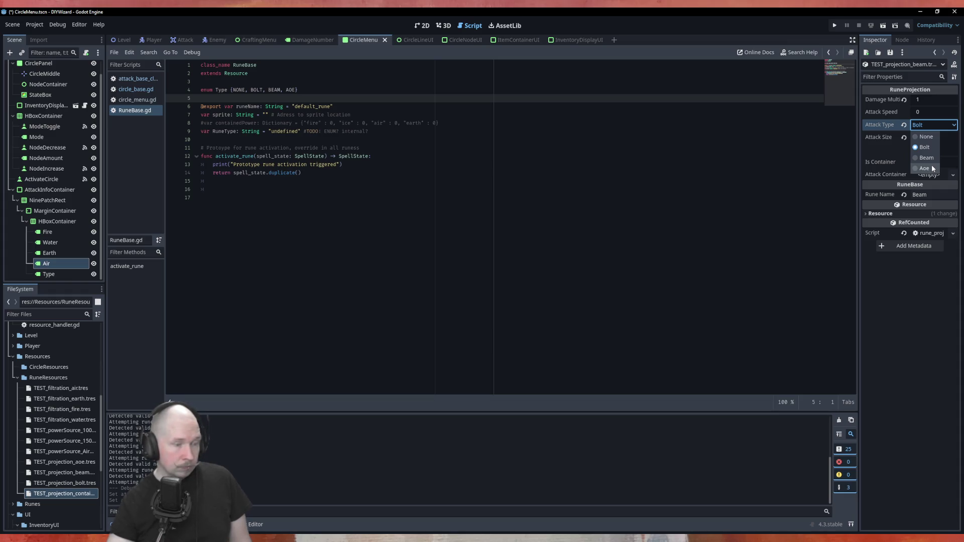
click(925, 148)
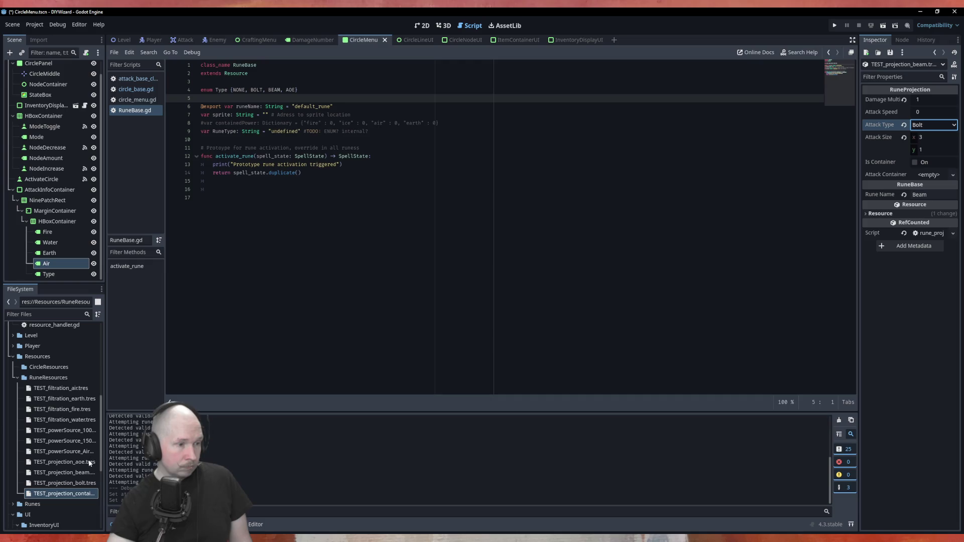
click(65, 462)
click(933, 124)
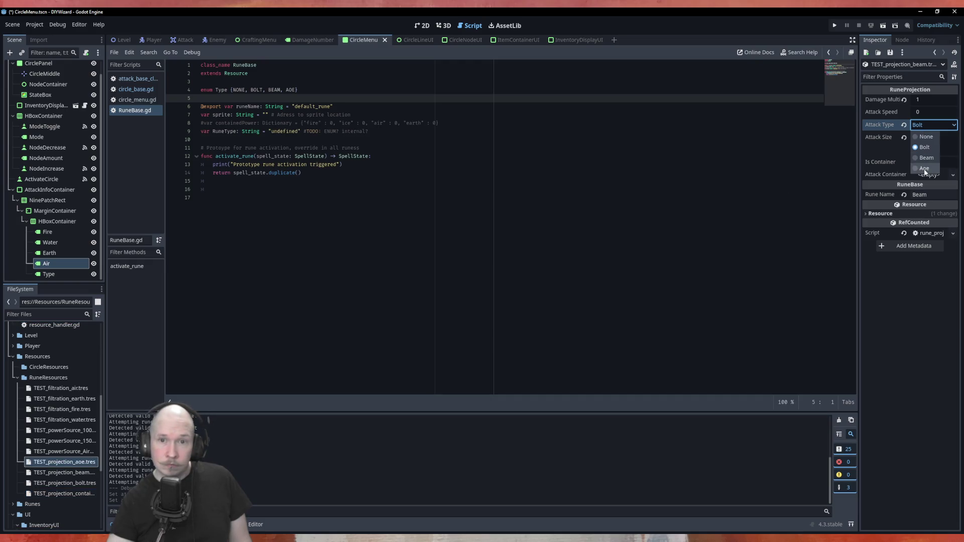
click(926, 169)
Save the edited projection resources.
click(533, 179)
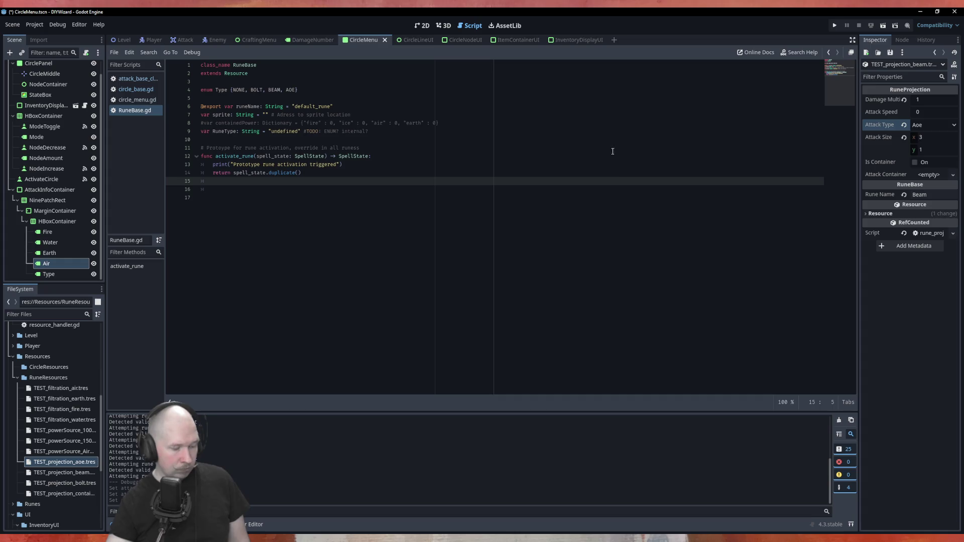
key(ctrl+s)
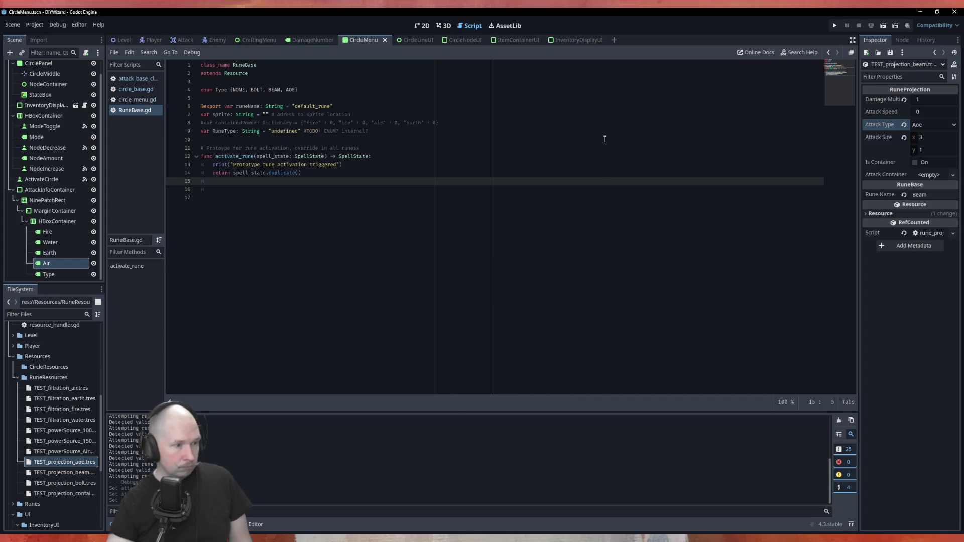
key(ctrl+s)
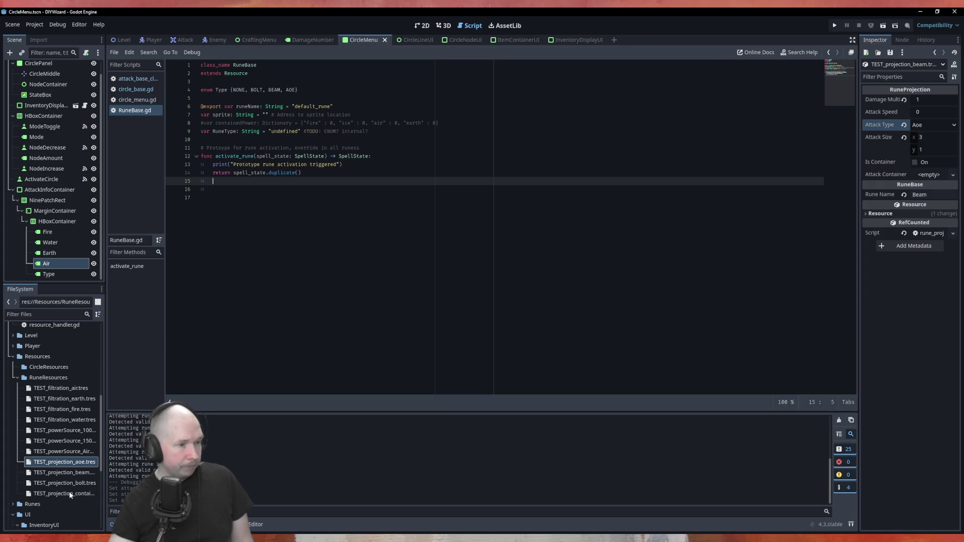
scroll(70, 477, up, 5)
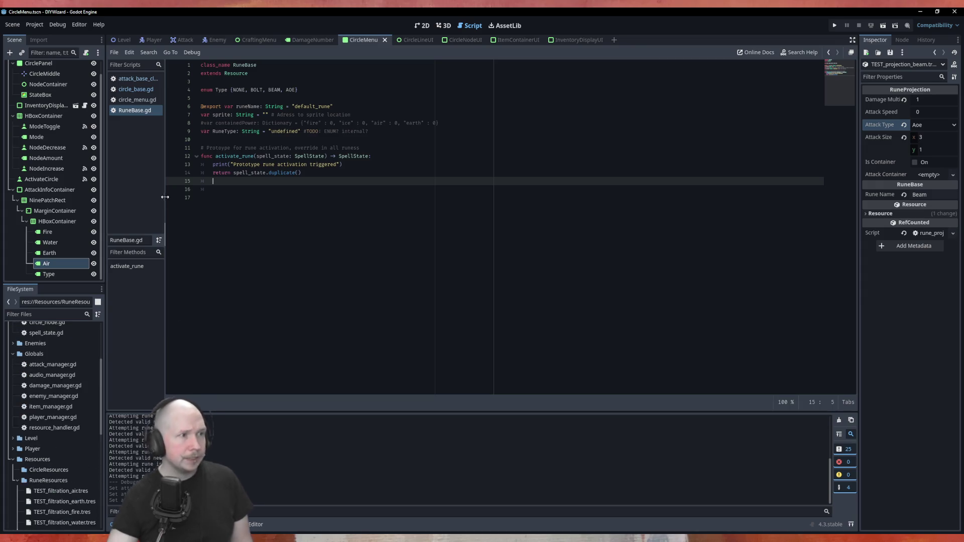
key(F5)
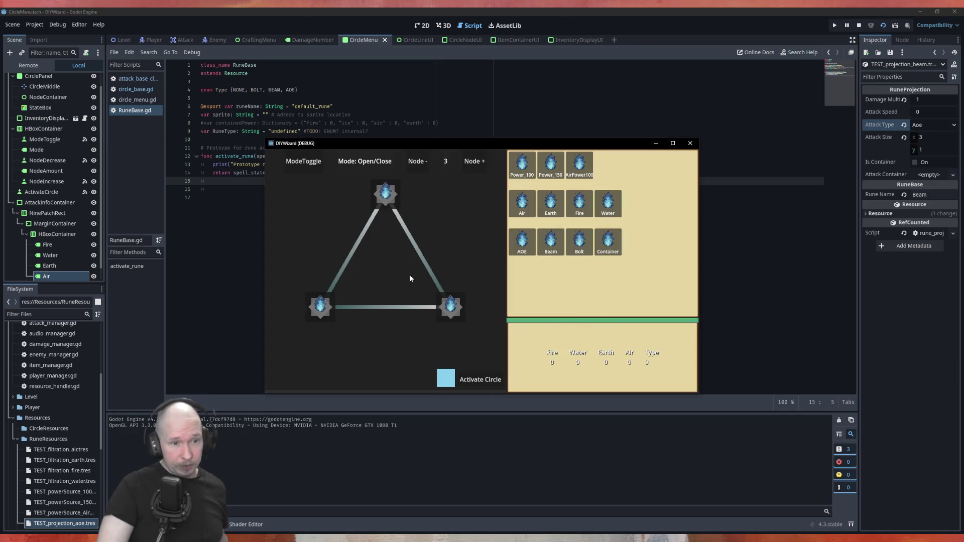
click(522, 163)
click(475, 161)
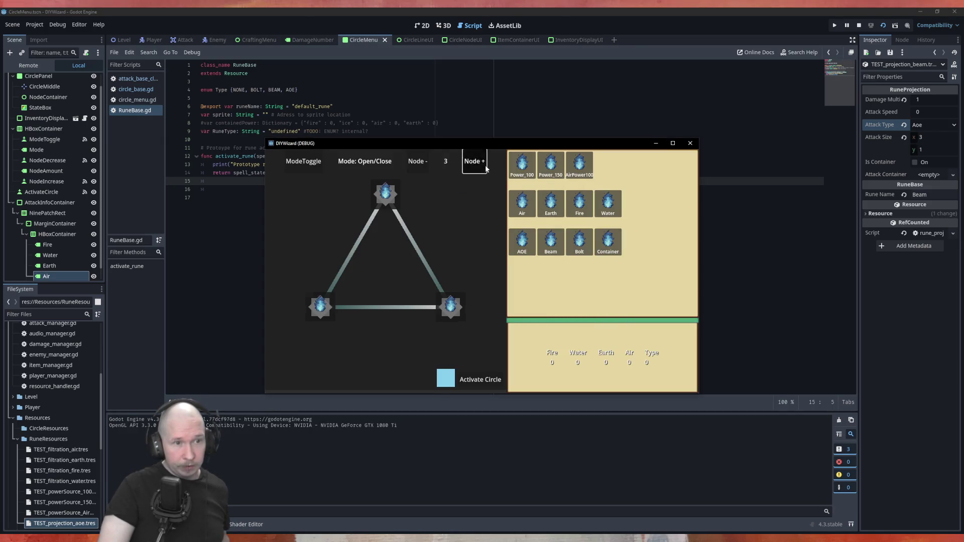
click(420, 199)
click(551, 203)
click(470, 266)
click(551, 242)
click(415, 326)
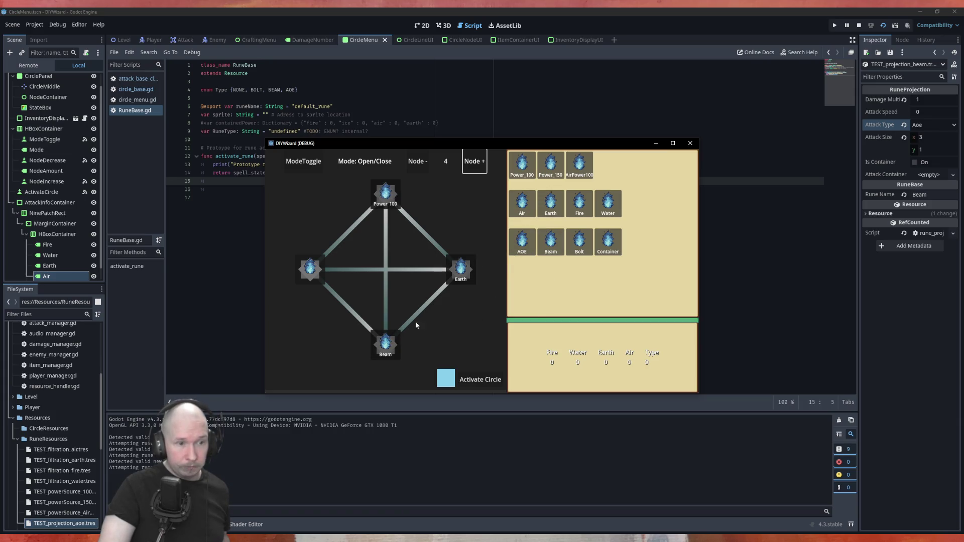
click(430, 297)
click(434, 244)
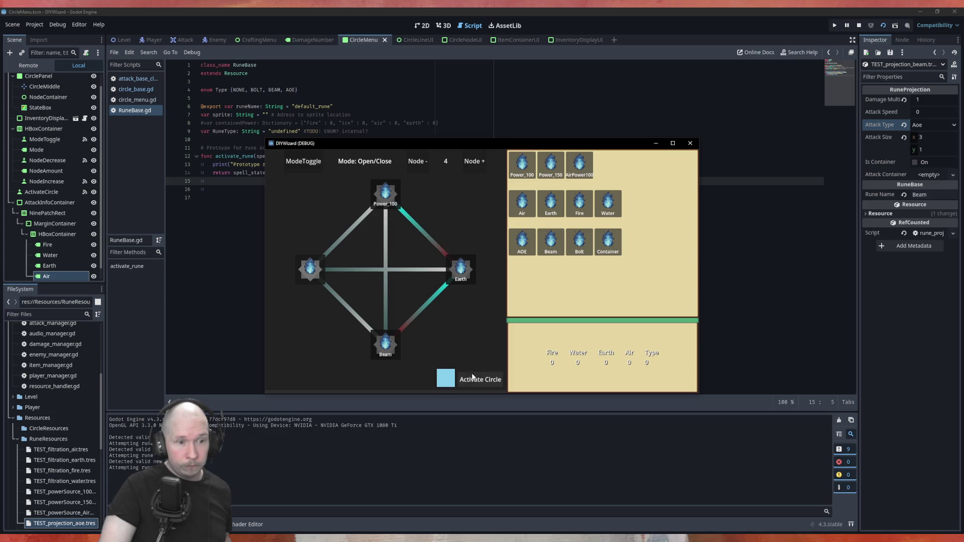
click(450, 381)
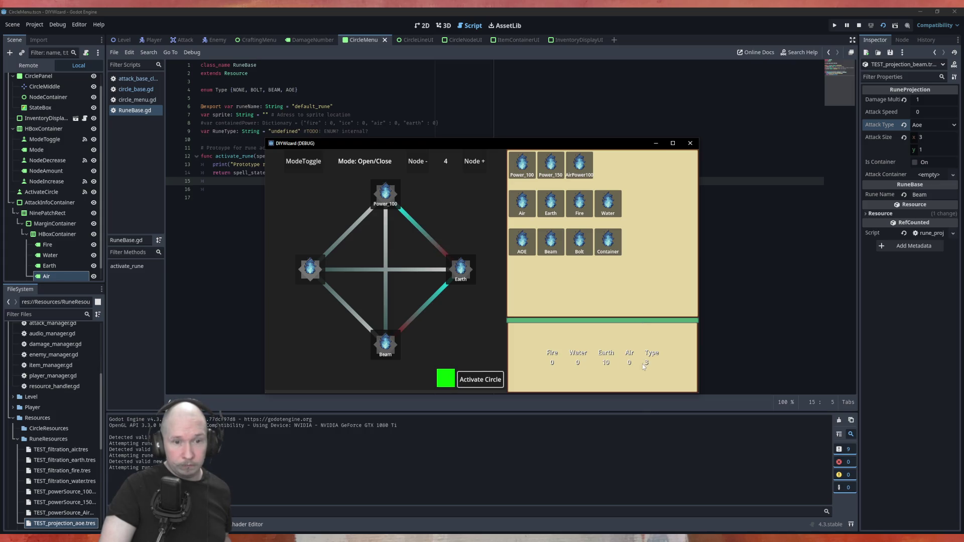
click(579, 242)
click(311, 268)
click(355, 272)
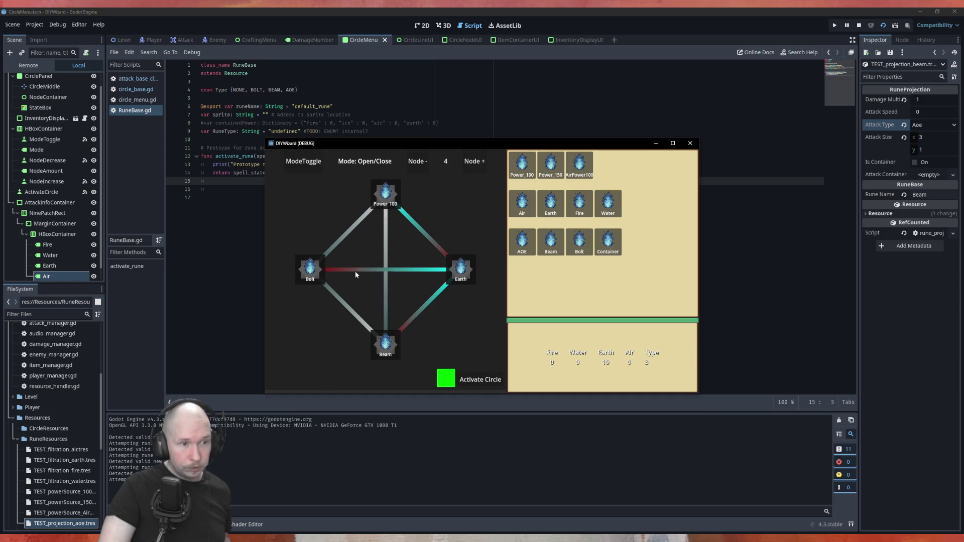
click(486, 381)
click(485, 381)
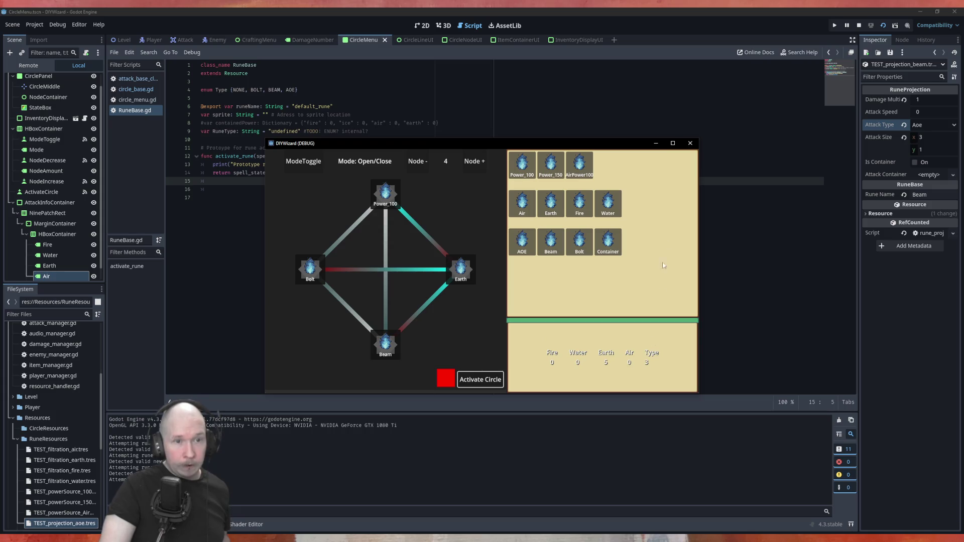
click(691, 143)
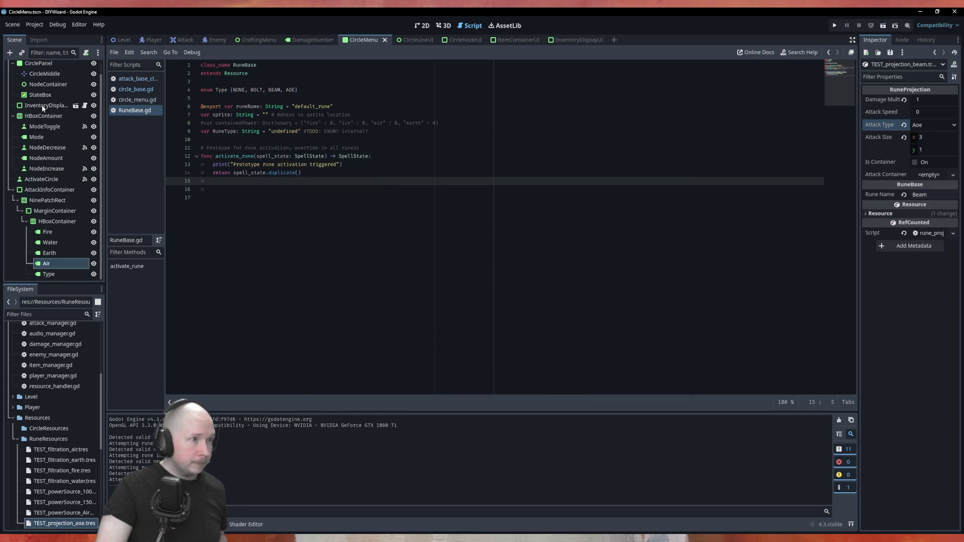
Browse the open scripts and return to circle_base.gd near the error branch.
click(135, 79)
click(134, 89)
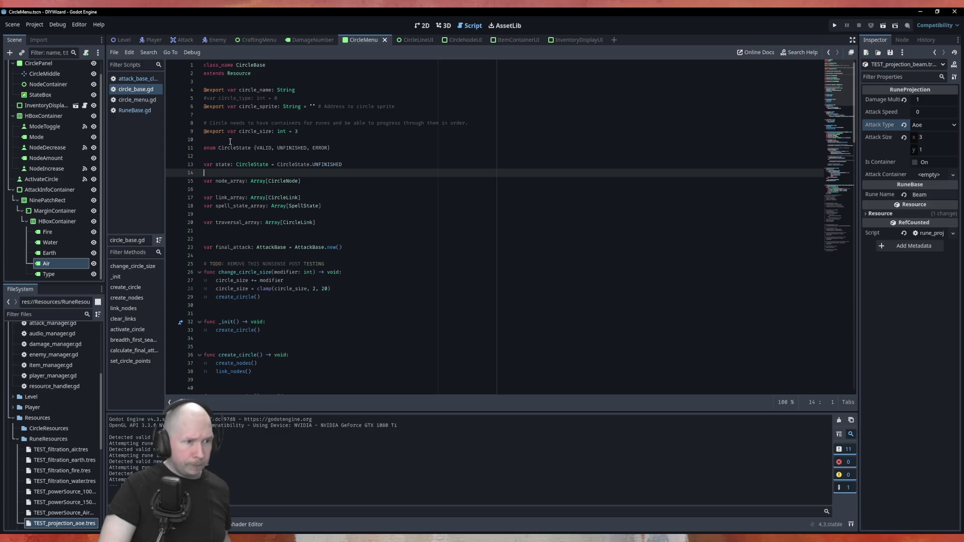
click(125, 103)
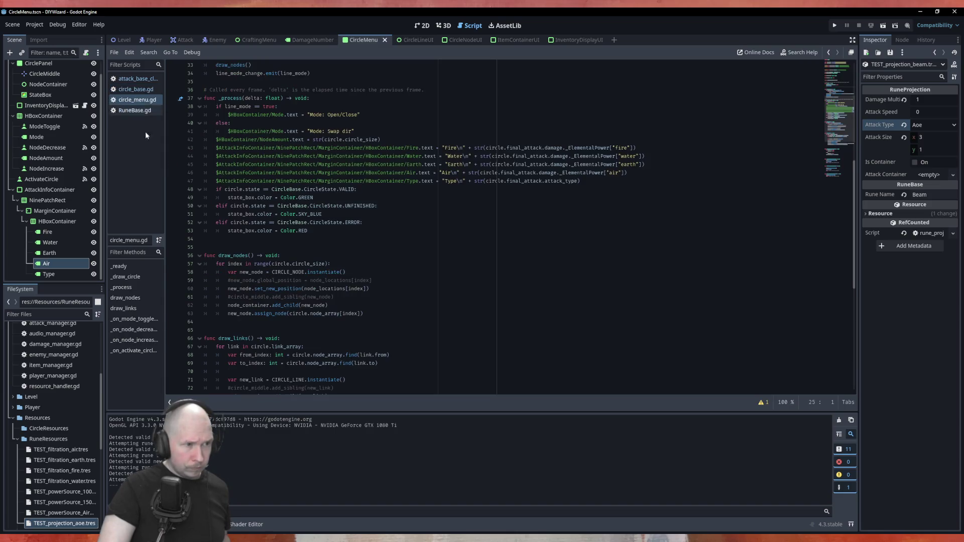
click(127, 91)
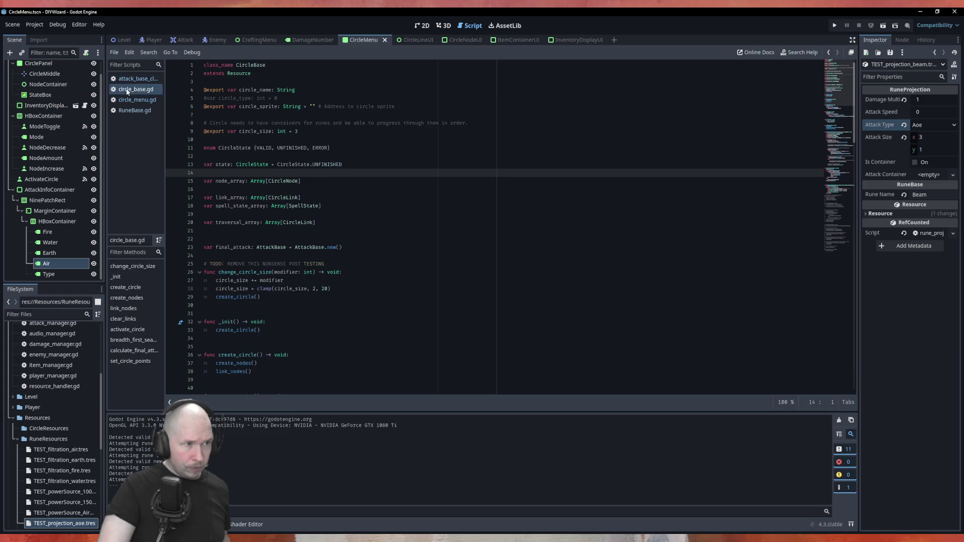
scroll(256, 172, down, 20)
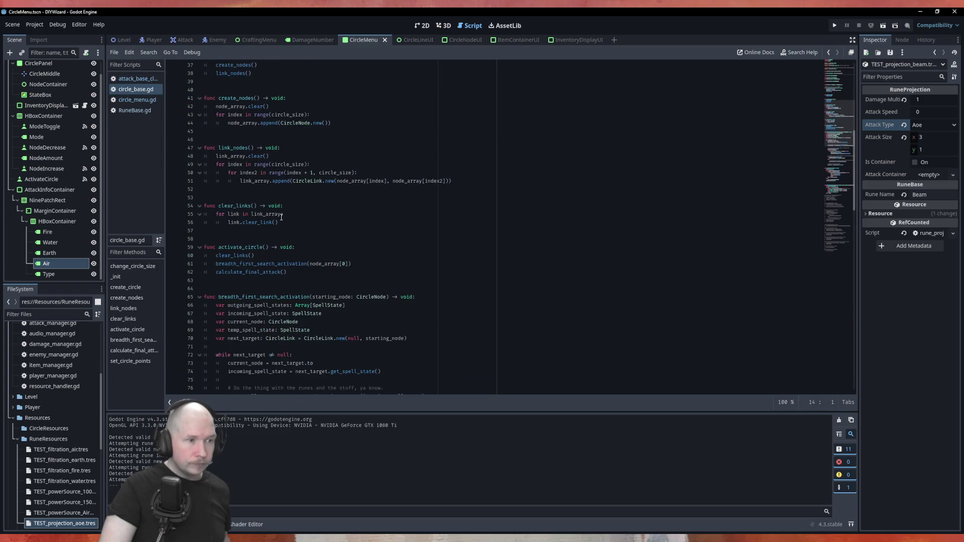
scroll(304, 230, down, 6)
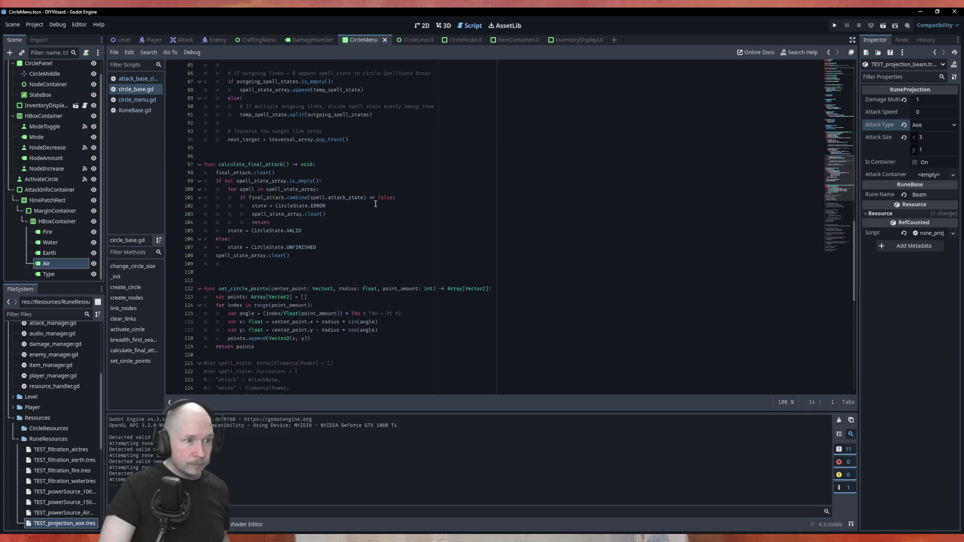
Duplicate final_attack.clear() into the error branch below line 102 and indent it.
click(342, 209)
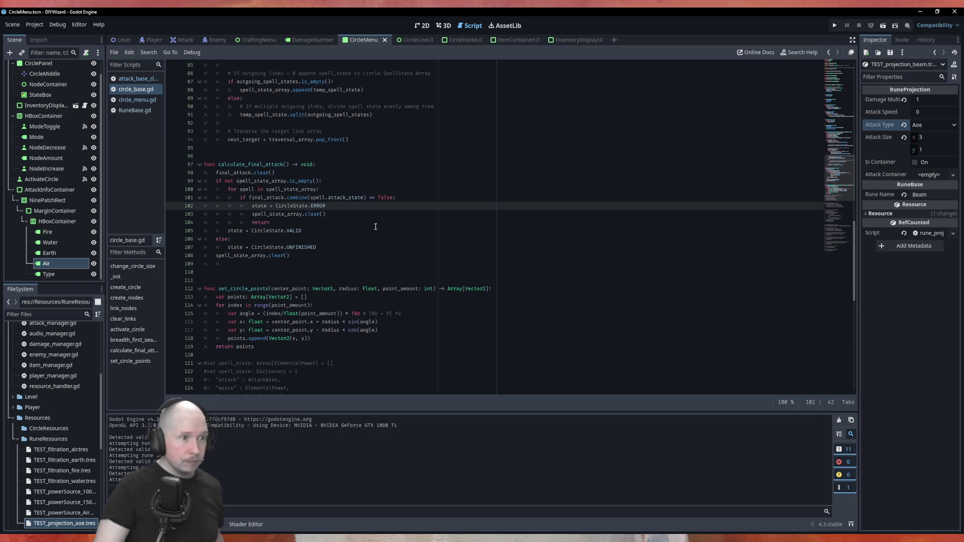
key(Up)
key(Up)
key(Up)
key(ctrl+alt+Down)
key(alt+Down)
key(alt+Down)
key(alt+Down)
key(Home)
key(Tab)
key(Tab)
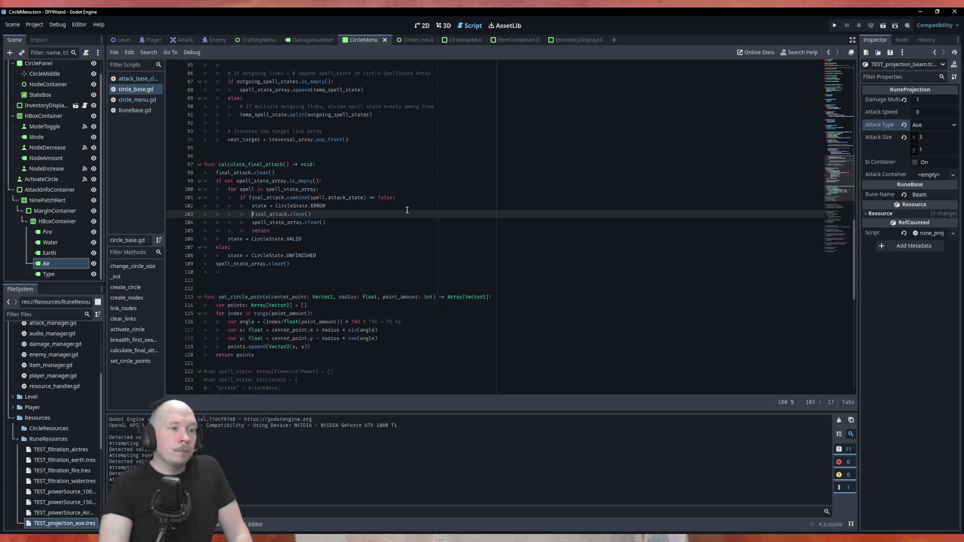
Comment out spell_state_array.clear() on line 104 and run the game with F6.
click(250, 223)
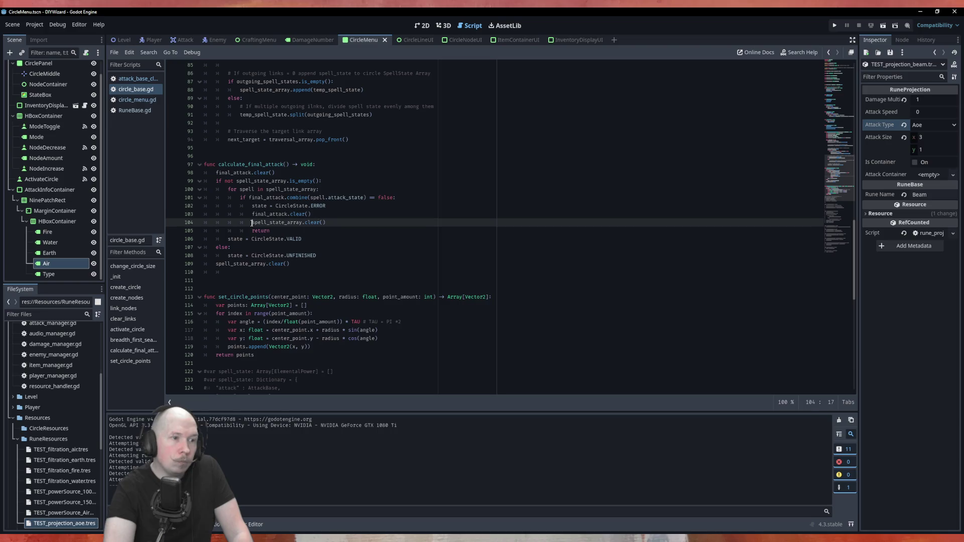
key(ctrl+k)
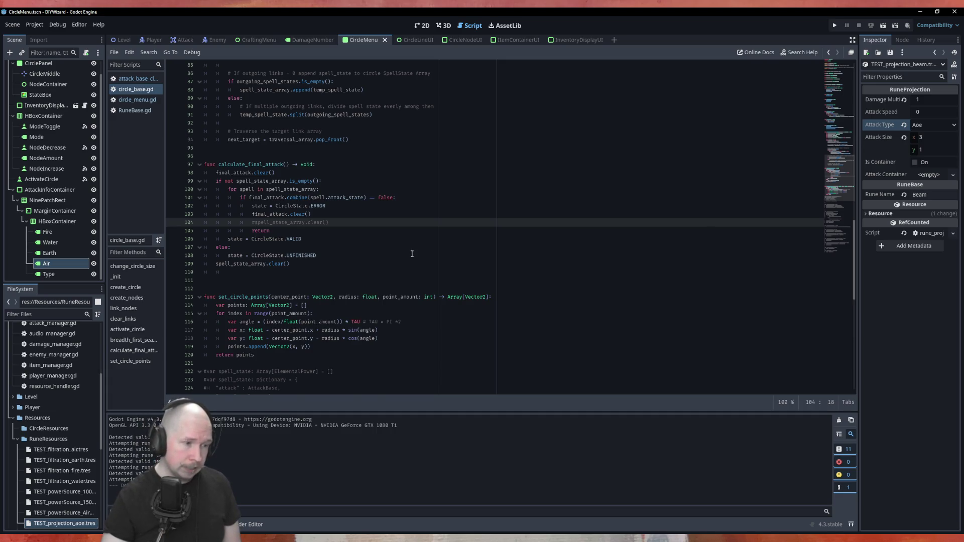
scroll(412, 254, up, 20)
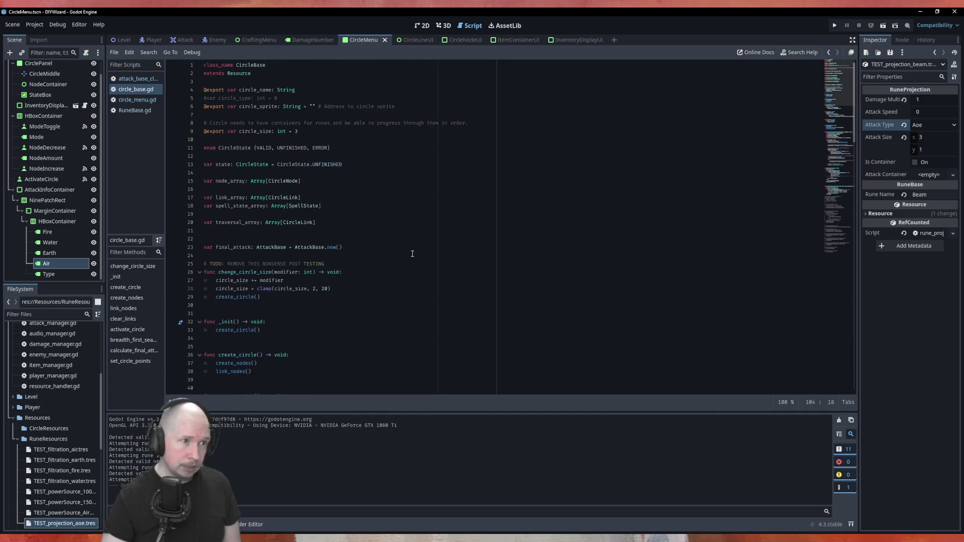
key(F6)
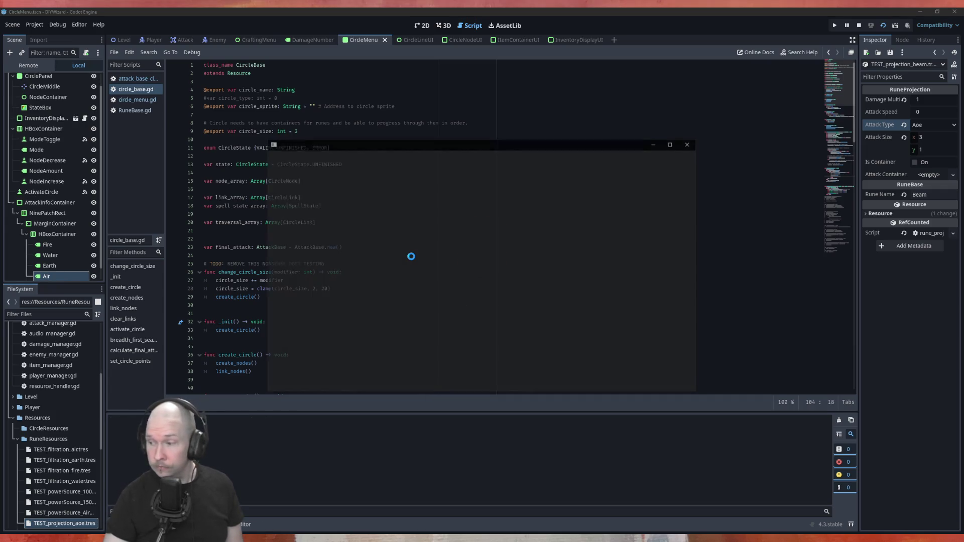
click(474, 161)
drag(522, 164, 387, 200)
drag(523, 203, 460, 269)
mouse_move(579, 242)
mouse_down()
mouse_move(572, 258)
mouse_move(411, 351)
mouse_move(394, 347)
mouse_up()
mouse_move(551, 242)
mouse_down()
mouse_move(490, 284)
mouse_move(314, 271)
mouse_up()
click(475, 376)
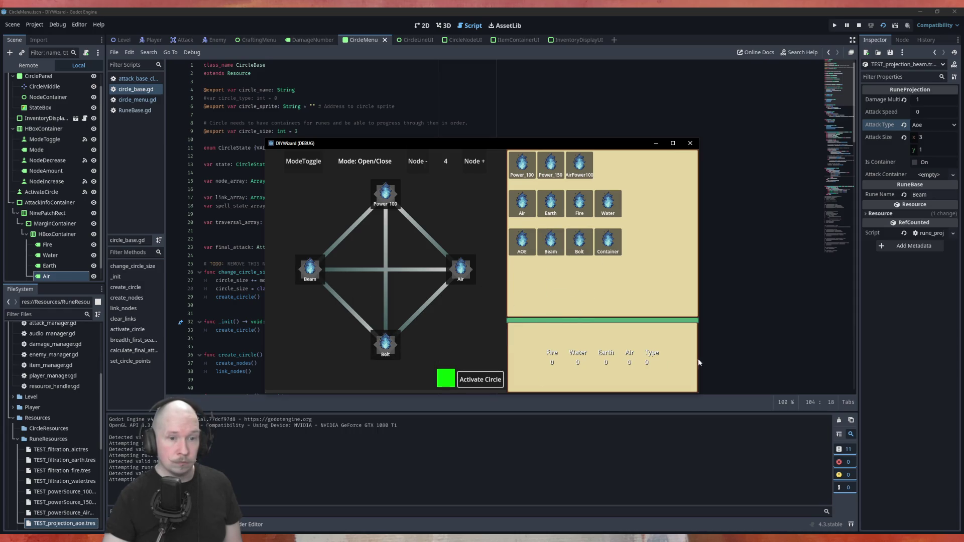
click(483, 382)
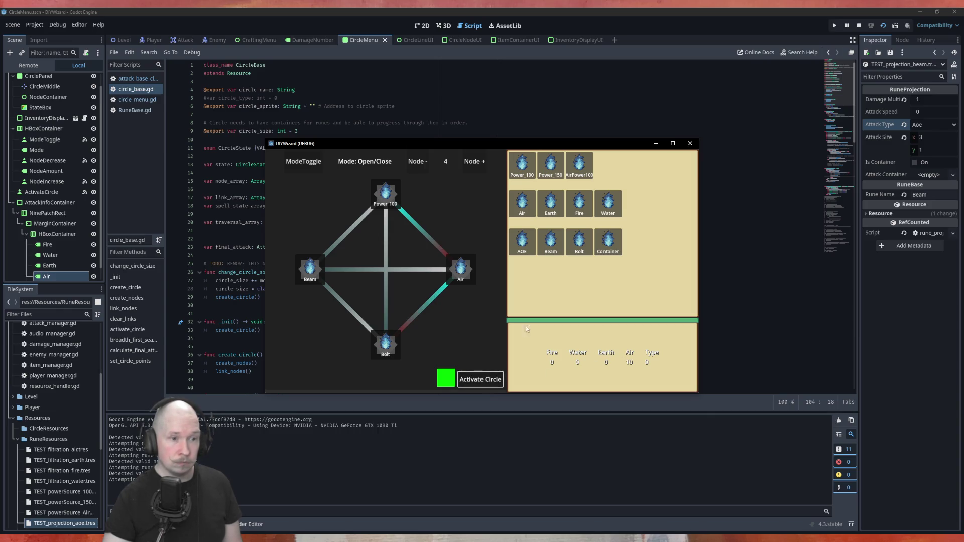
click(404, 272)
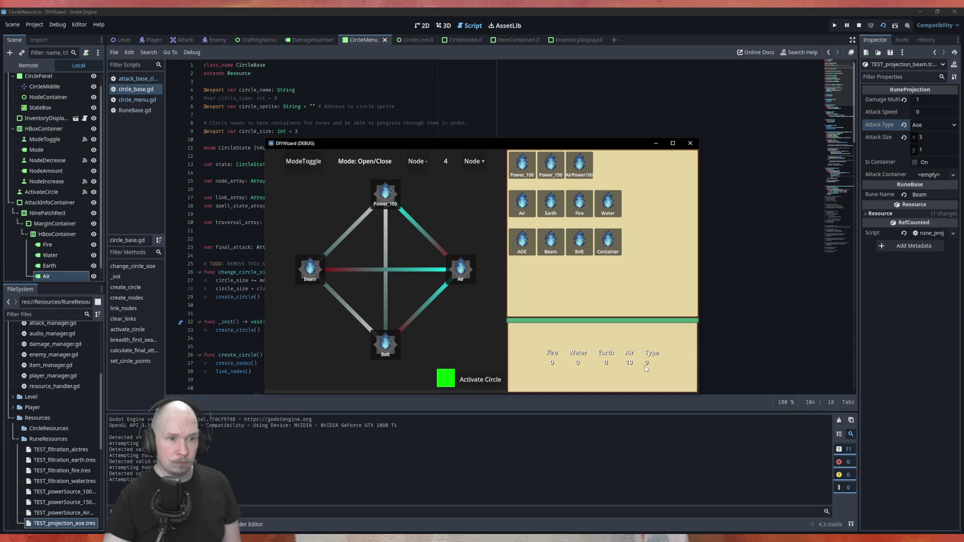
click(412, 272)
click(472, 379)
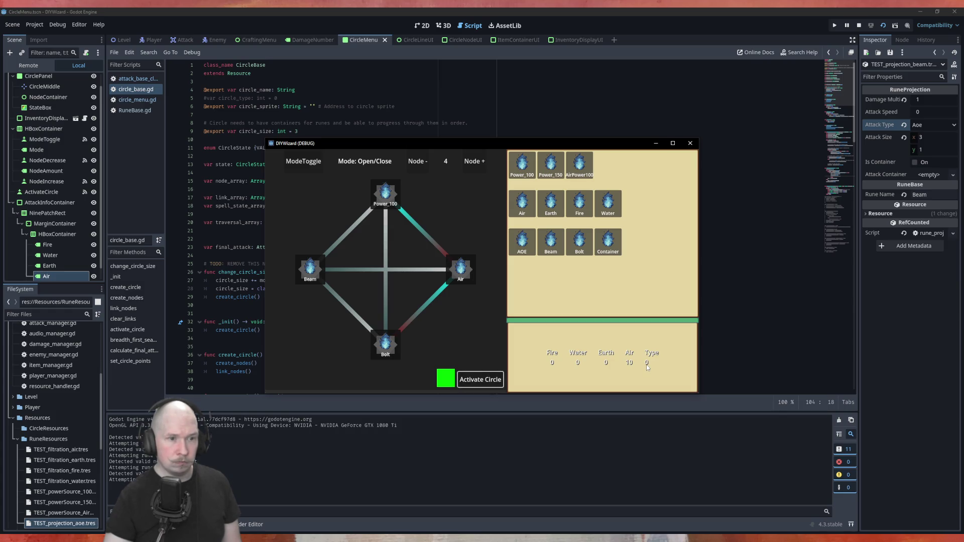
click(414, 271)
click(486, 381)
click(486, 380)
click(486, 380)
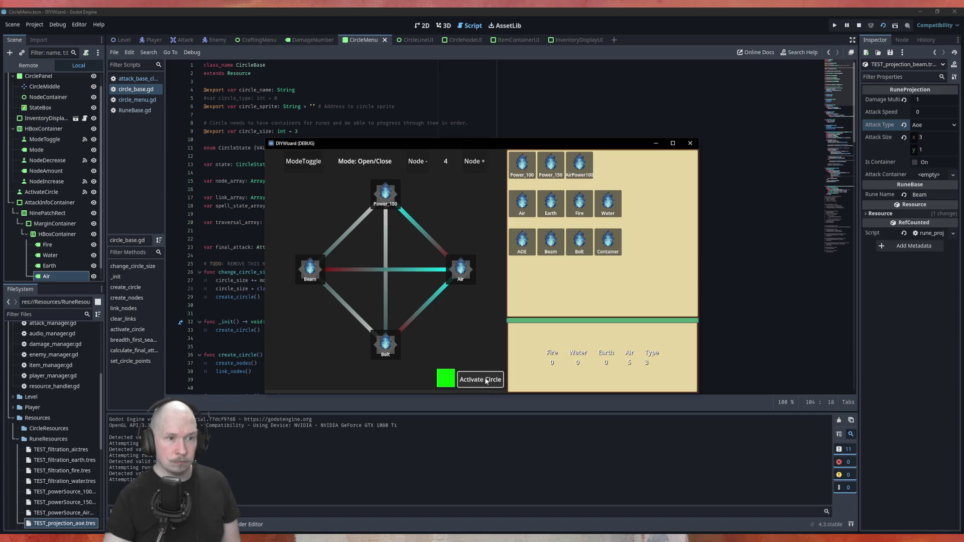
click(690, 143)
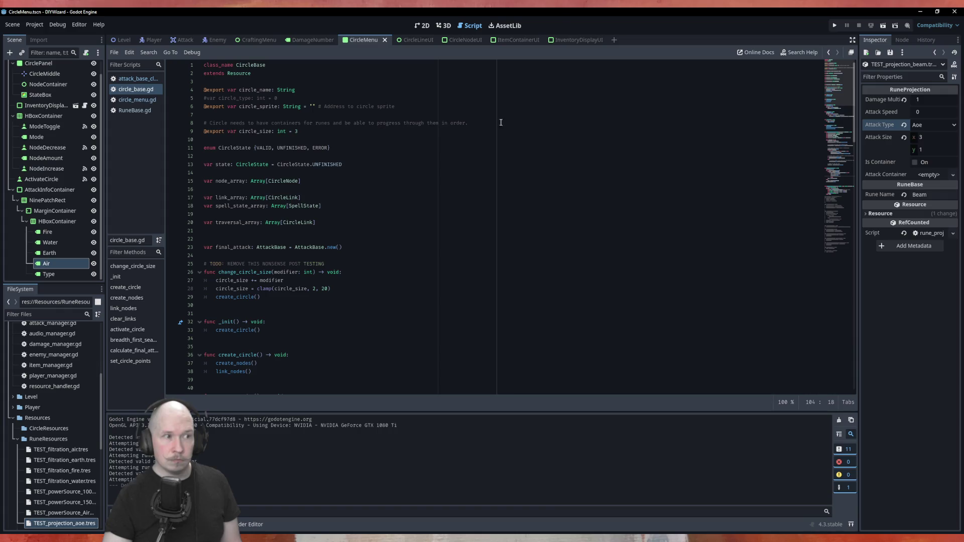
Browse the script list and return to circle_base.gd's error branch.
click(136, 78)
scroll(312, 187, down, 3)
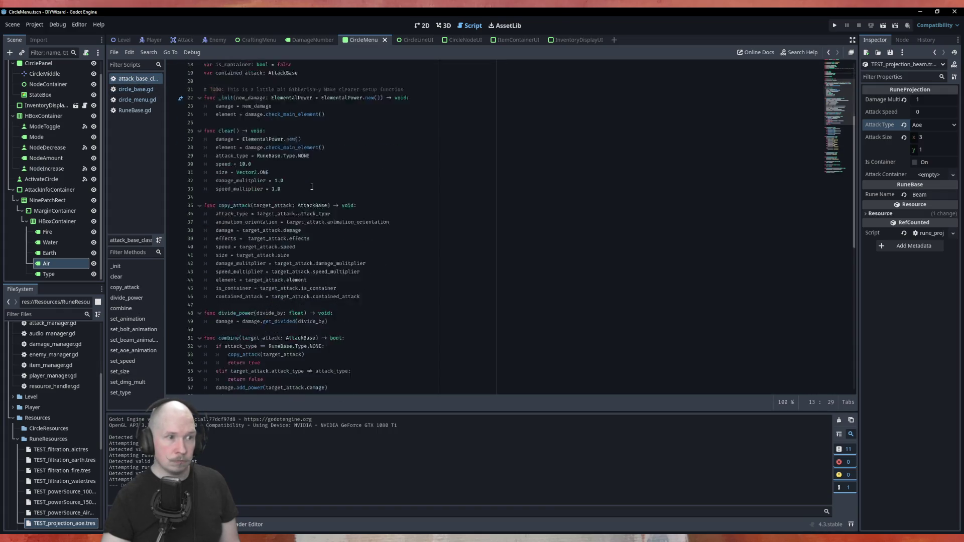
click(135, 88)
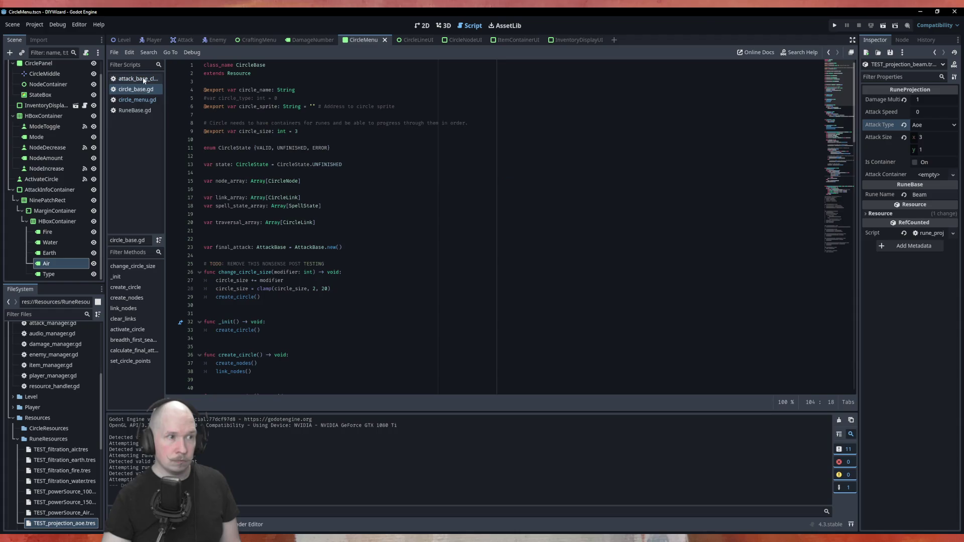
click(144, 79)
click(146, 100)
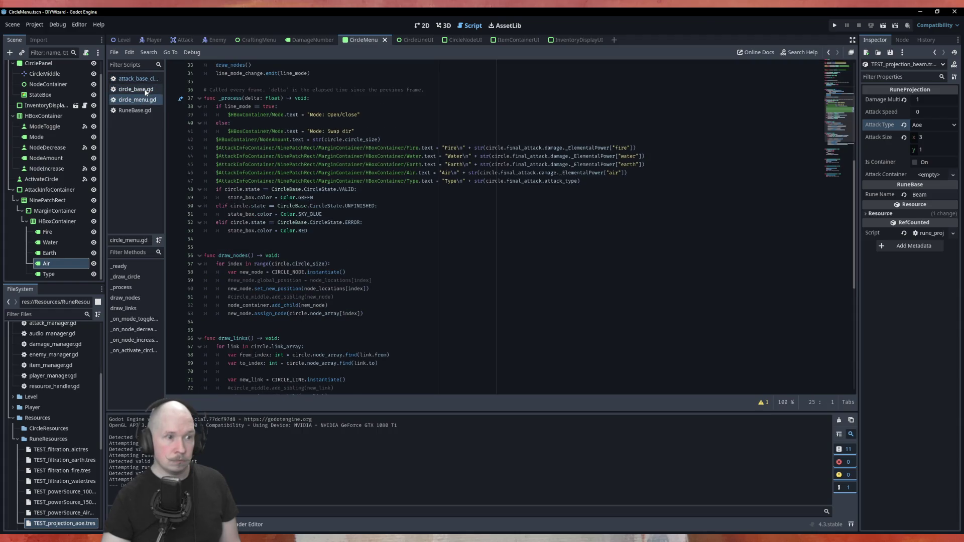
click(145, 89)
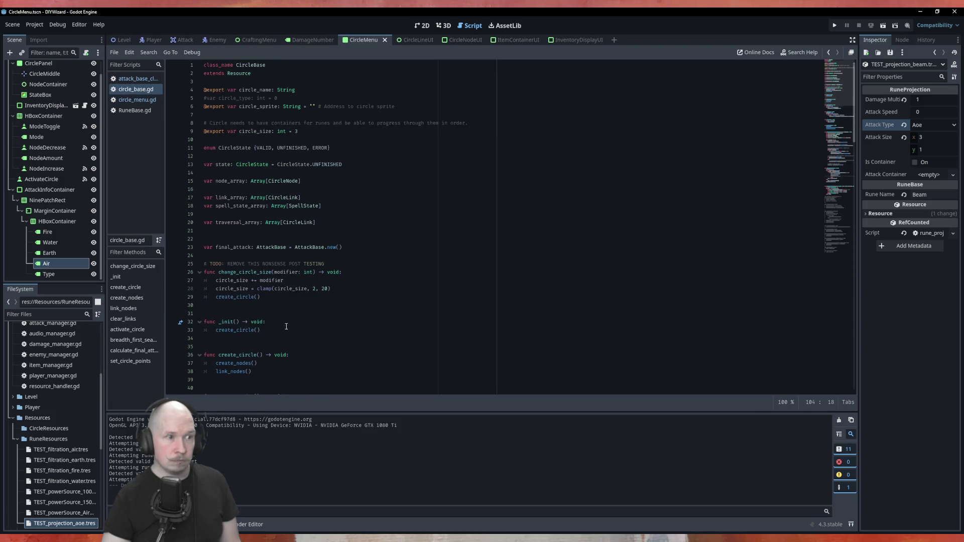
scroll(287, 326, down, 20)
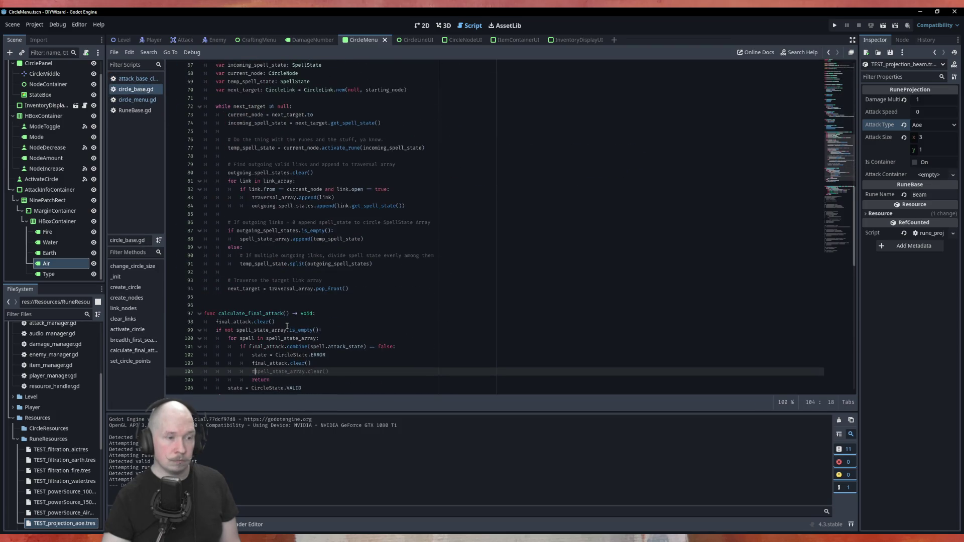
Uncomment spell_state_array.clear() on line 104, run with F5, and add a fourth circle node.
key(BackSpace)
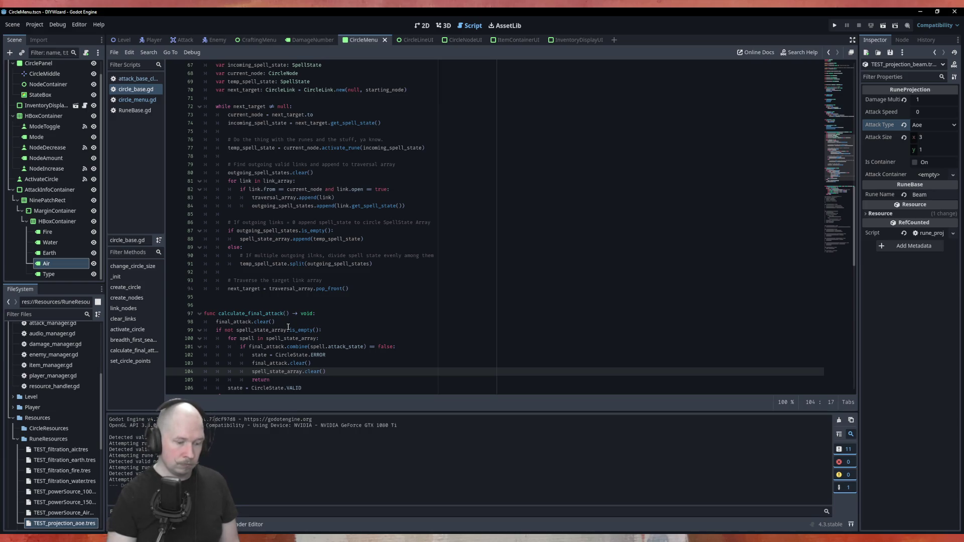
key(F5)
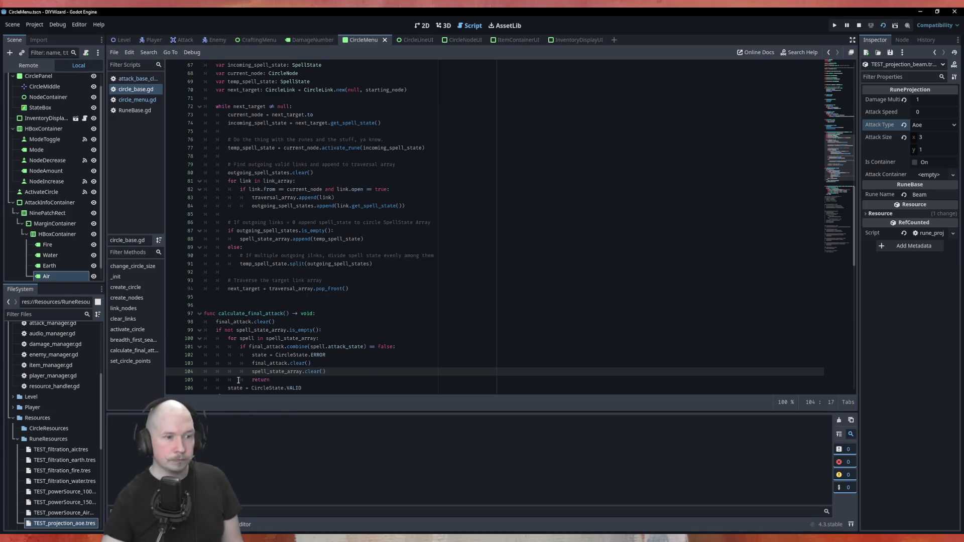
mouse_move(522, 163)
mouse_down()
mouse_move(423, 203)
mouse_move(485, 175)
mouse_move(386, 193)
mouse_up()
click(475, 162)
Fill the four-node circle with Power_100, Air, Beam and Bolt, link Power_100–Air, and activate it.
mouse_move(523, 203)
mouse_down()
mouse_move(474, 239)
mouse_move(460, 270)
mouse_up()
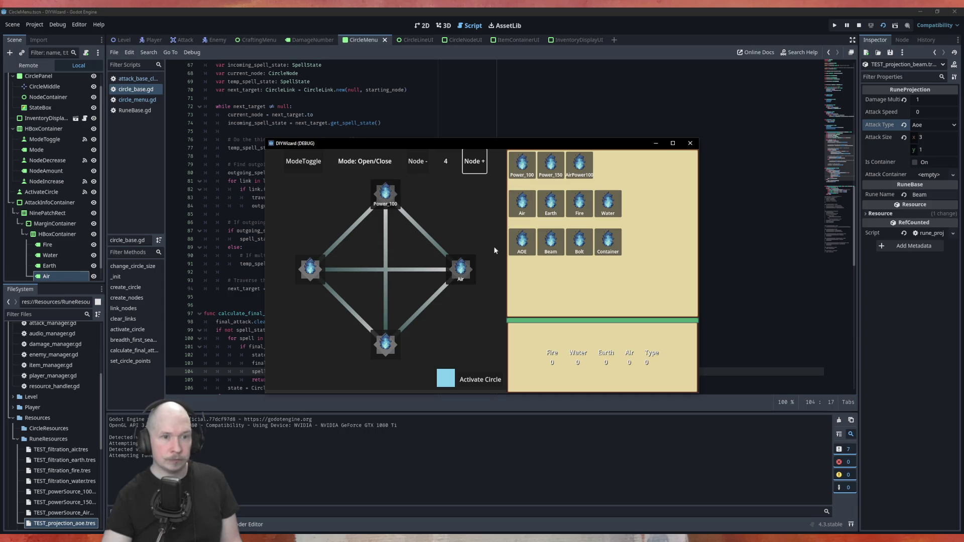
mouse_move(551, 251)
mouse_down()
mouse_move(490, 345)
mouse_move(386, 344)
mouse_up()
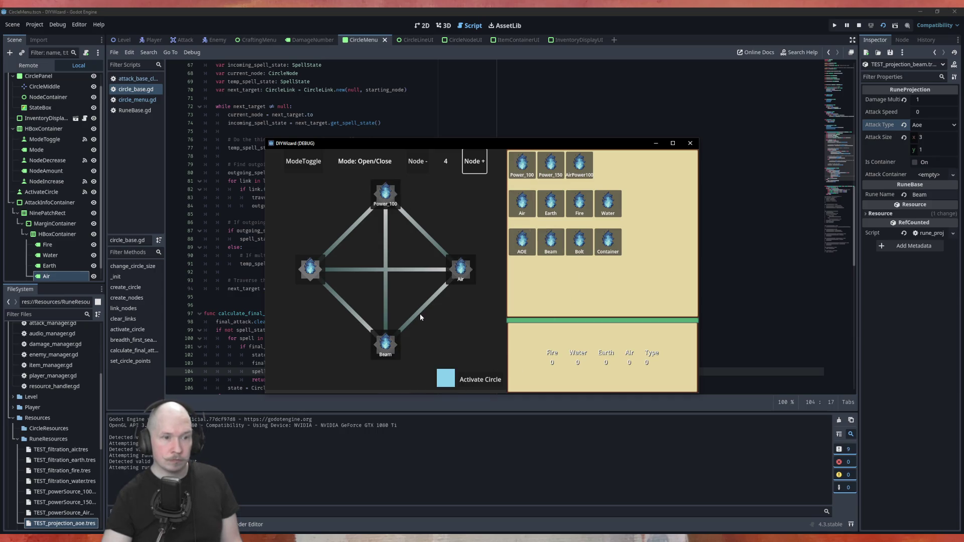
click(433, 245)
click(480, 379)
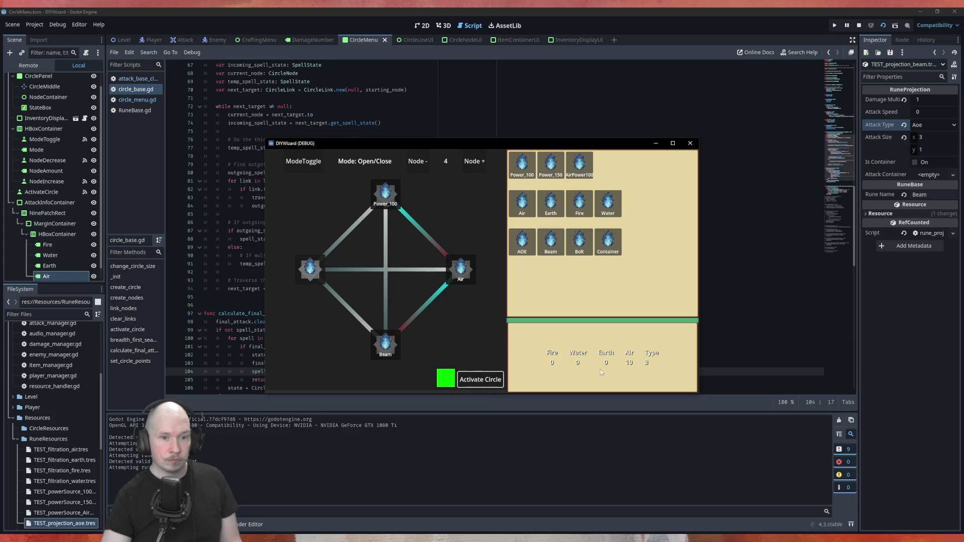
mouse_move(580, 243)
mouse_down()
mouse_move(331, 284)
mouse_move(358, 273)
mouse_up()
mouse_move(583, 251)
mouse_down()
mouse_move(327, 282)
mouse_move(314, 273)
mouse_up()
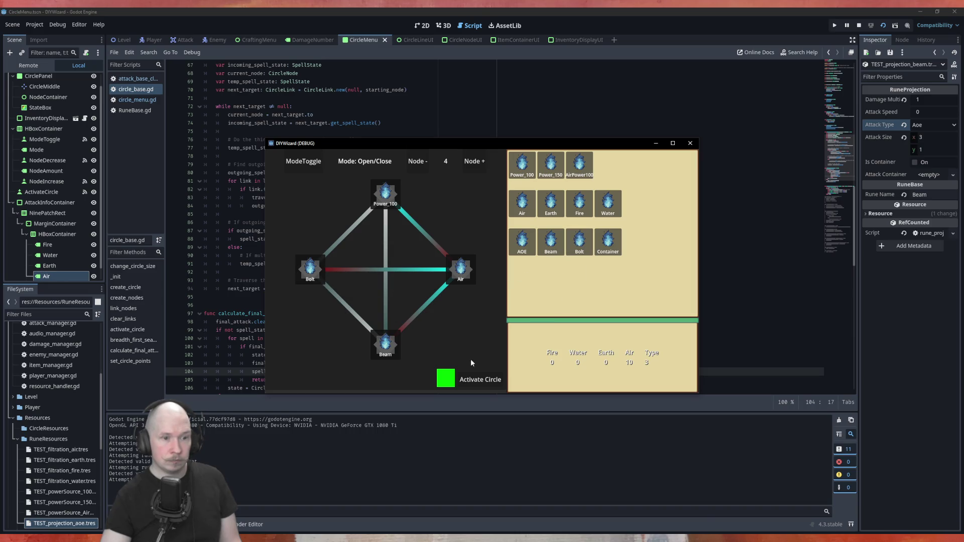
click(477, 380)
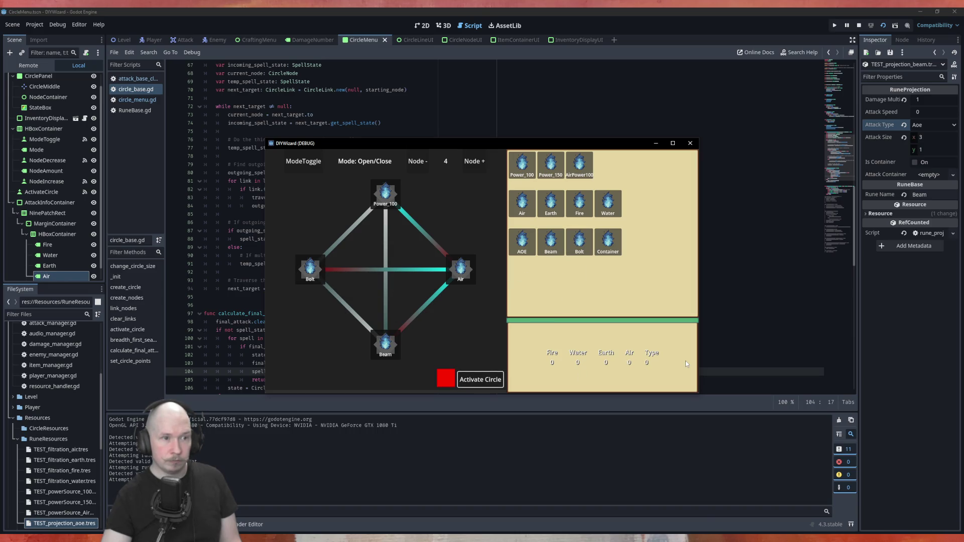
Rebuild a linked Power_100–Earth–Bolt circle, activate it, and close the game window.
click(475, 161)
drag(521, 174, 387, 194)
drag(551, 203, 461, 271)
mouse_move(579, 241)
mouse_down()
mouse_move(409, 347)
mouse_move(385, 345)
mouse_up()
click(435, 245)
click(441, 292)
click(479, 380)
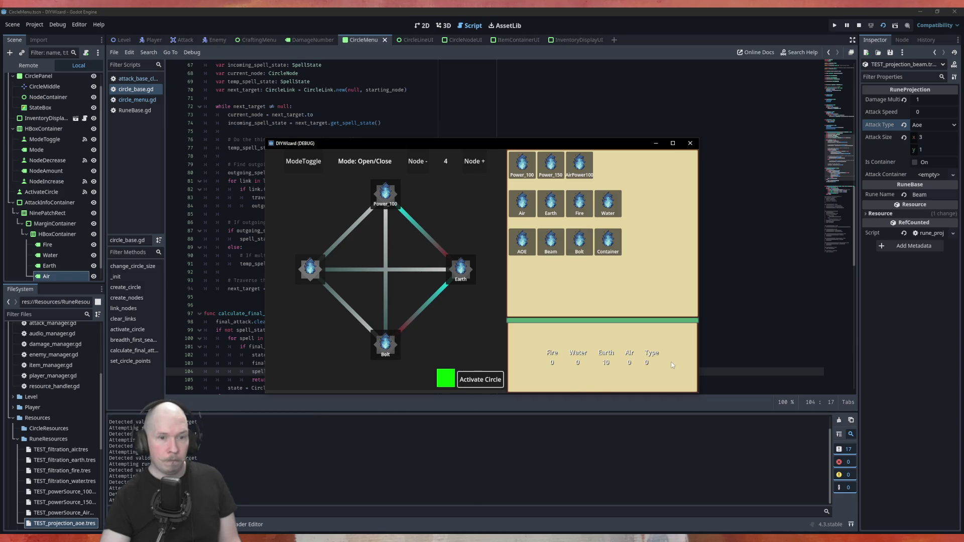
click(690, 143)
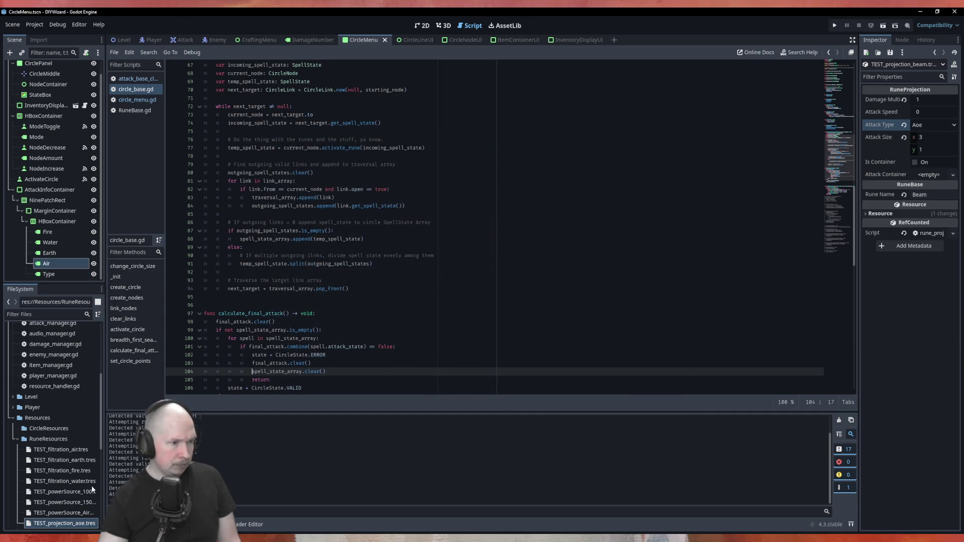
Set the TEST_projection_bolt resource's Attack Type to Bolt.
scroll(86, 507, down, 2)
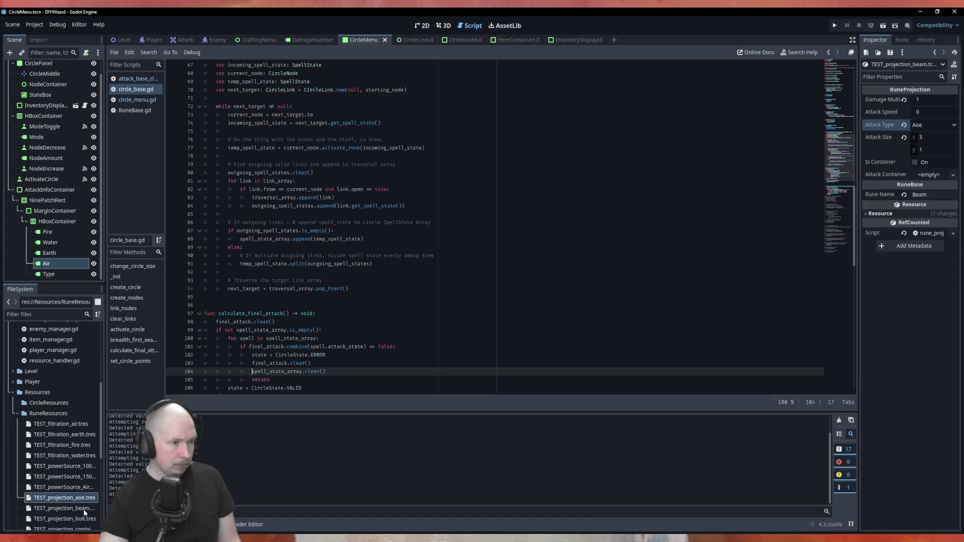
click(65, 518)
click(928, 126)
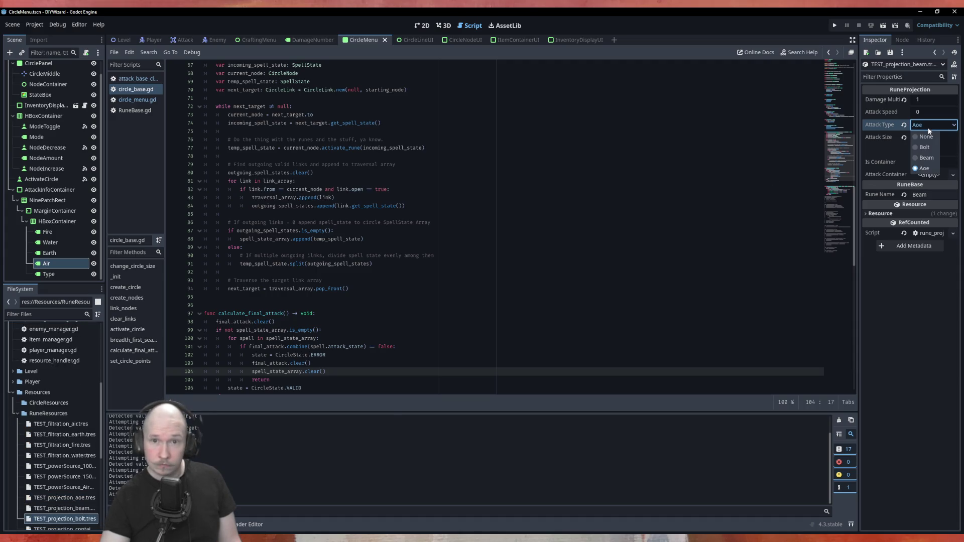
click(75, 508)
click(74, 508)
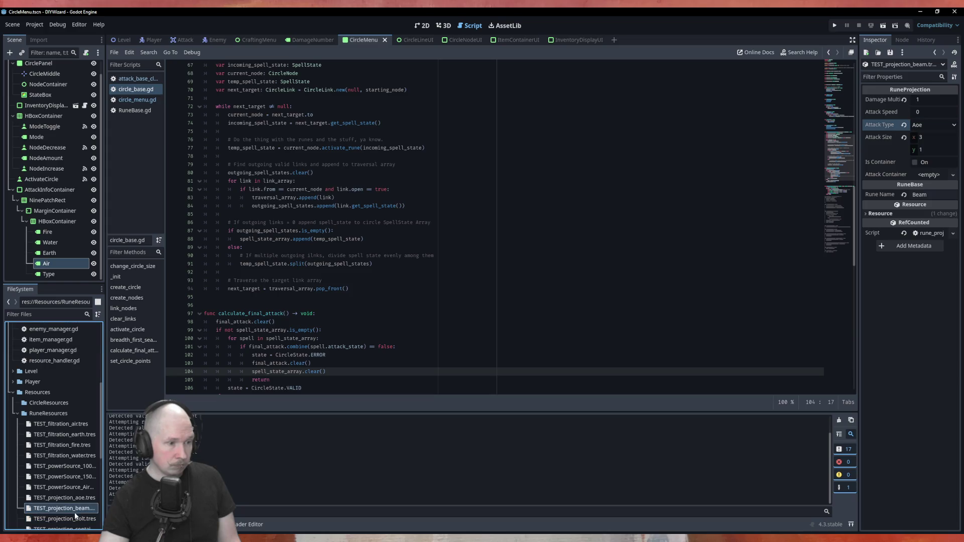
click(75, 519)
click(931, 126)
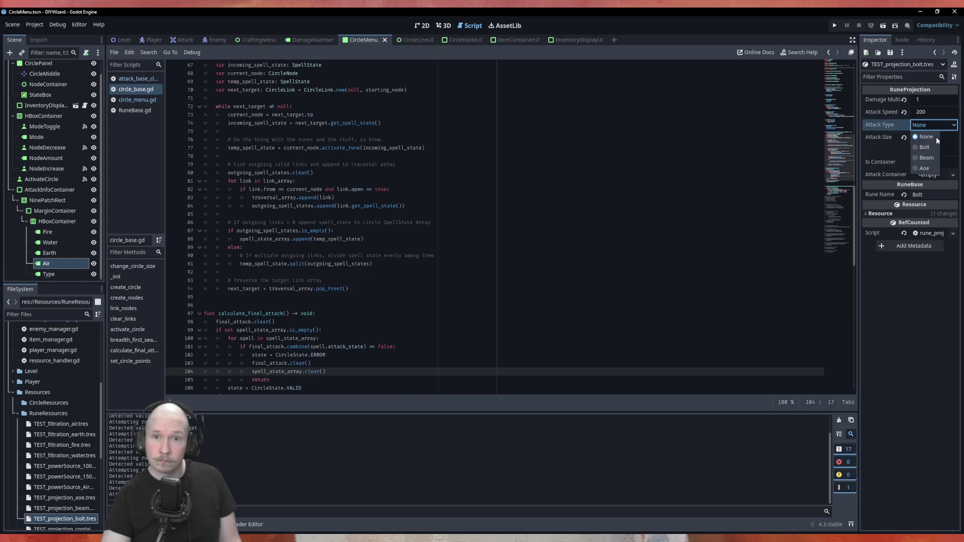
click(932, 148)
Set the beam resource's Attack Type to Beam and the aoe resource's to Aoe.
scroll(66, 455, down, 2)
click(65, 456)
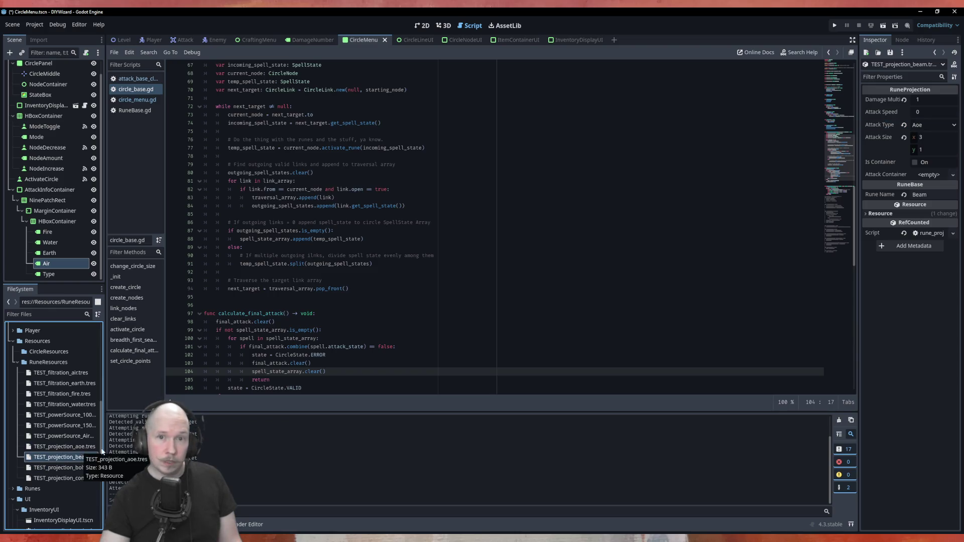
click(926, 128)
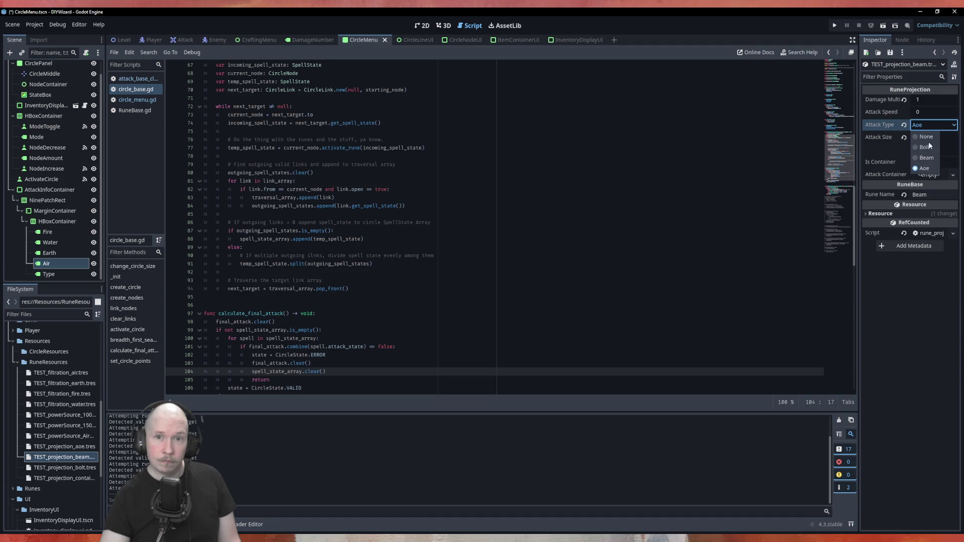
click(932, 157)
click(64, 446)
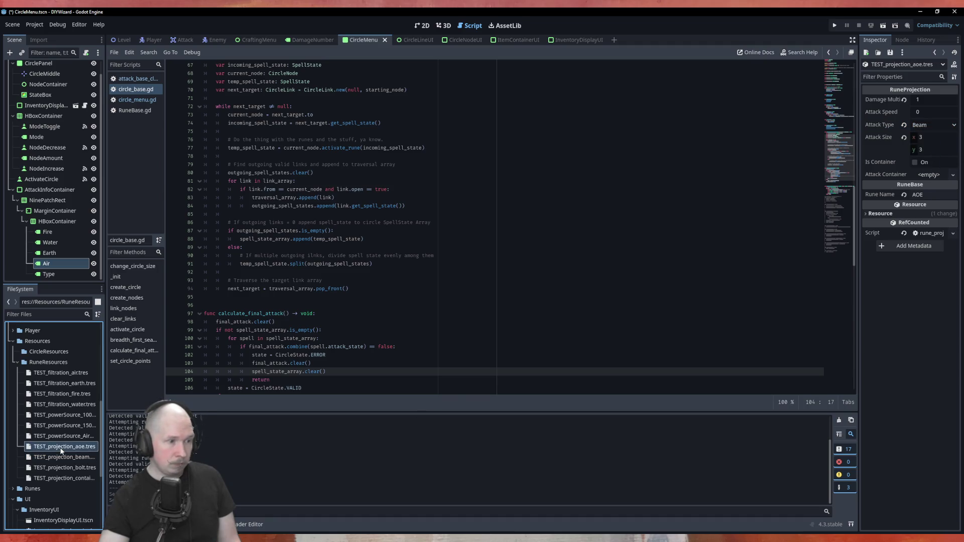
click(926, 126)
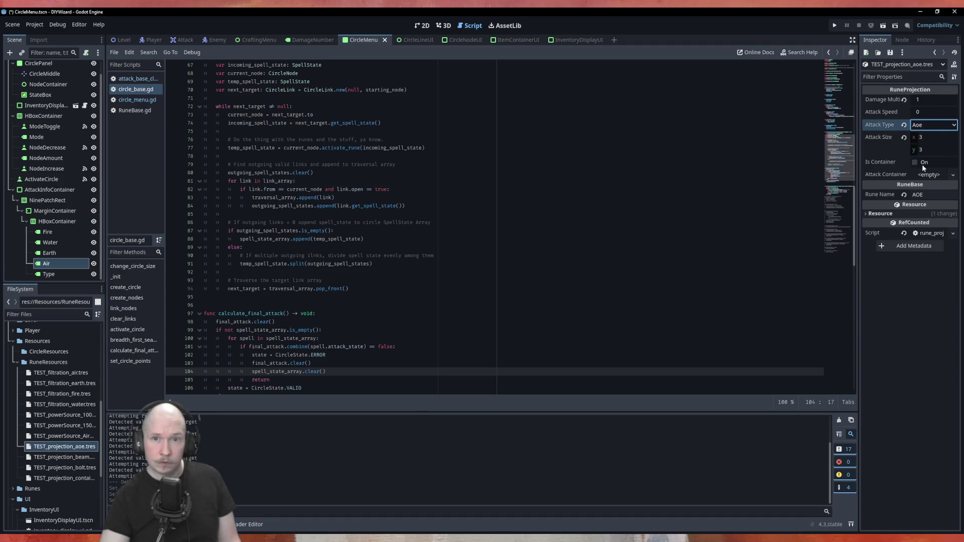
click(923, 164)
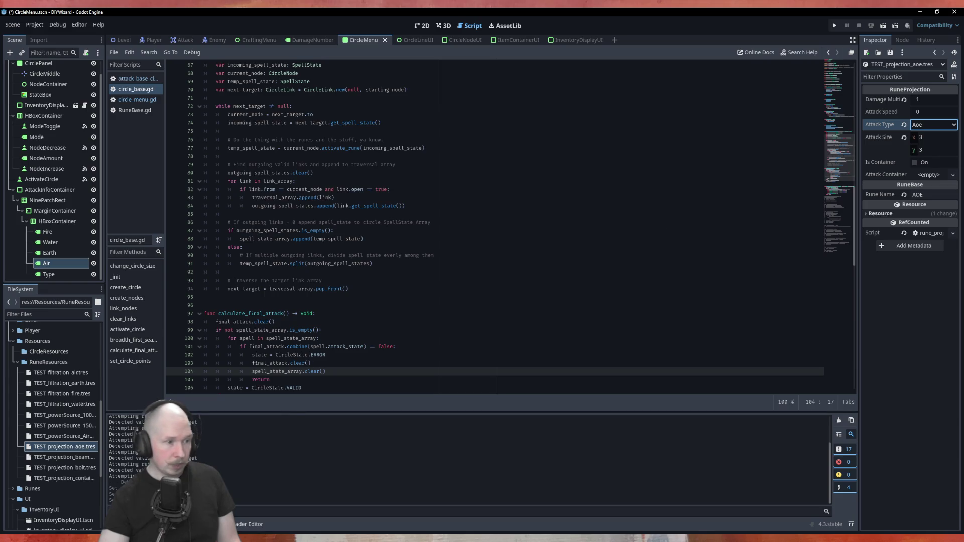
Review the beam and bolt resources, then select the container projection resource.
click(73, 457)
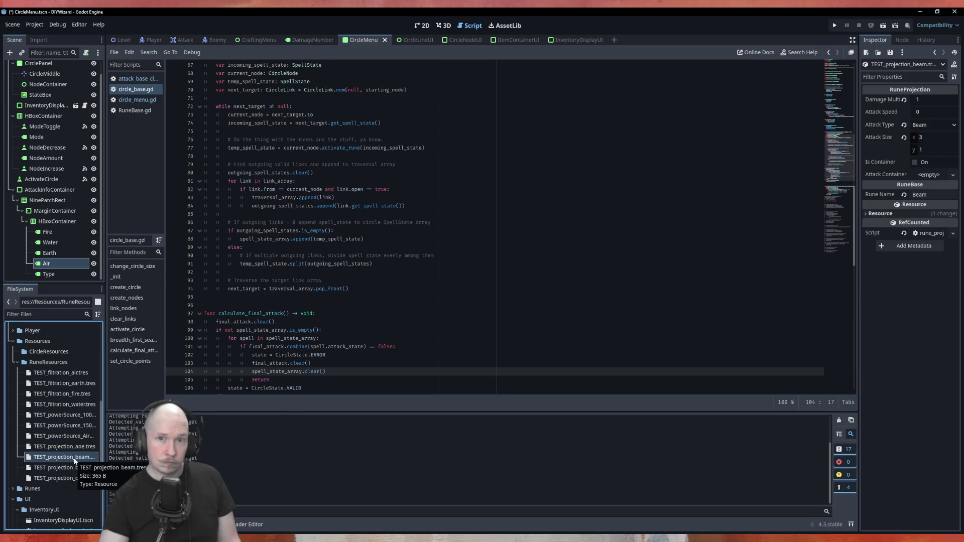
click(75, 468)
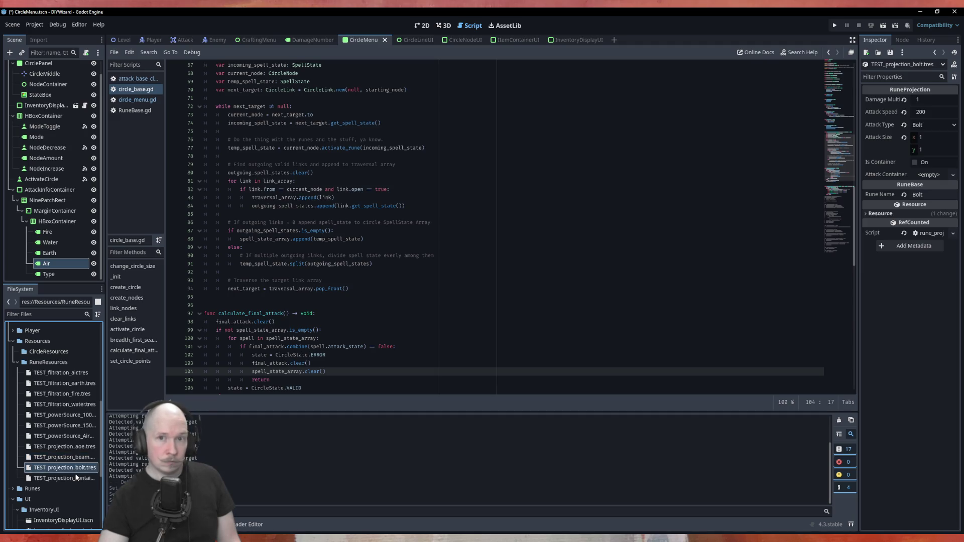
click(76, 477)
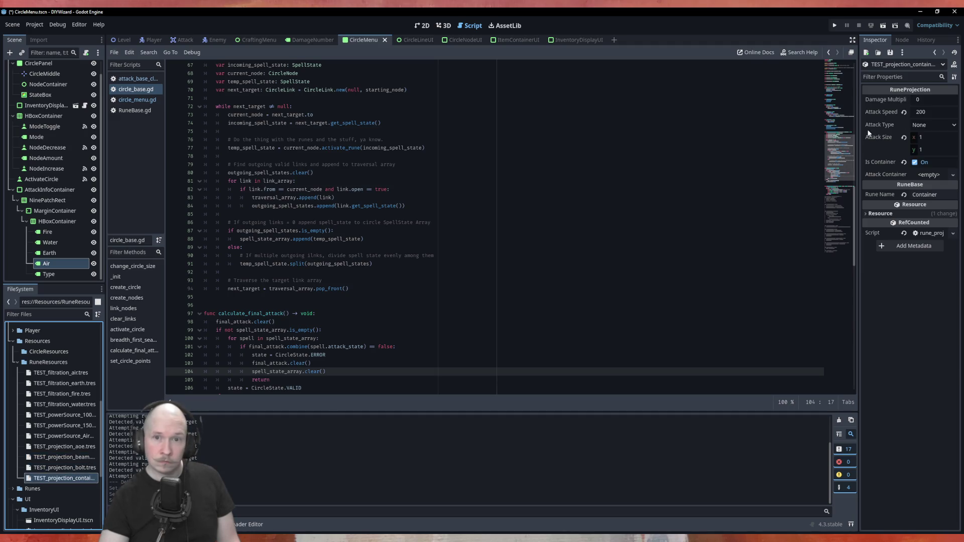
Add CONTAINER after AOE in RuneBase.gd's Type enum and save the script.
key(ctrl+s)
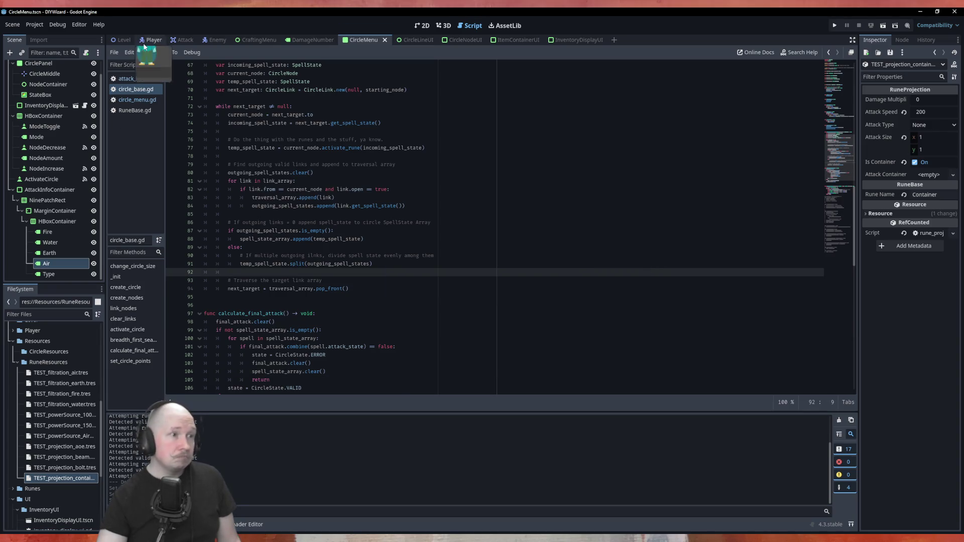
click(135, 110)
click(296, 90)
text(container)
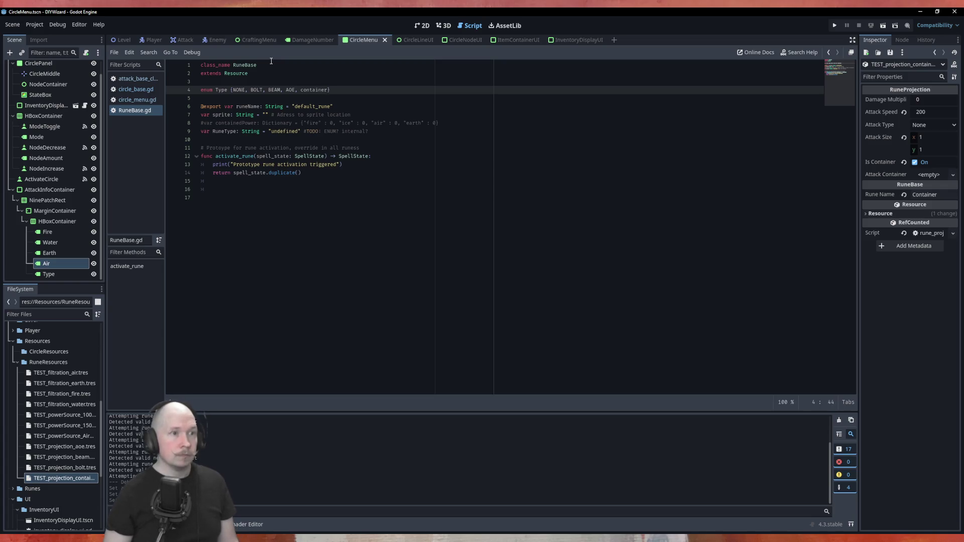
key(BackSpace)
key(BackSpace)
key(BackSpace)
text(CONTAINER)
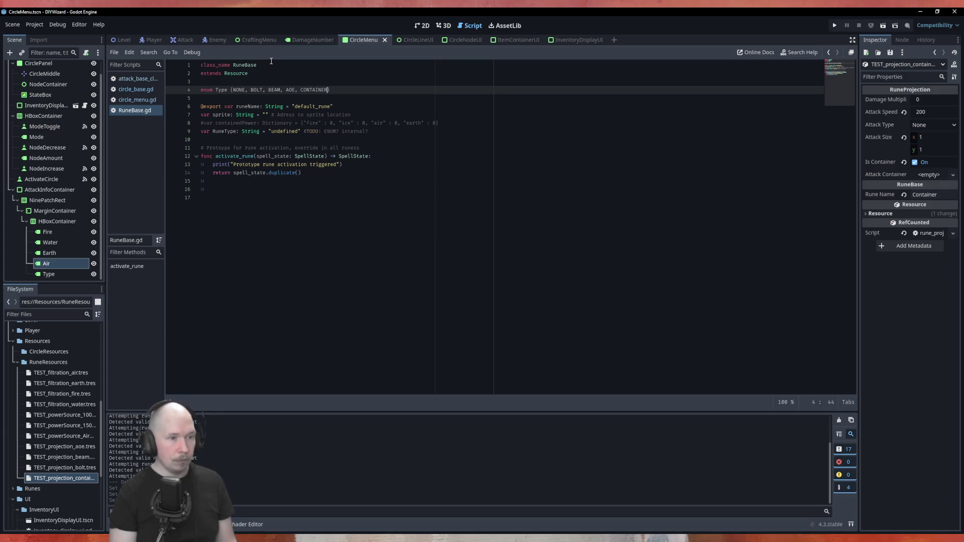
key(ctrl+s)
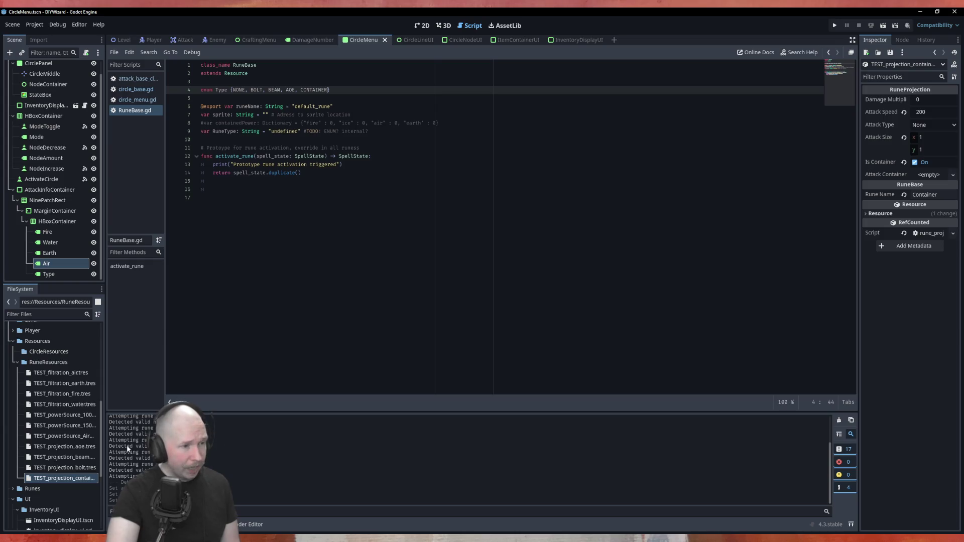
Set the container resource's Attack Type to Container, save, and run the game with F5.
click(930, 125)
click(930, 171)
shift+click(697, 196)
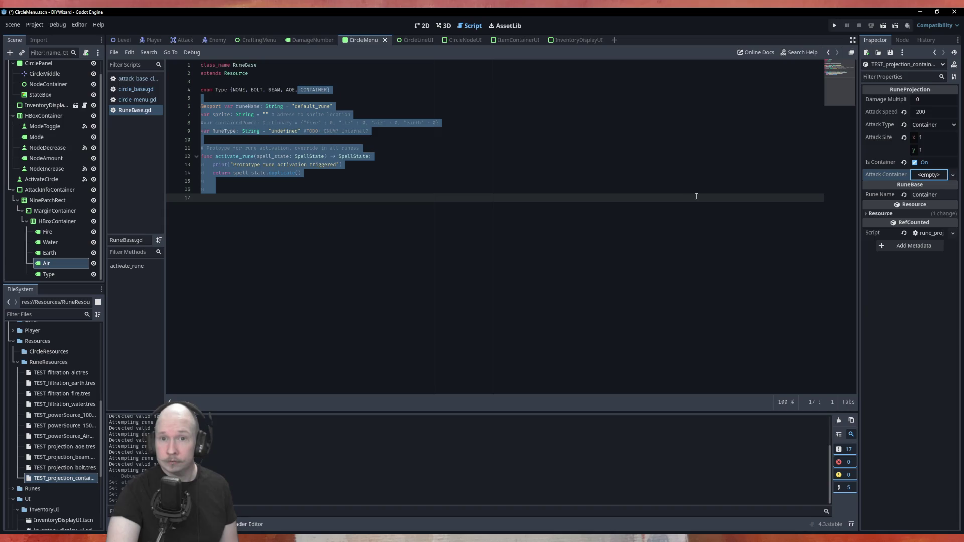
click(534, 164)
key(ctrl+s)
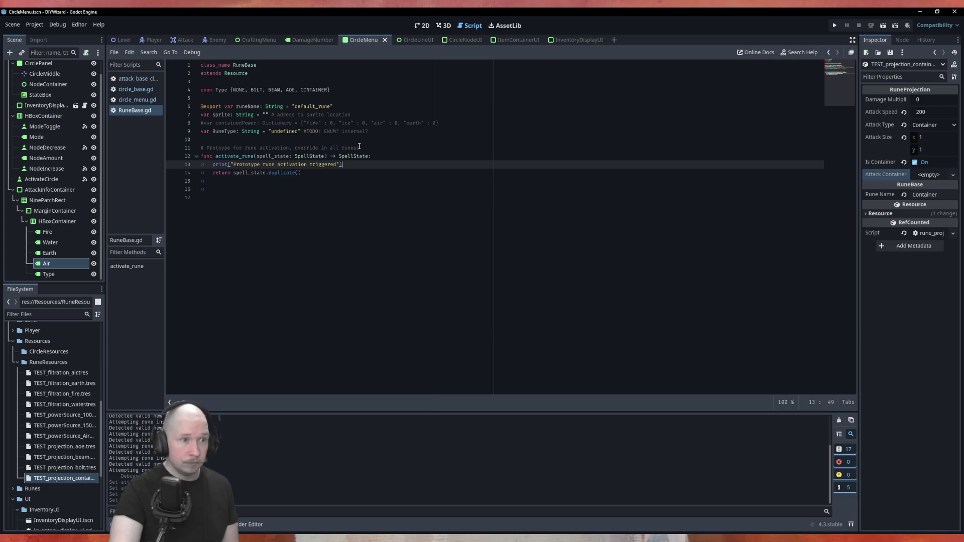
key(F5)
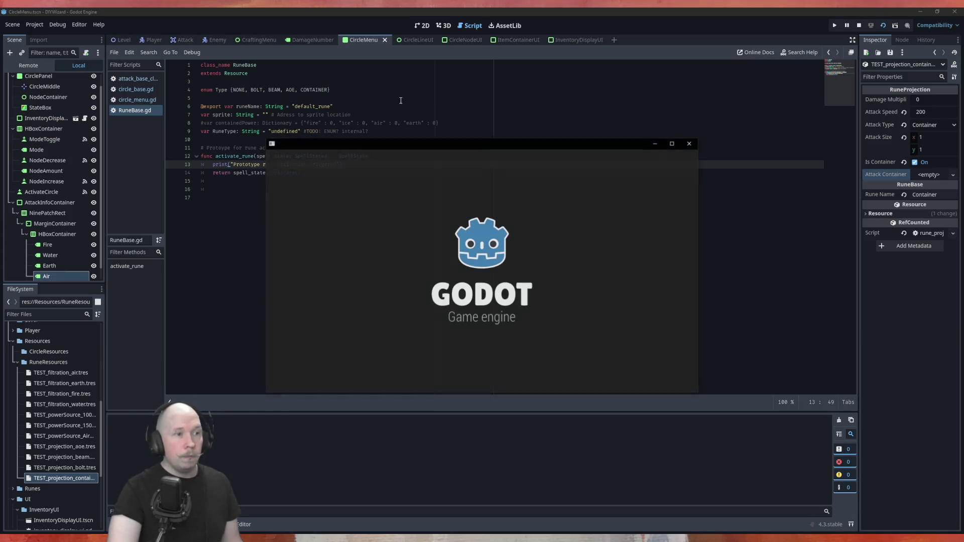
Place Power_100, Earth and Bolt runes on a three-node circle and activate it.
drag(515, 176, 396, 194)
mouse_move(551, 214)
mouse_down()
mouse_move(457, 323)
mouse_move(450, 309)
mouse_up()
mouse_move(579, 241)
mouse_down()
mouse_move(370, 314)
mouse_move(336, 311)
mouse_up()
click(485, 380)
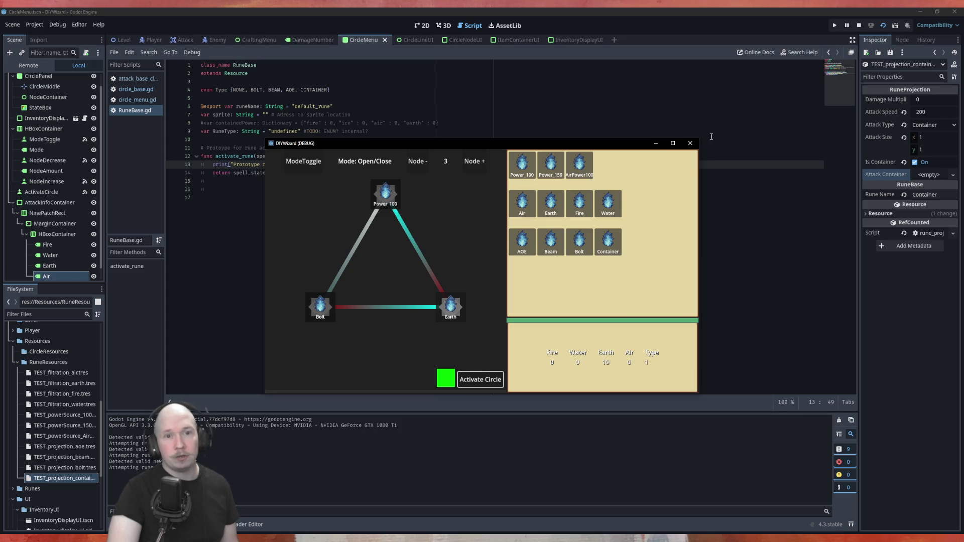
Add a fourth node, place Water and two Beam runes, link them, and activate the circle.
click(474, 161)
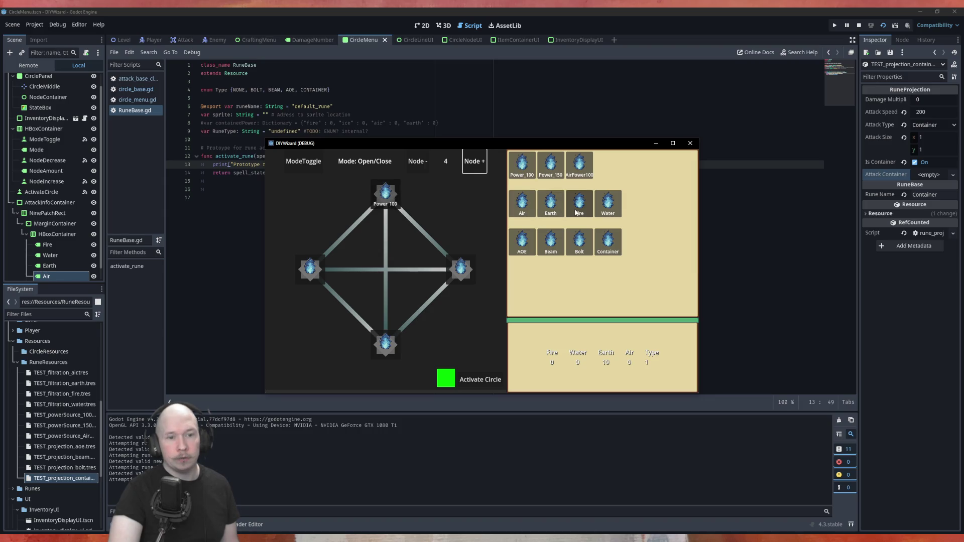
mouse_move(608, 204)
mouse_down()
mouse_move(524, 246)
mouse_move(459, 265)
mouse_up()
mouse_move(551, 241)
mouse_down()
mouse_move(545, 294)
mouse_move(385, 346)
mouse_up()
click(437, 296)
click(433, 298)
click(480, 380)
drag(551, 241, 314, 271)
click(346, 270)
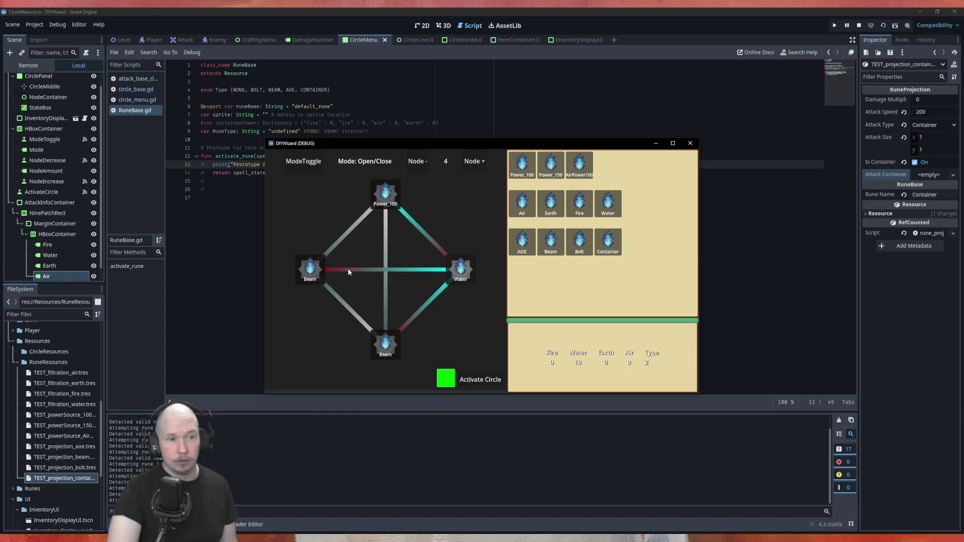
click(475, 380)
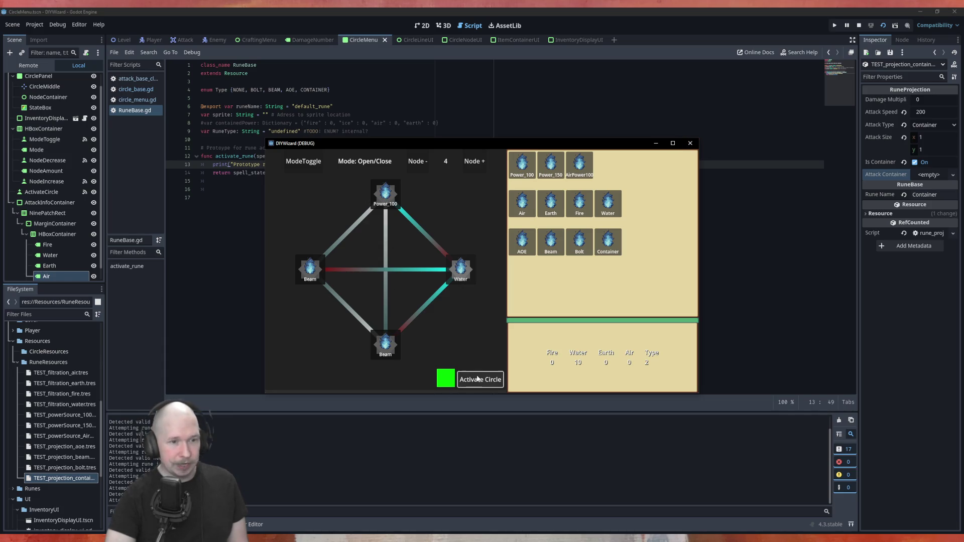
Activate a five-node circle, close the game window, and return to circle_base.gd.
click(472, 163)
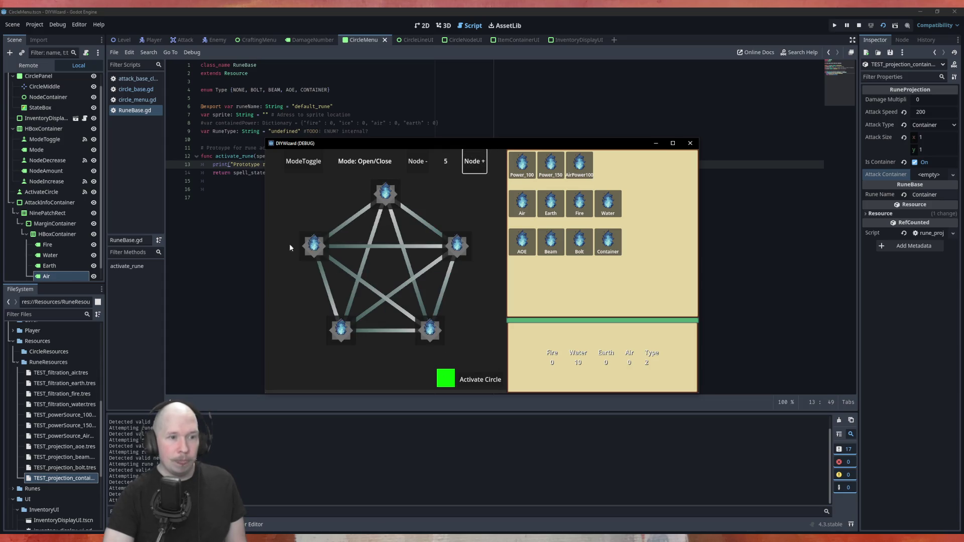
click(482, 380)
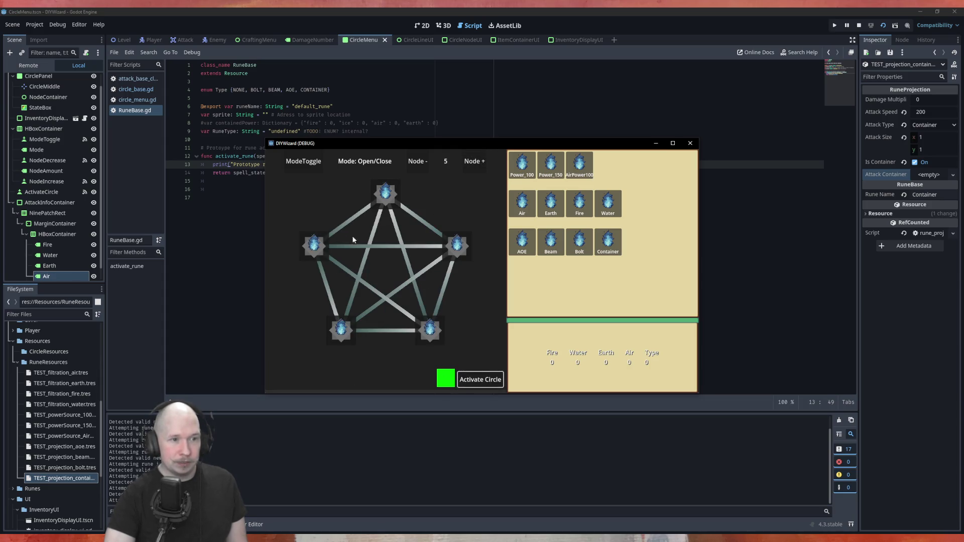
click(690, 143)
click(139, 79)
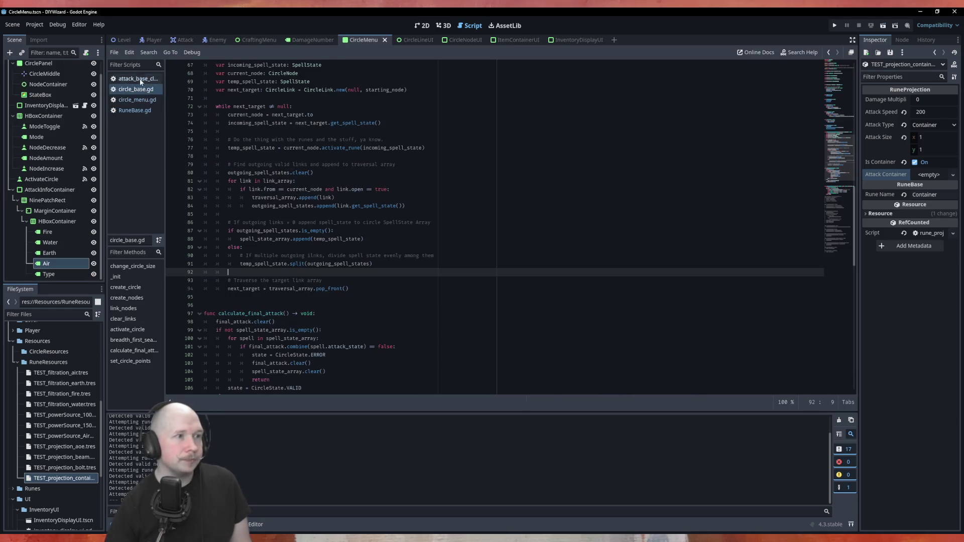
In circle_base.gd, review the UNFINISHED marker and is_empty check around lines 87–108.
click(135, 89)
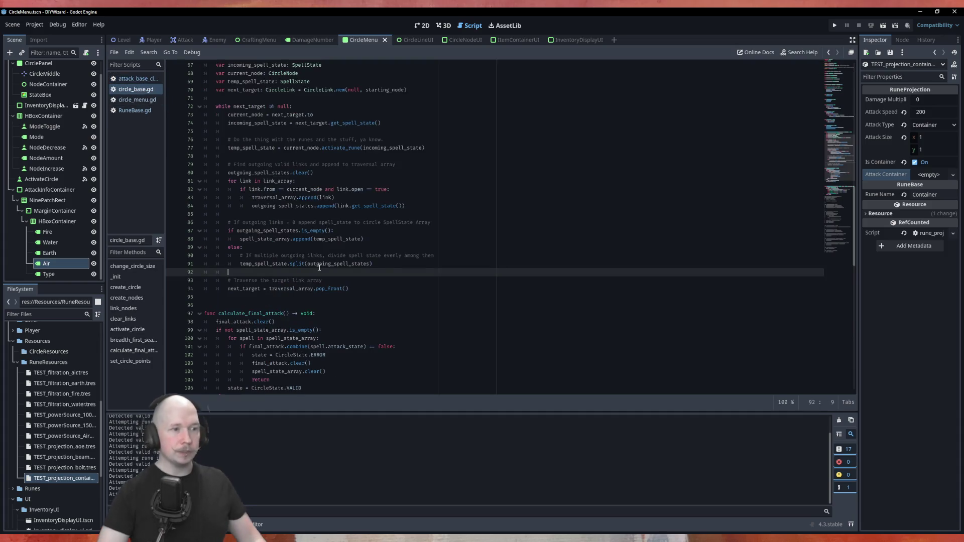
click(402, 259)
scroll(402, 257, down, 5)
double_click(296, 280)
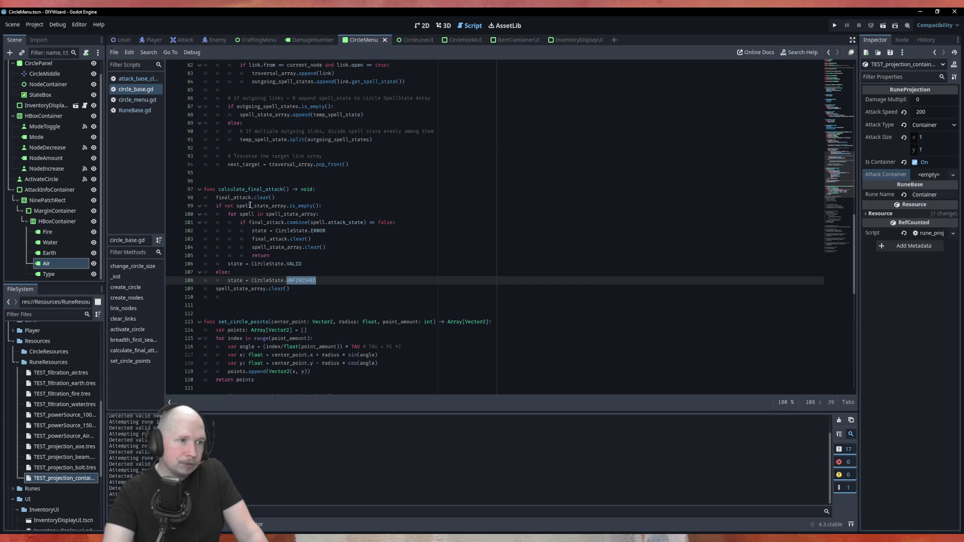
double_click(299, 206)
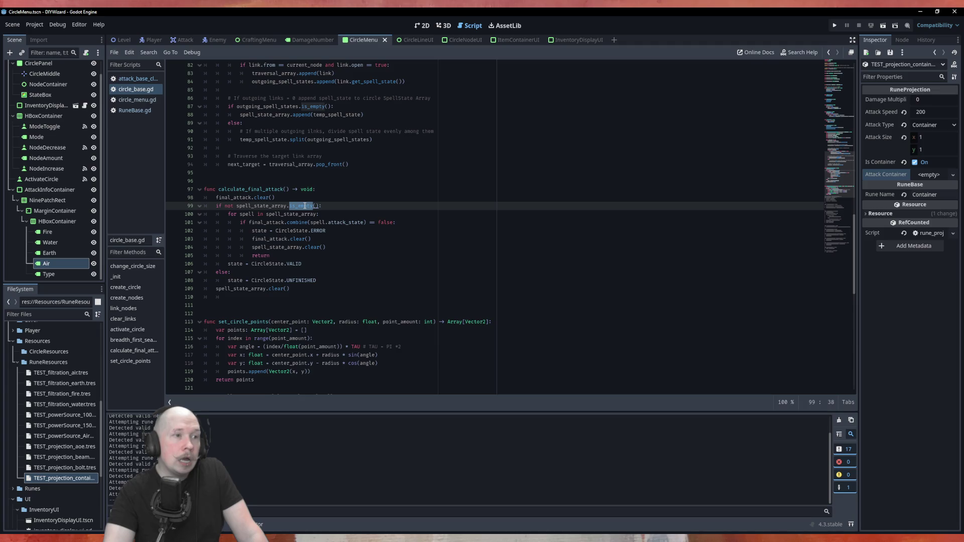
scroll(305, 206, up, 5)
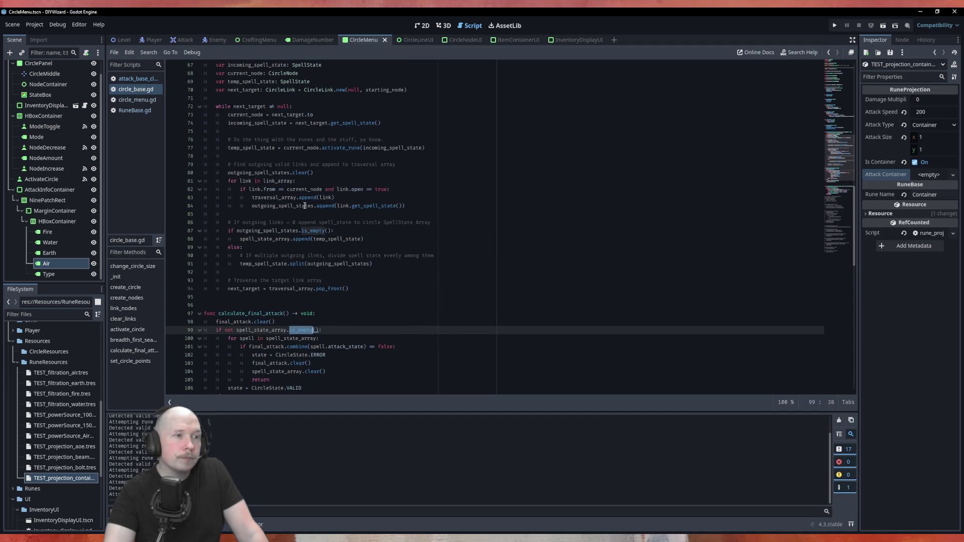
scroll(353, 191, up, 1)
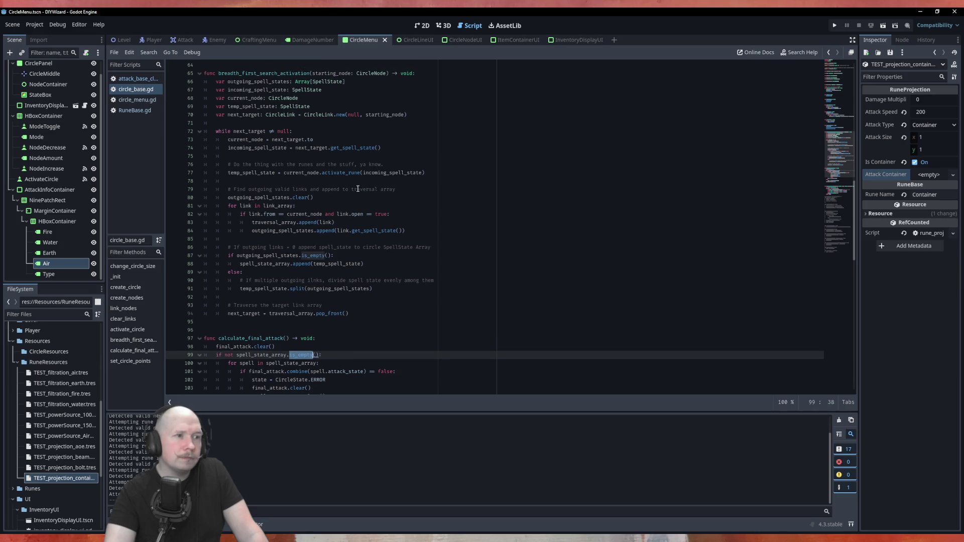
click(300, 256)
scroll(431, 278, up, 6)
scroll(431, 276, up, 15)
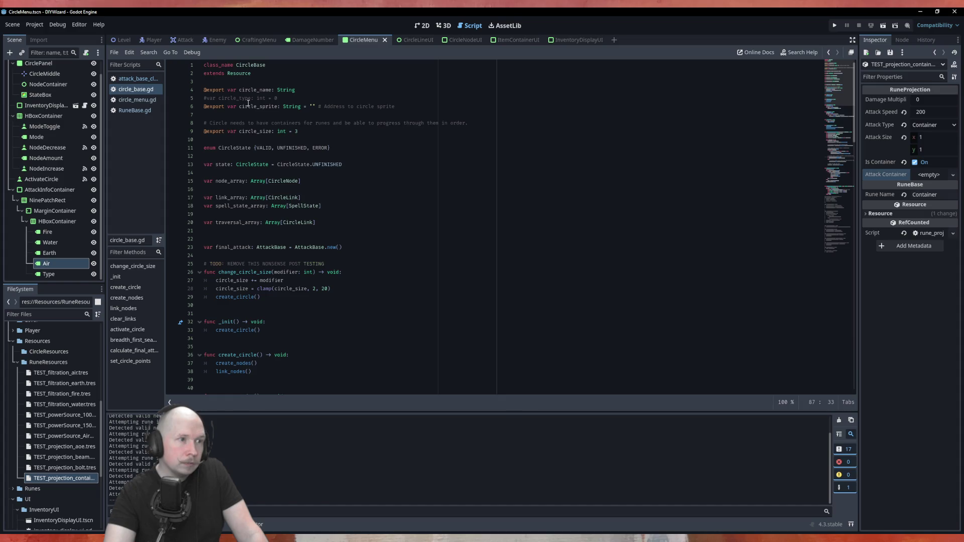
Highlight every use of spell_state_array, including in calculate_final_attack.
double_click(242, 206)
scroll(347, 216, down, 8)
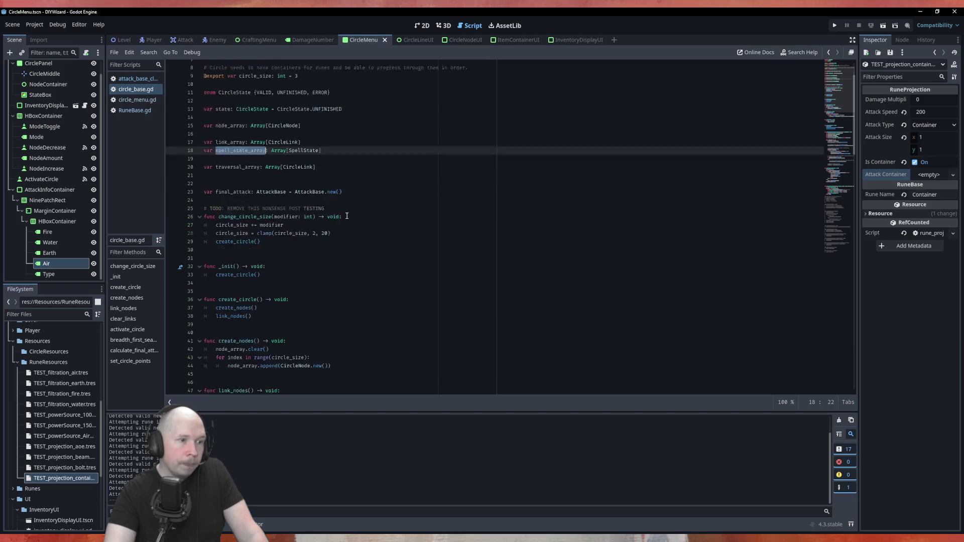
scroll(347, 216, down, 3)
scroll(346, 216, down, 8)
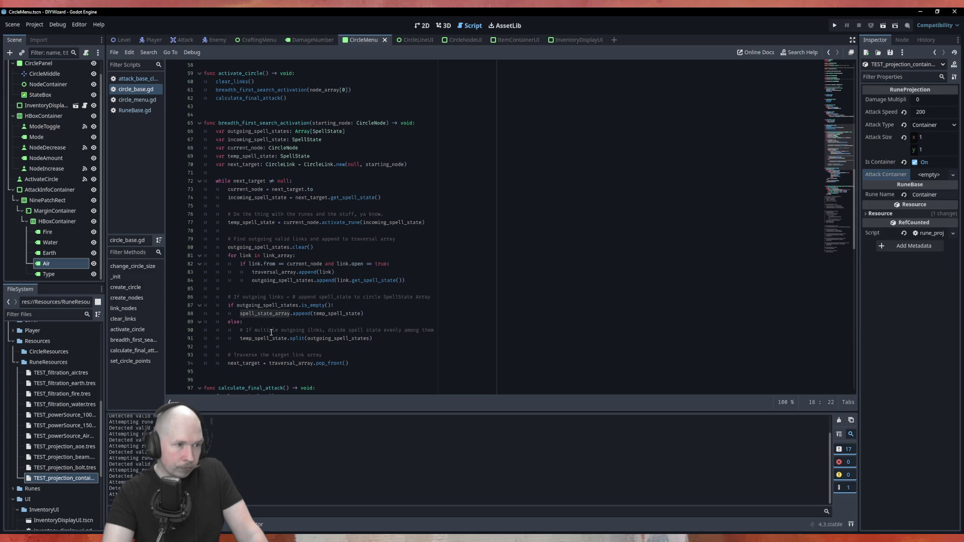
scroll(275, 316, down, 5)
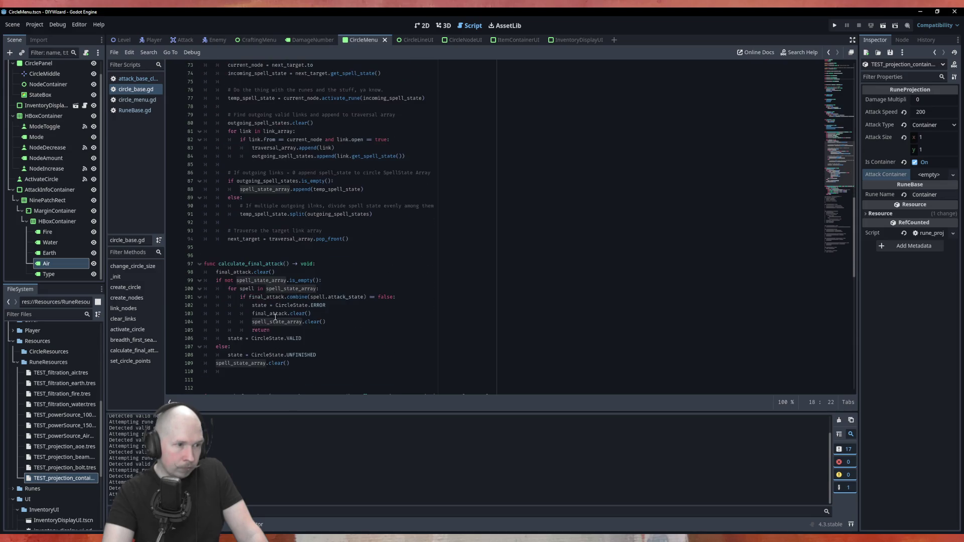
double_click(261, 280)
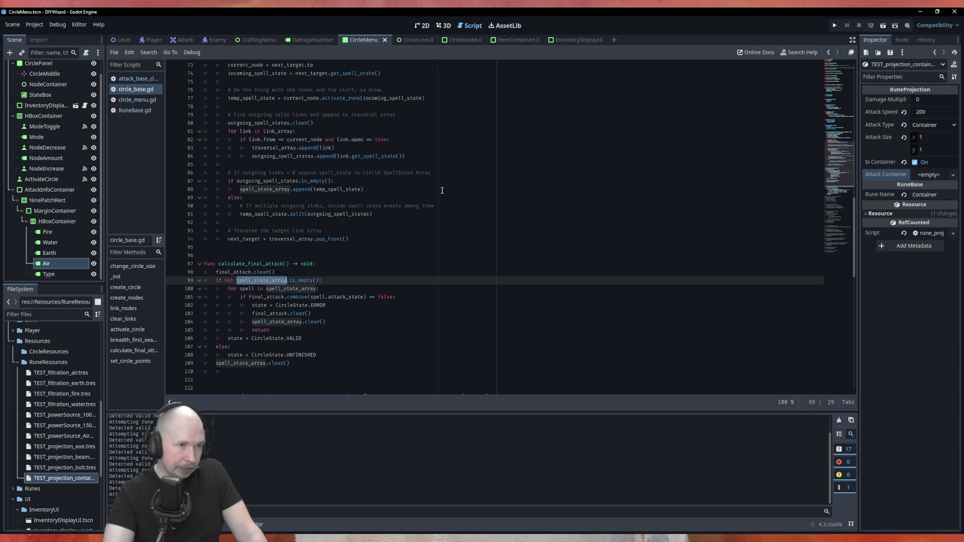
scroll(441, 190, up, 4)
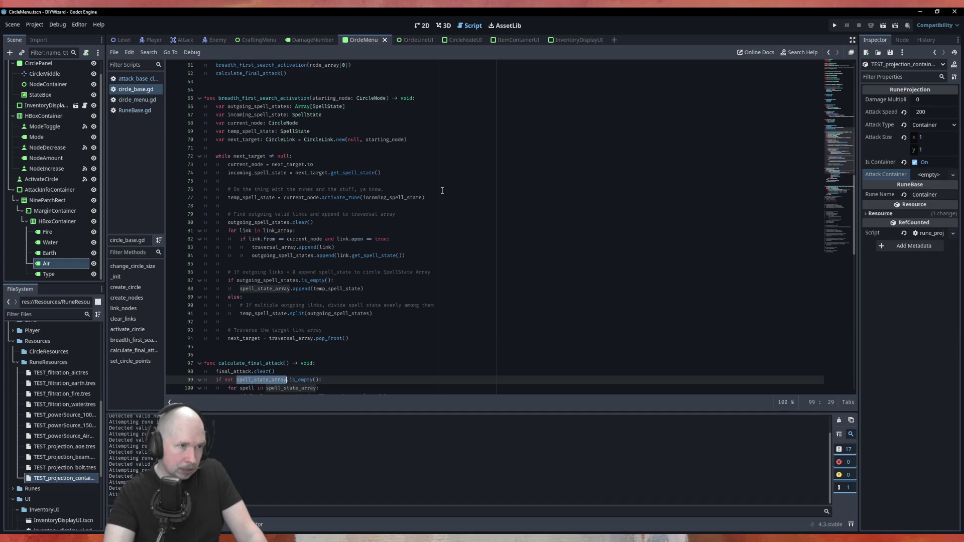
Trace temp_spell_state, incoming_spell_state and next_target, then jump to activate_rune in circle_node.gd.
double_click(345, 289)
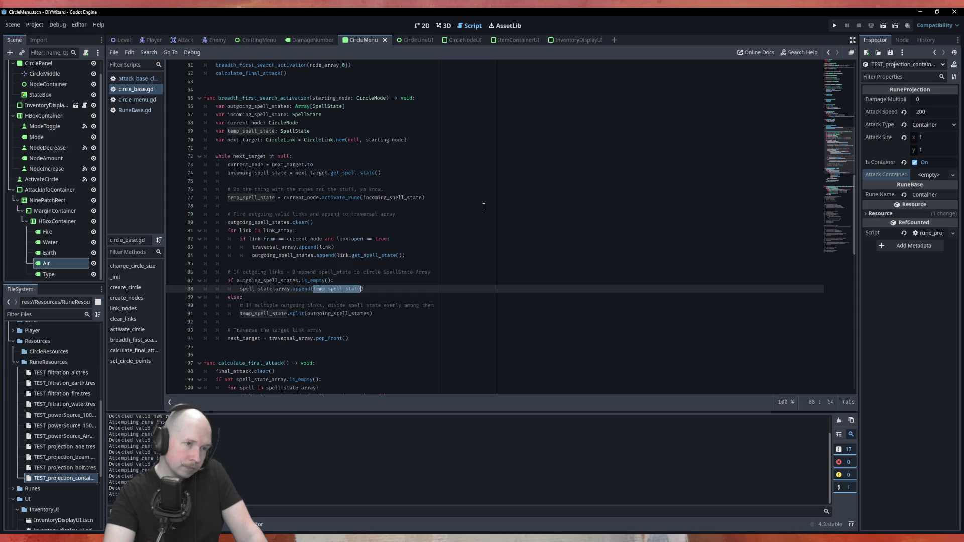
double_click(405, 199)
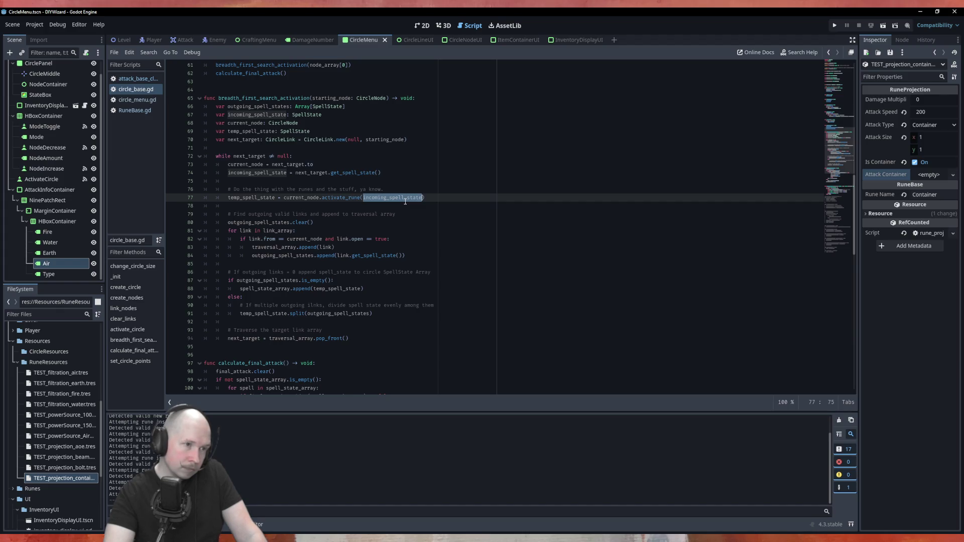
double_click(314, 172)
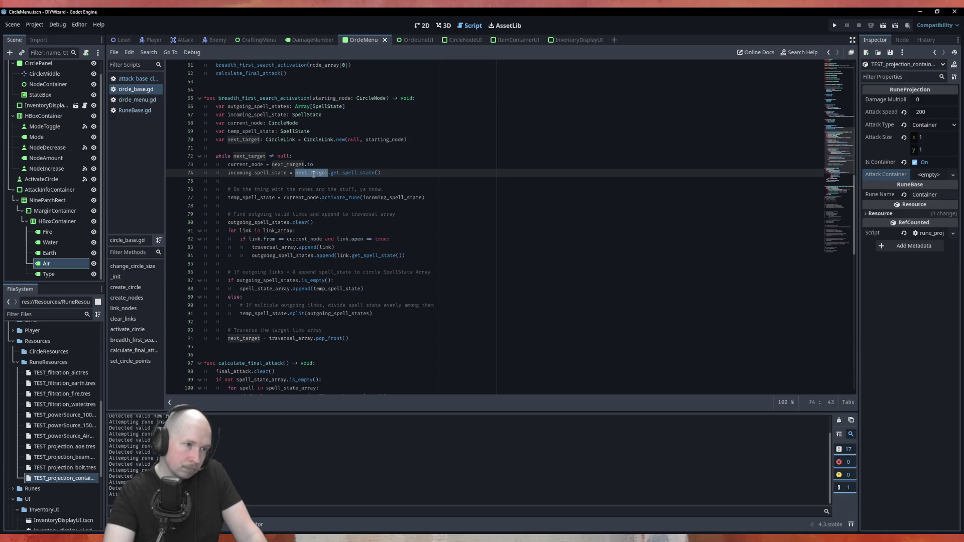
double_click(265, 196)
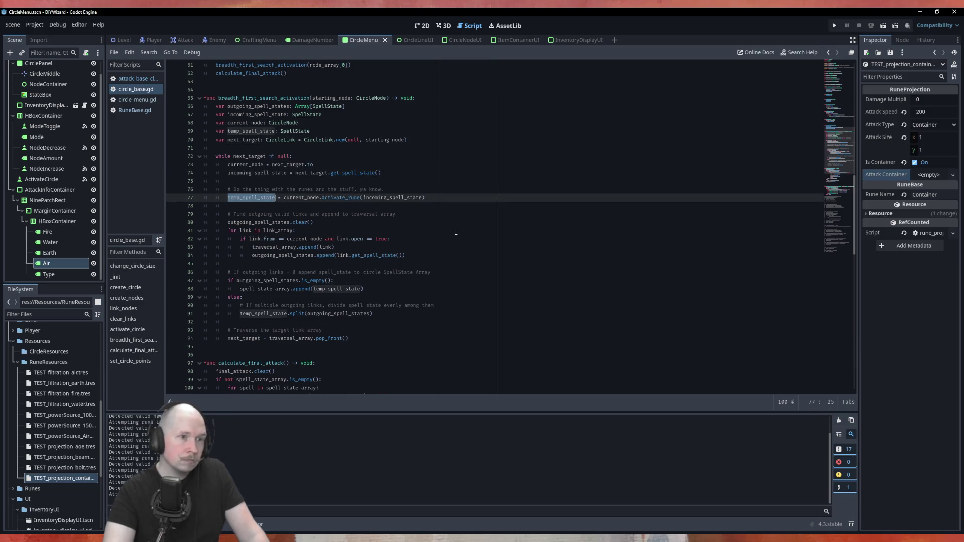
ctrl+click(346, 198)
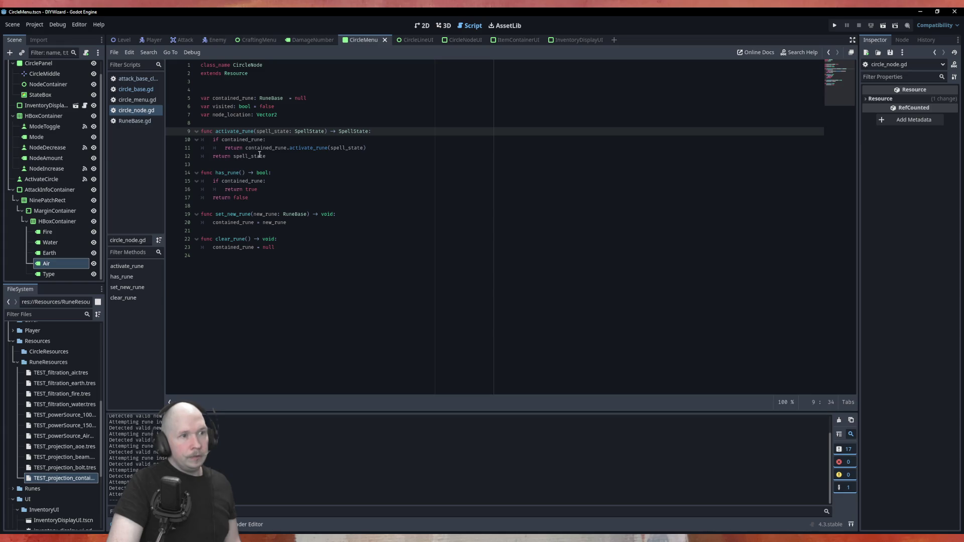
Make activate_rune return null instead of spell_state and drop contained_rune's = null default.
double_click(235, 158)
text(null)
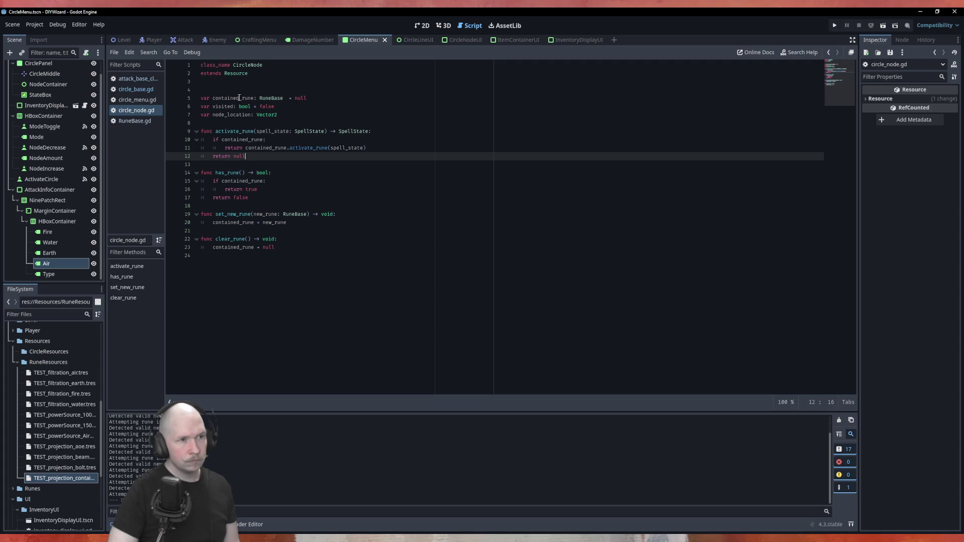
drag(289, 98, 312, 99)
key(BackSpace)
key(BackSpace)
key(ctrl+s)
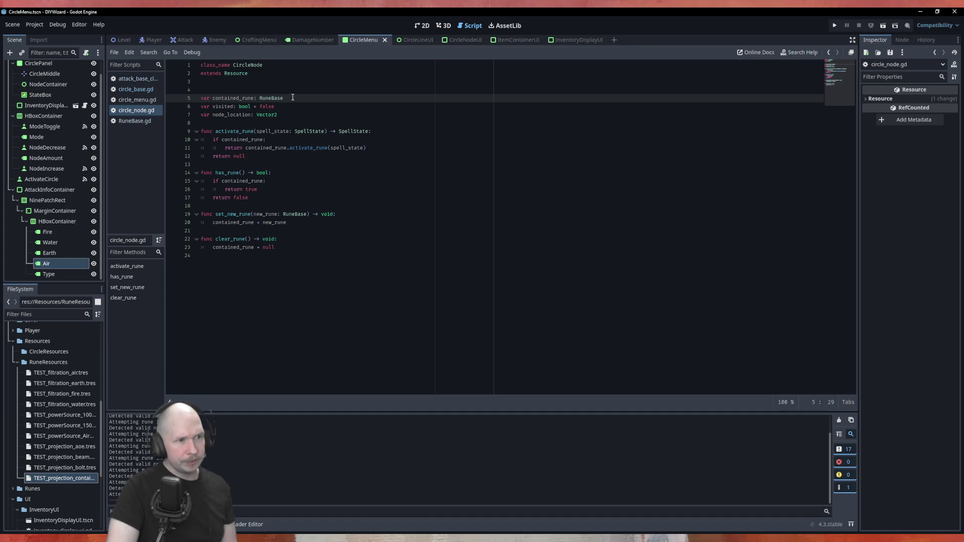
Complete line 10 as 'contained_rune != null:', restore 'RuneBase = null', and run the game.
click(266, 140)
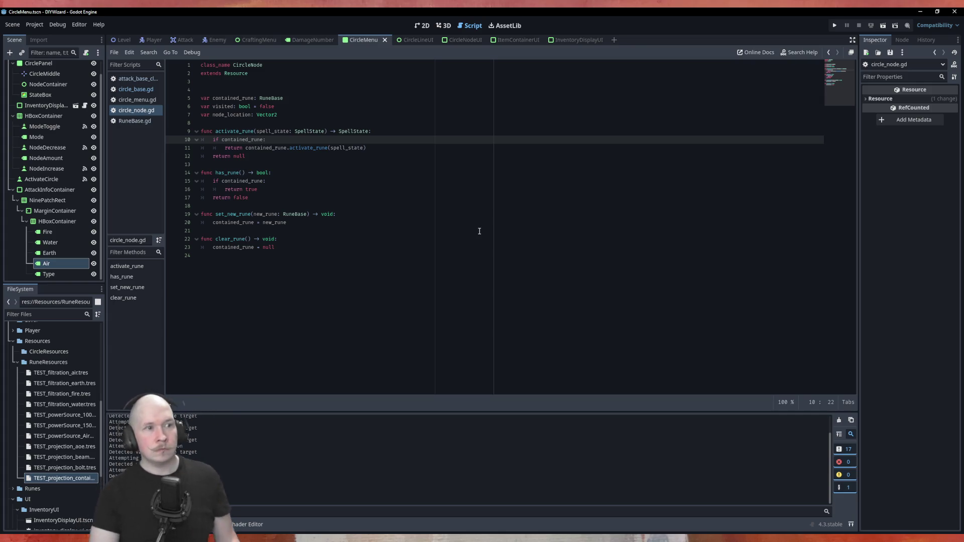
text(!= )
text(null)
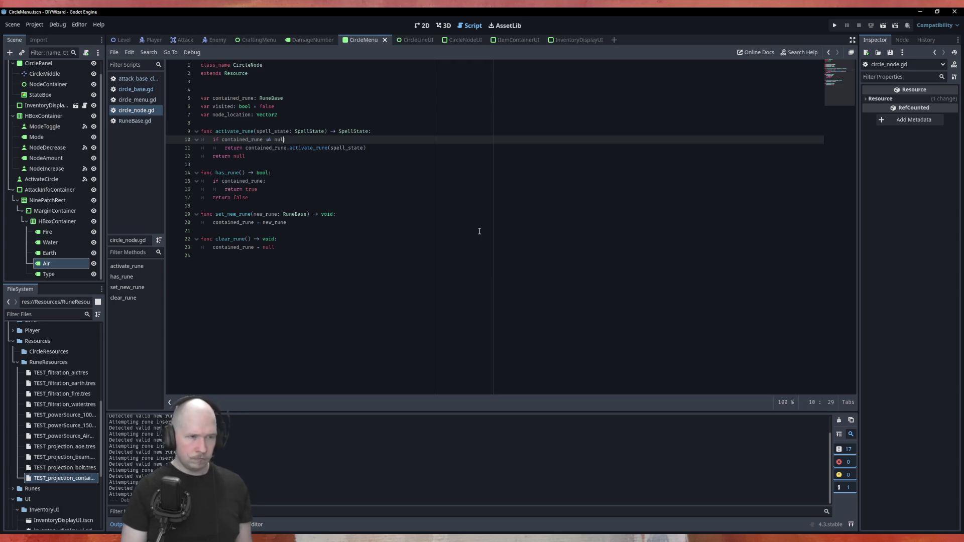
text(:)
click(377, 106)
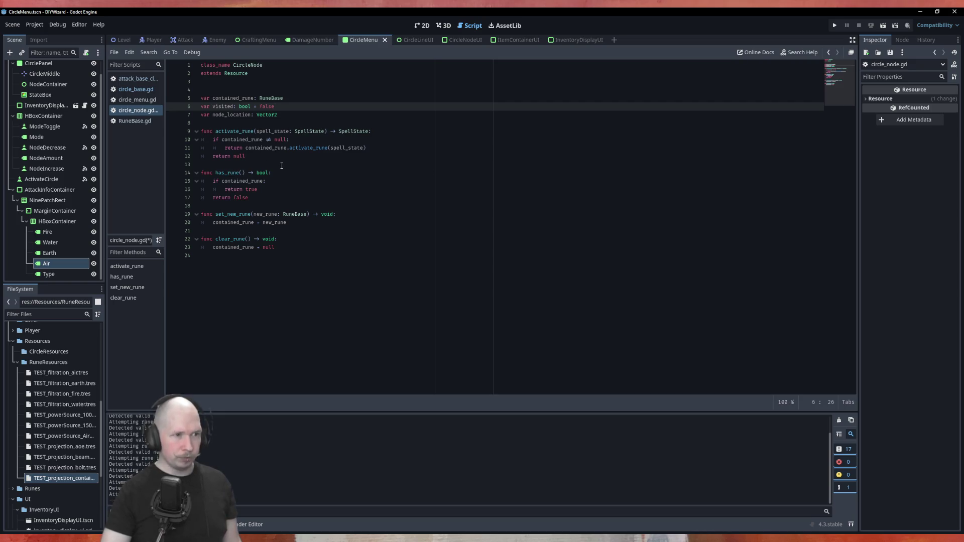
click(305, 99)
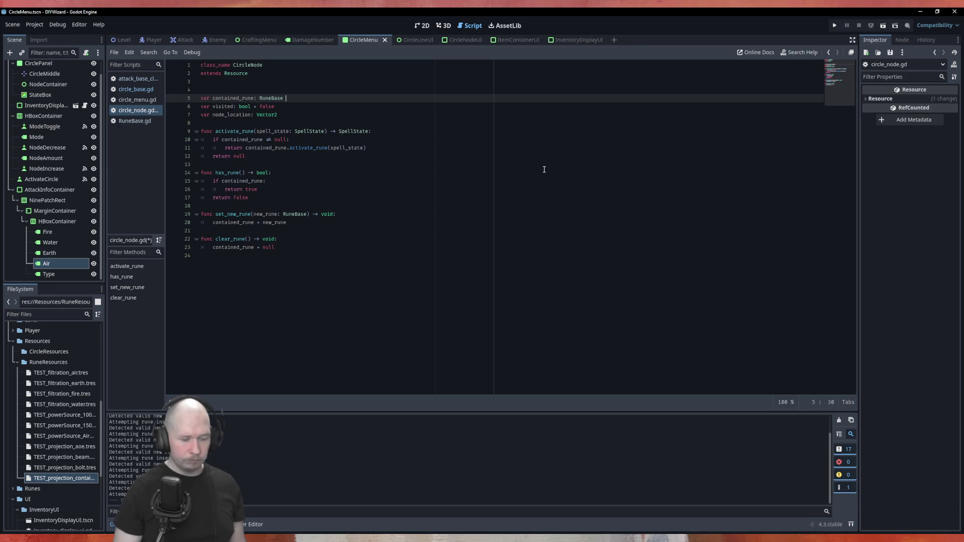
text(=null)
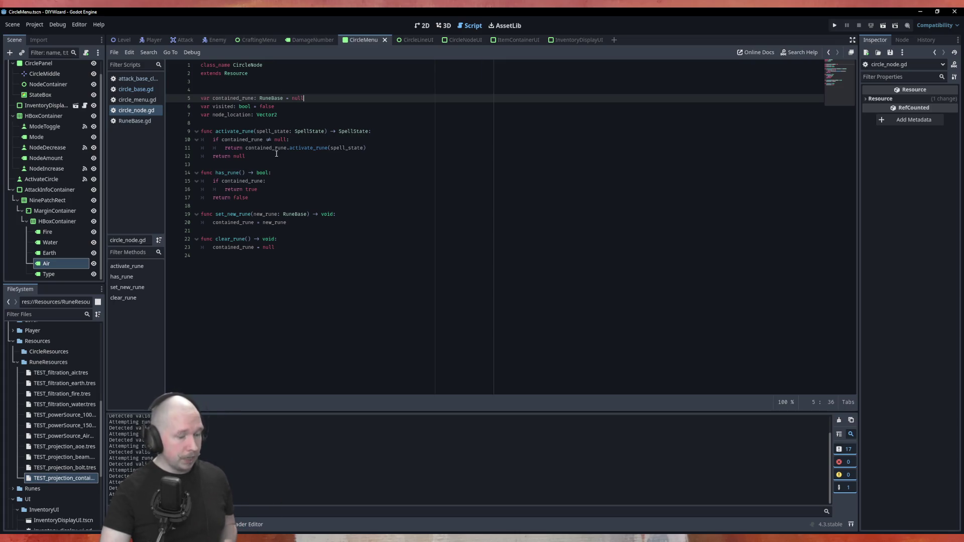
key(F5)
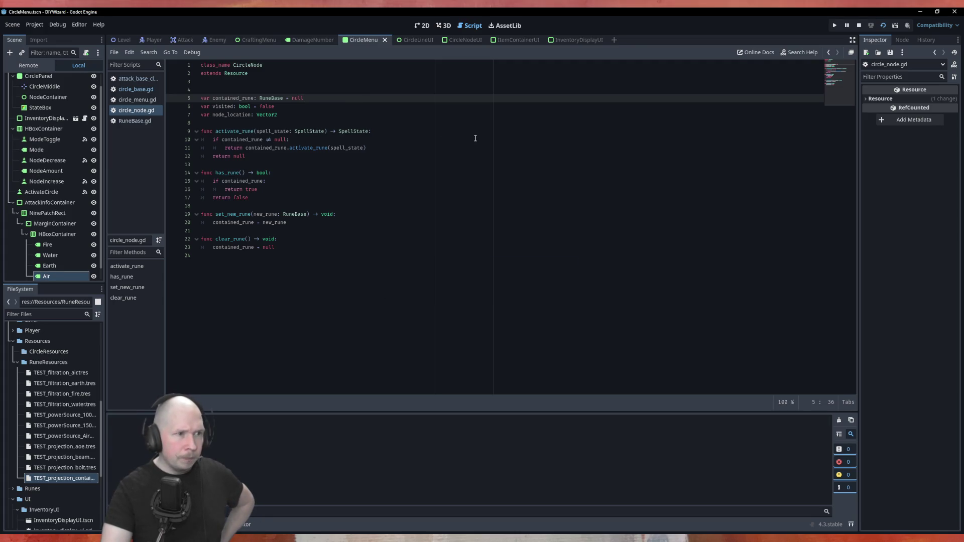
Activate the circle in the running game, then try and discard a 'spell |' guard on line 101.
click(483, 382)
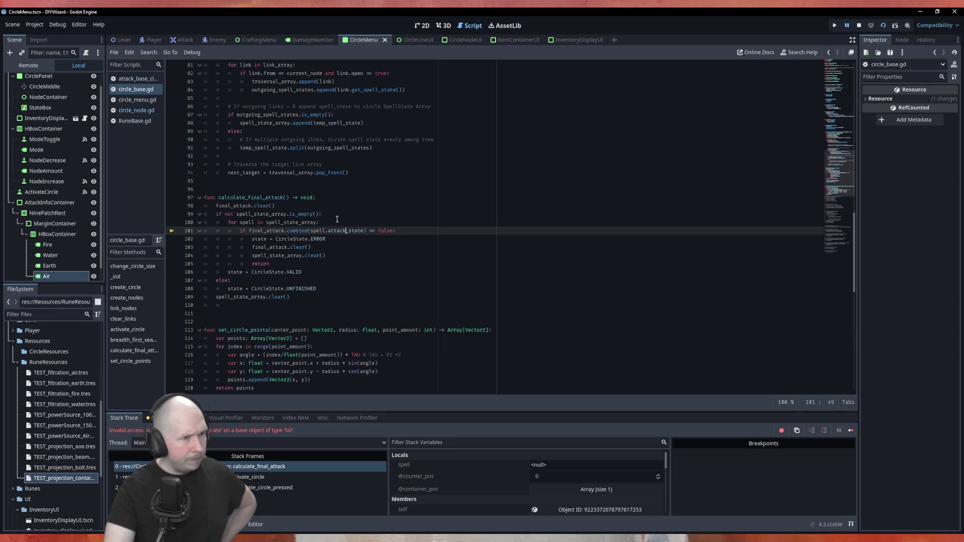
click(332, 214)
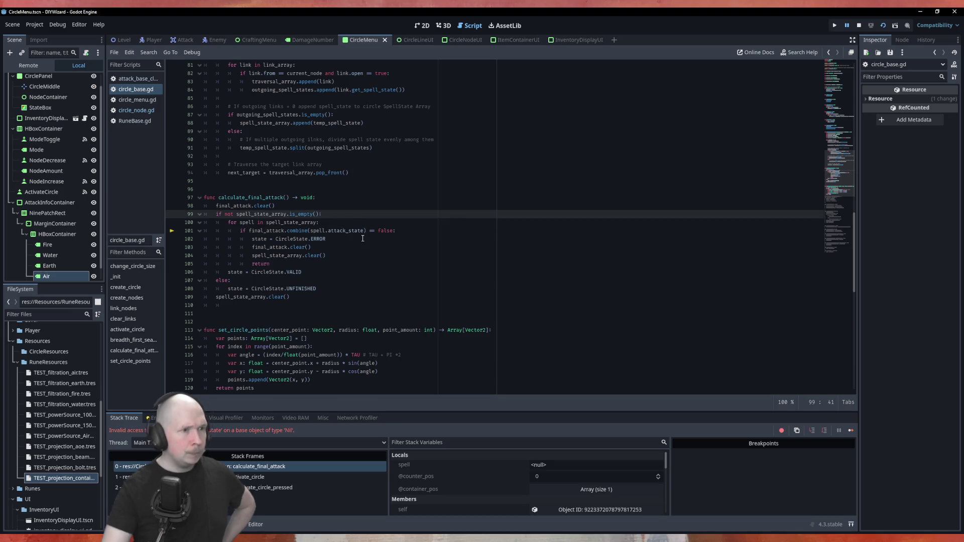
key(Down)
key(Down)
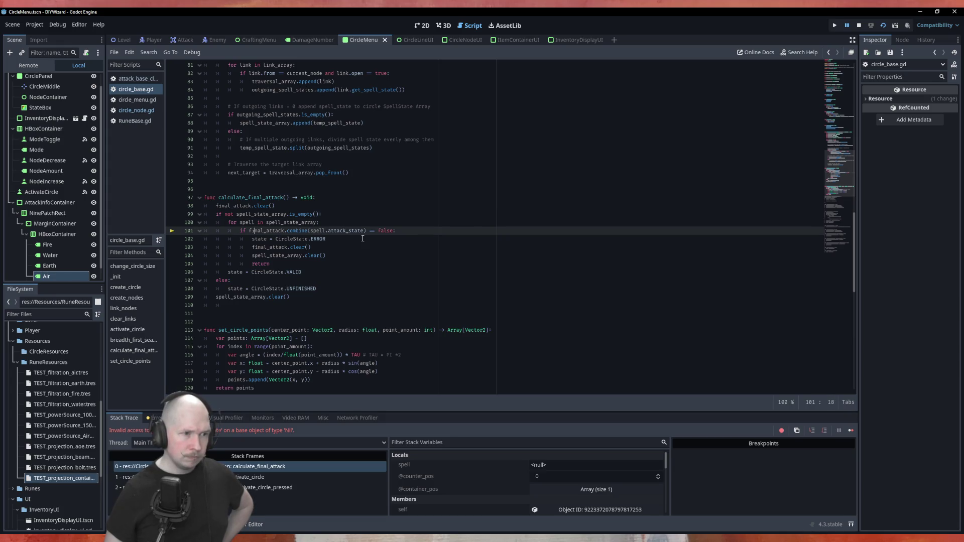
text(ps)
key(BackSpace)
key(BackSpace)
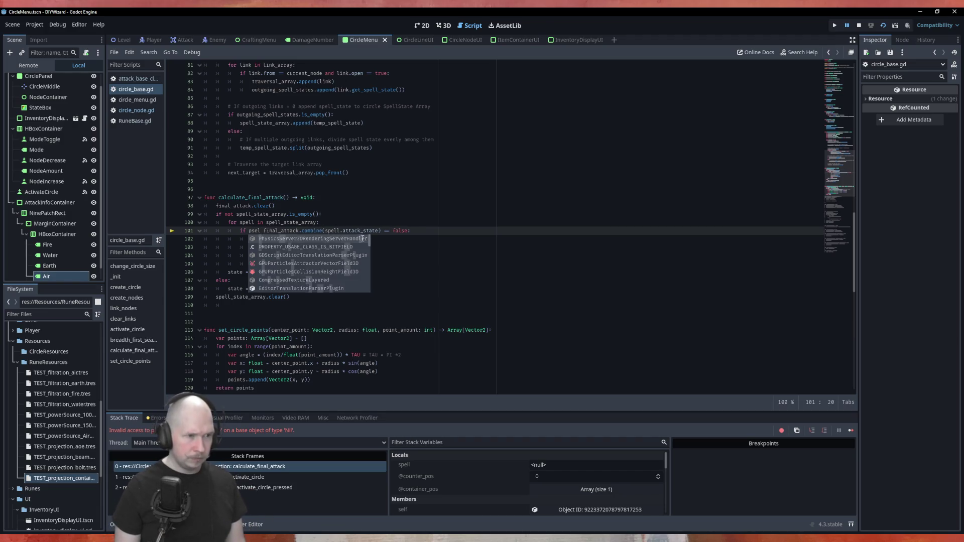
text(spell |)
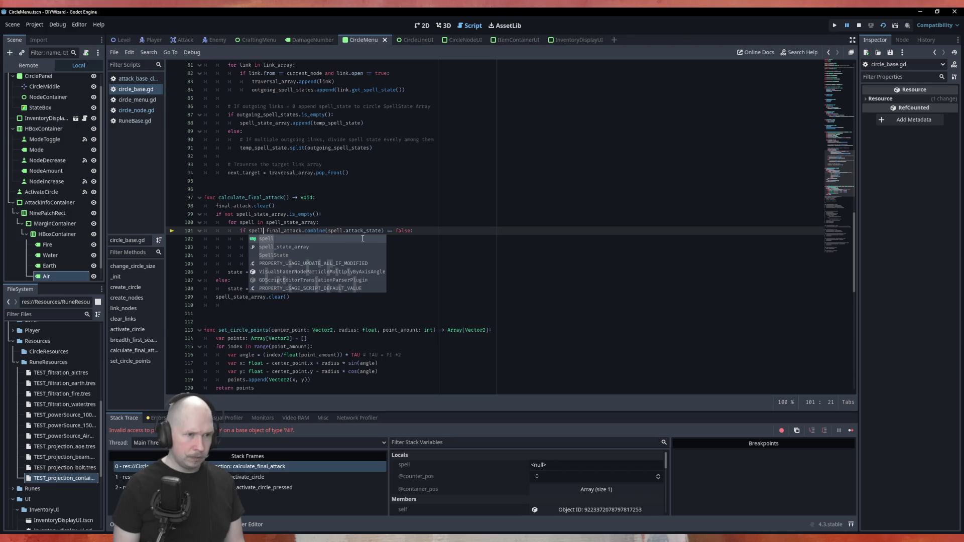
key(BackSpace)
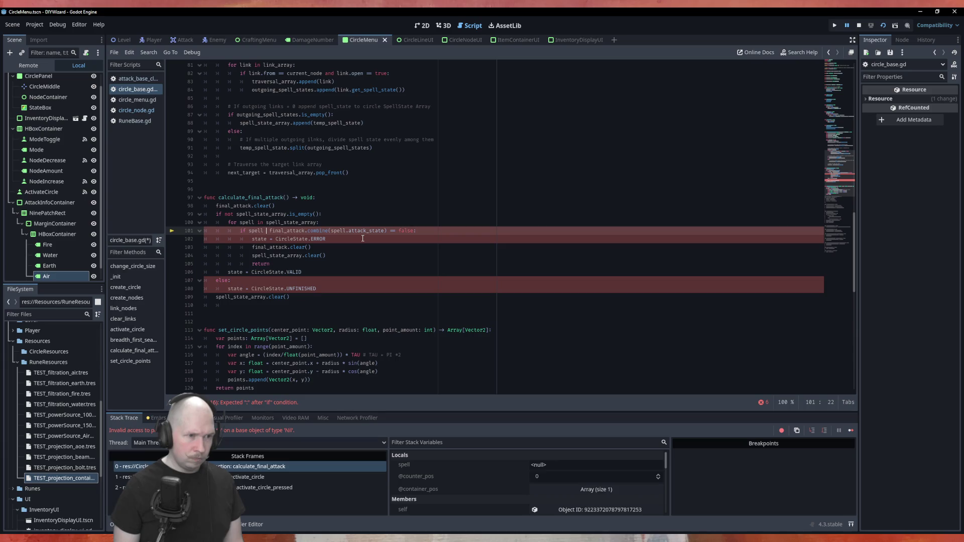
key(BackSpace)
key(BackSpace)
key(BackSpace)
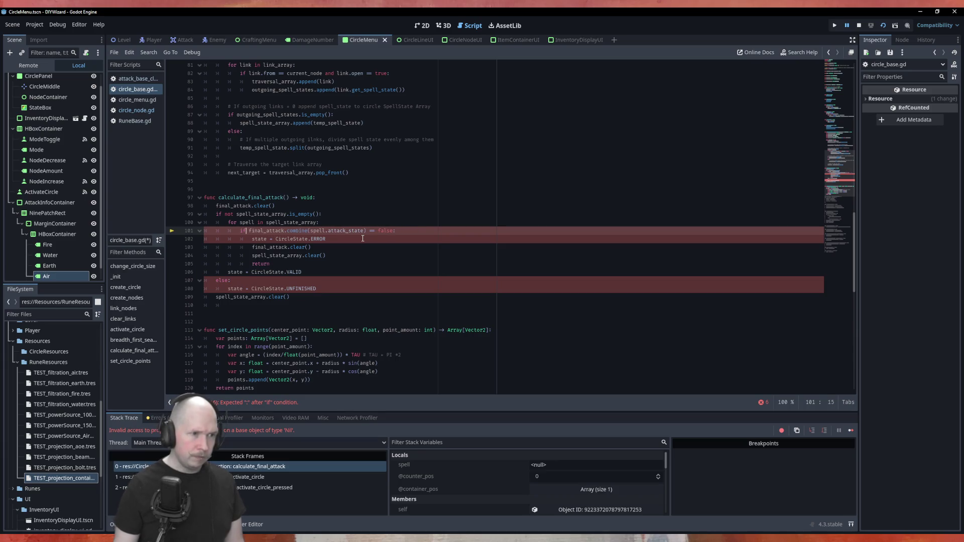
text(:)
click(301, 284)
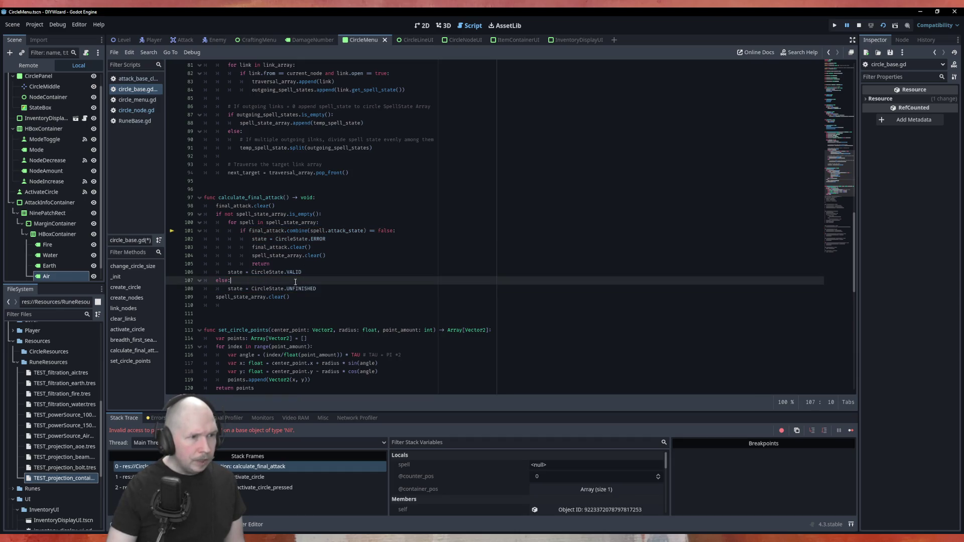
Remove the unfinished 'or spell_state' clause from line 99, save, and relaunch the game.
click(320, 214)
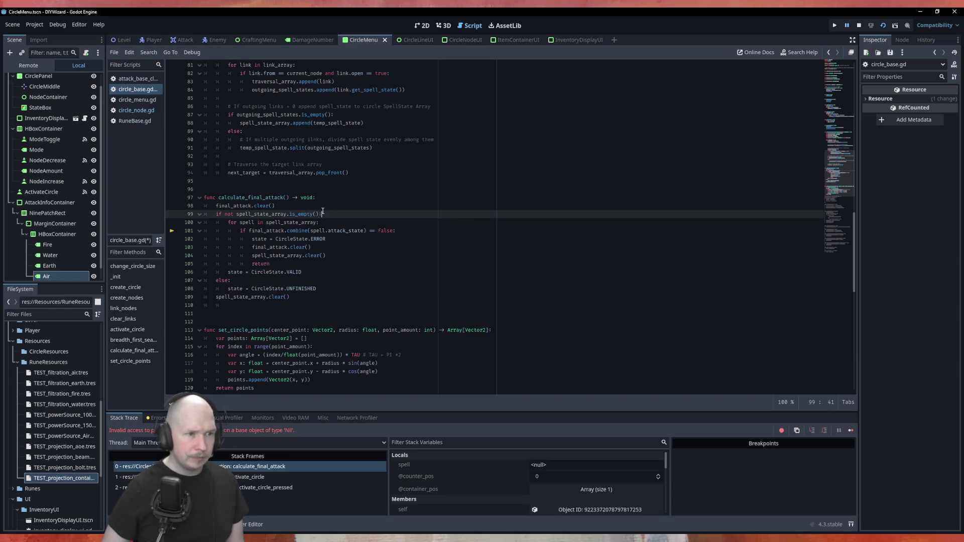
text(or s)
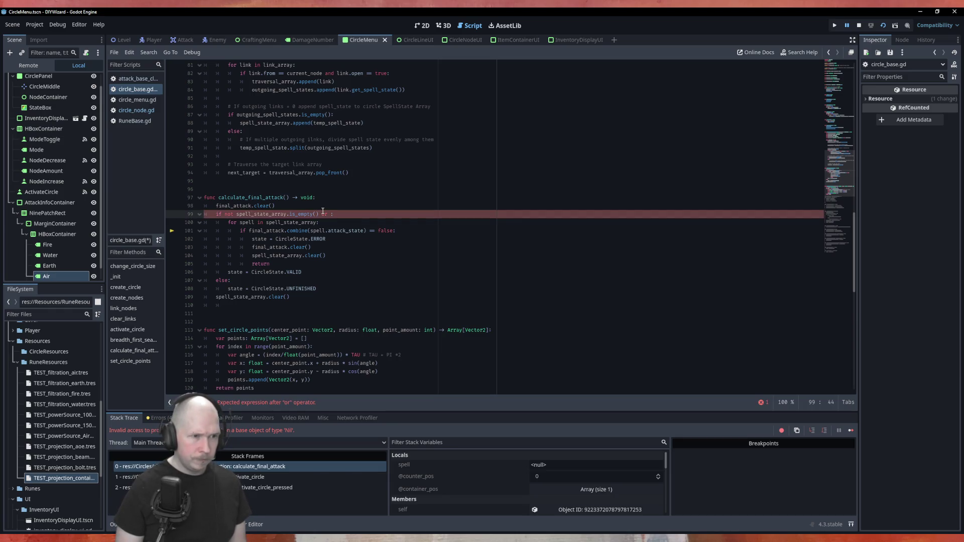
text(p)
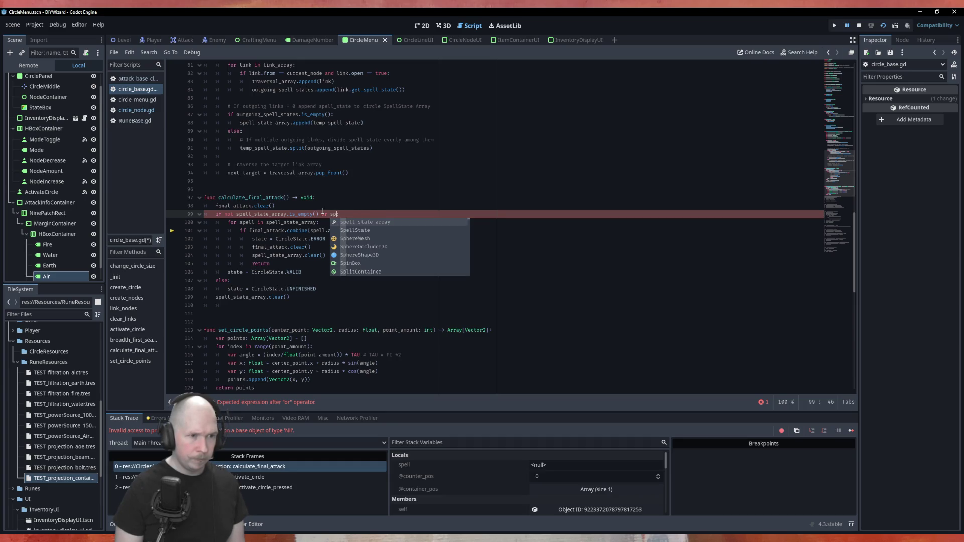
key(Return)
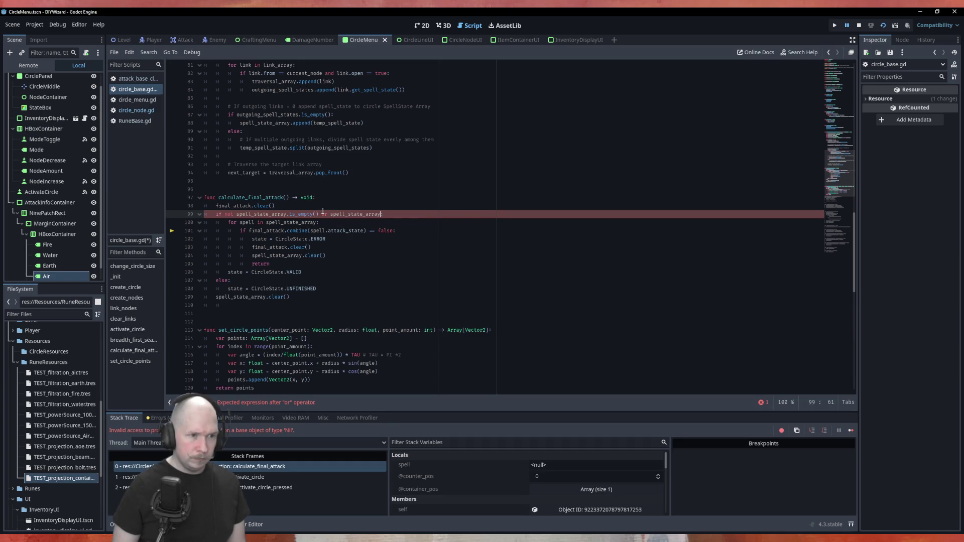
key(BackSpace)
key(BackSpace)
key(BackSpace)
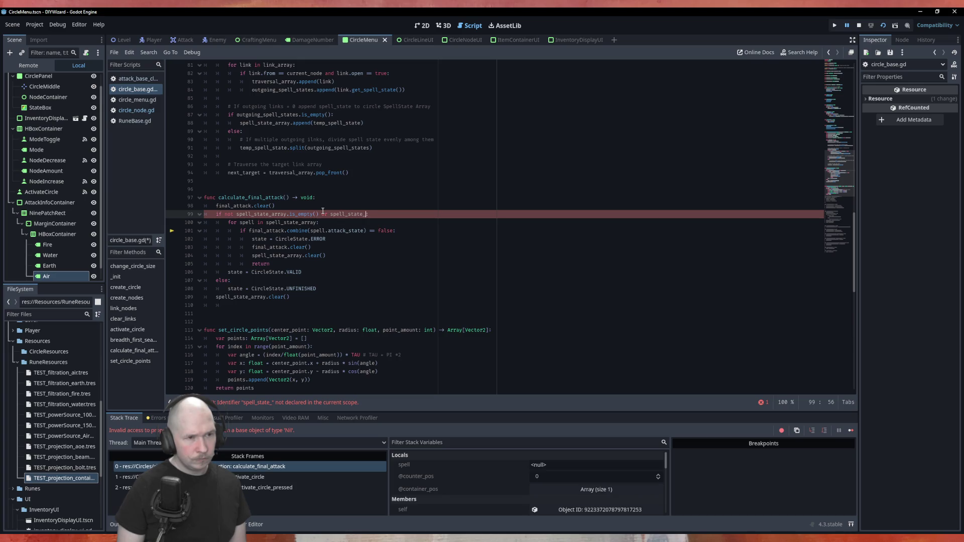
key(BackSpace)
key(BackSpace)
key(BackSpace)
key(BackSpace)
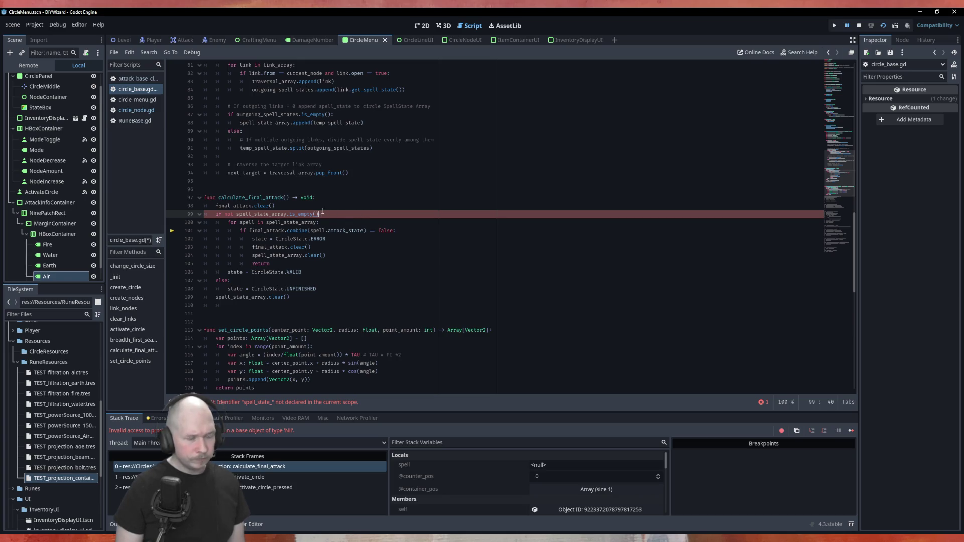
key(ctrl+s)
key(F5)
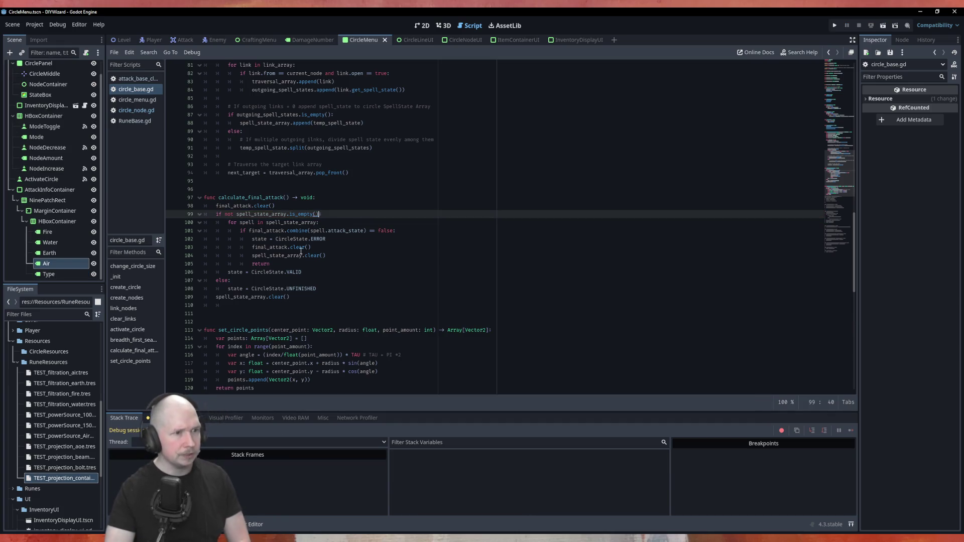
Highlight spell_state_array and outgoing_spell_states uses, then open get_spell_state's definition from line 83.
scroll(386, 314, up, 3)
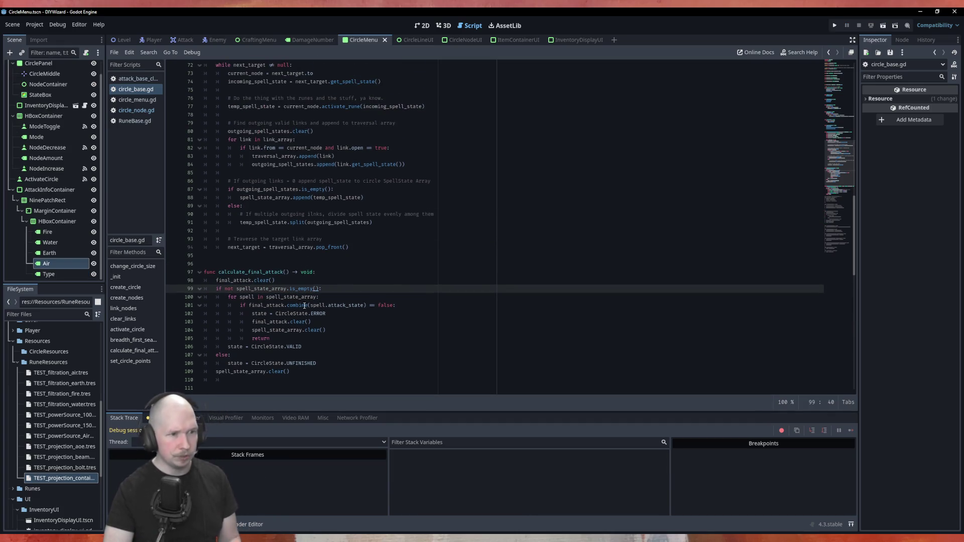
double_click(261, 289)
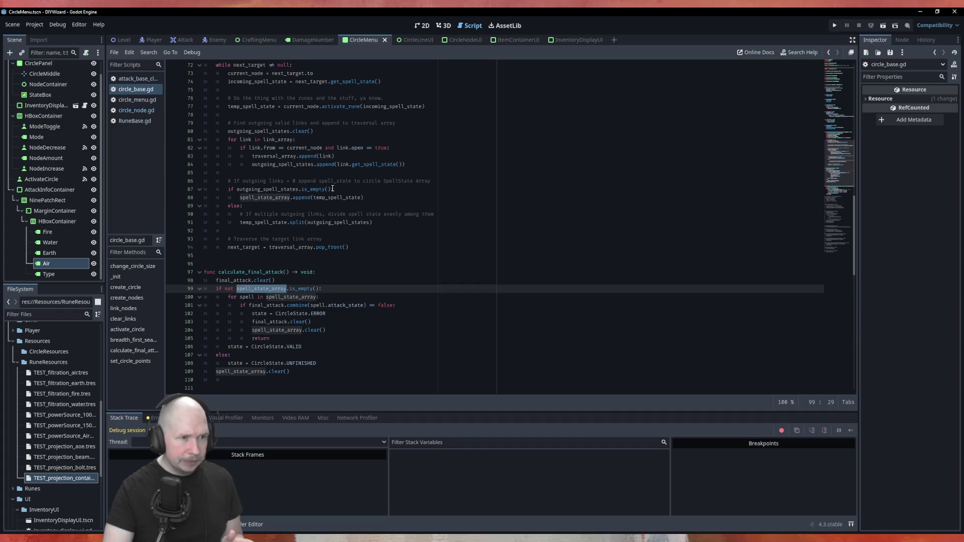
double_click(290, 190)
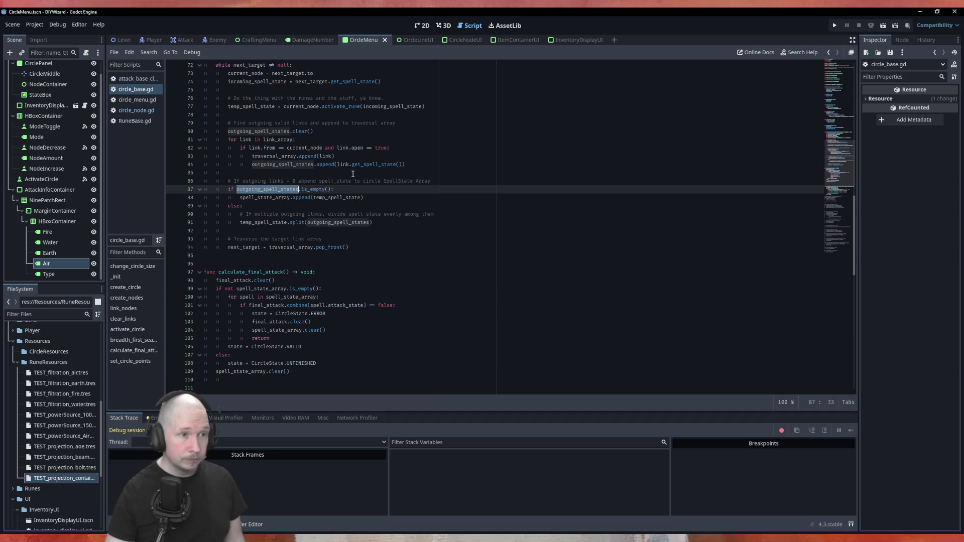
click(352, 157)
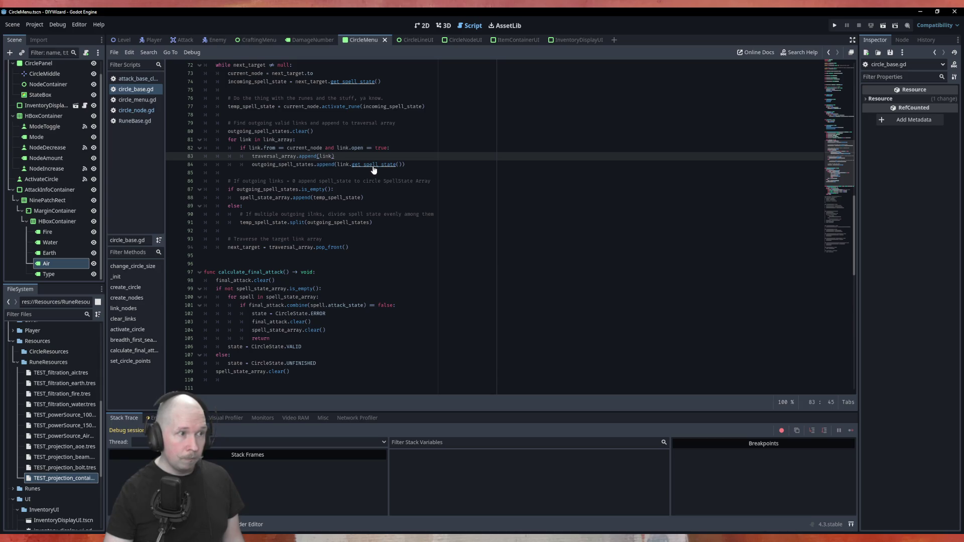
ctrl+click(373, 166)
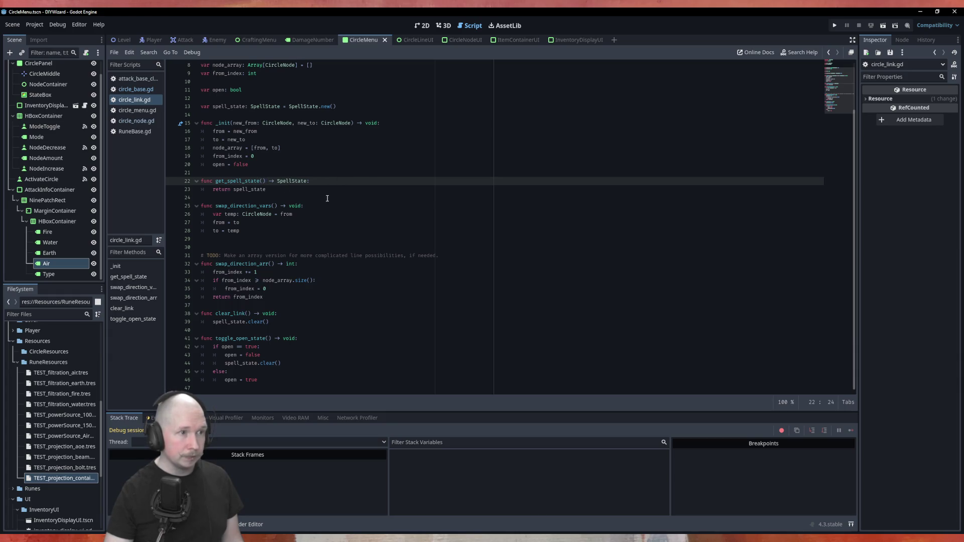
Wrap get_spell_state's 'return spell_state' inside a new 'if to:' block.
scroll(327, 198, up, 2)
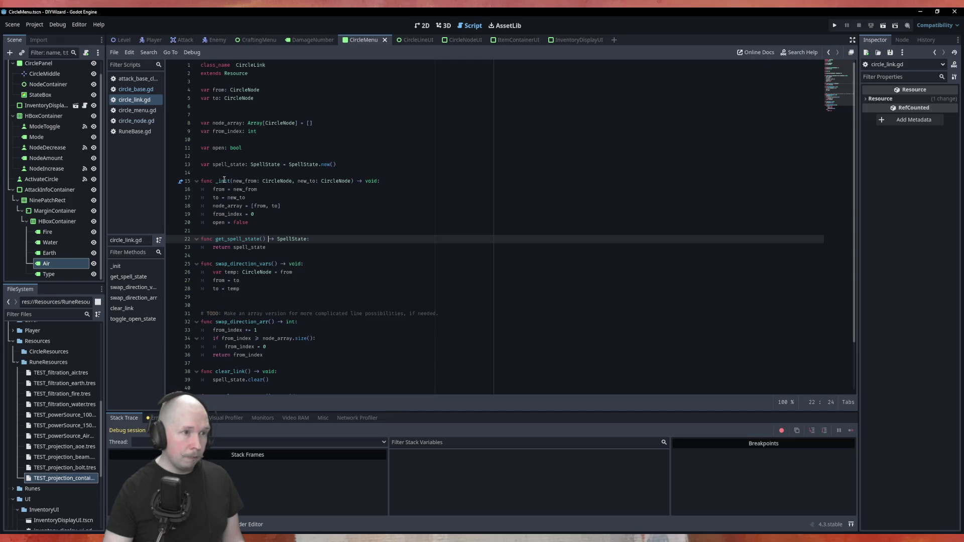
double_click(303, 164)
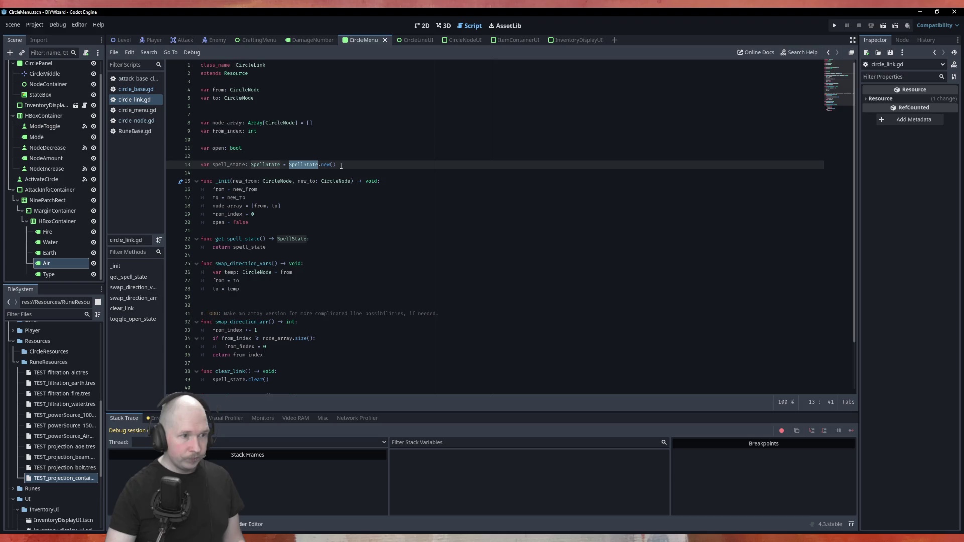
click(325, 239)
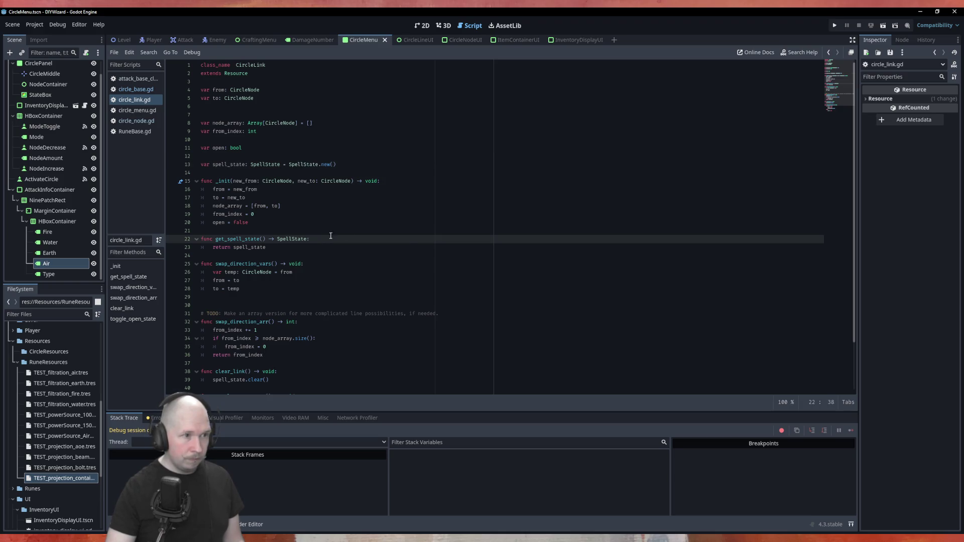
key(Return)
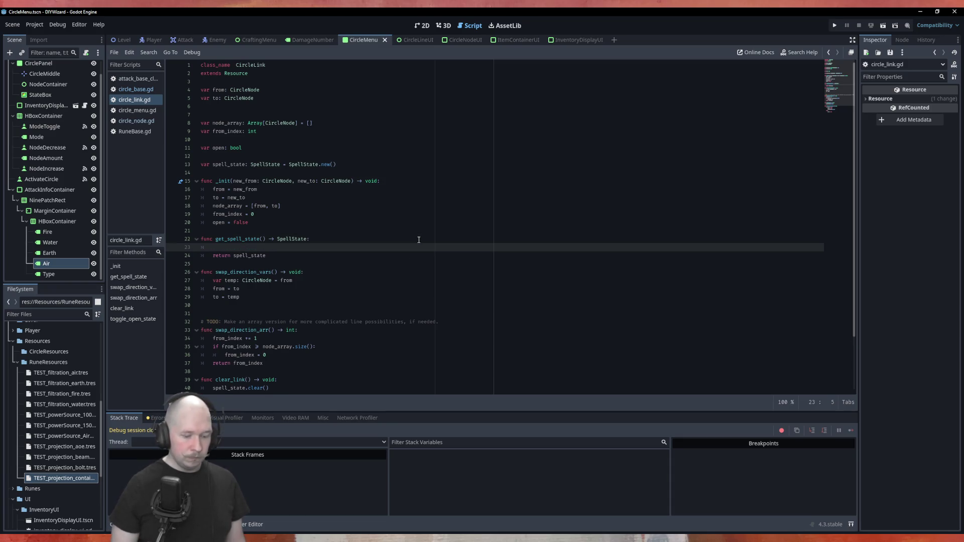
text(if to)
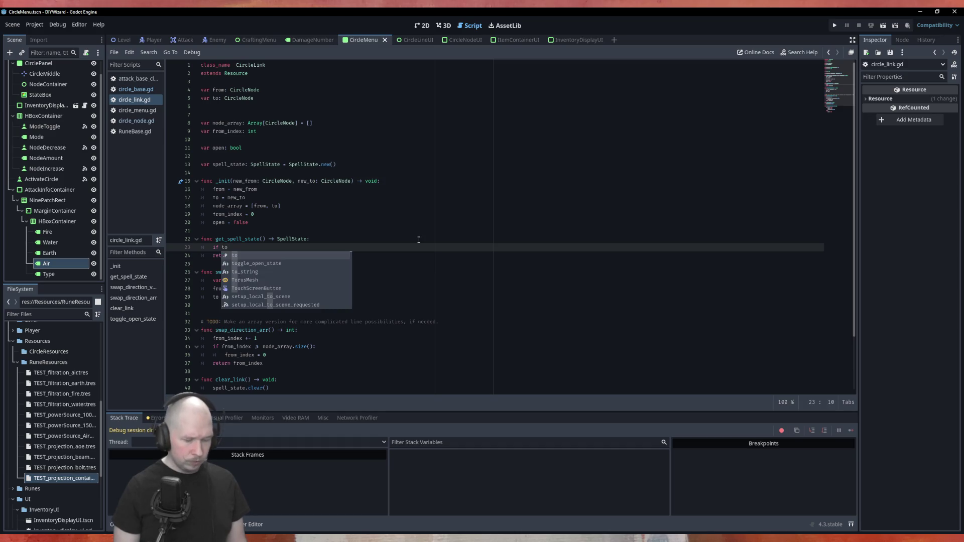
text(:)
key(Down)
key(Home)
key(Tab)
Add a fallback 'return null' after the if block and run the game.
key(End)
key(Return)
text(else:)
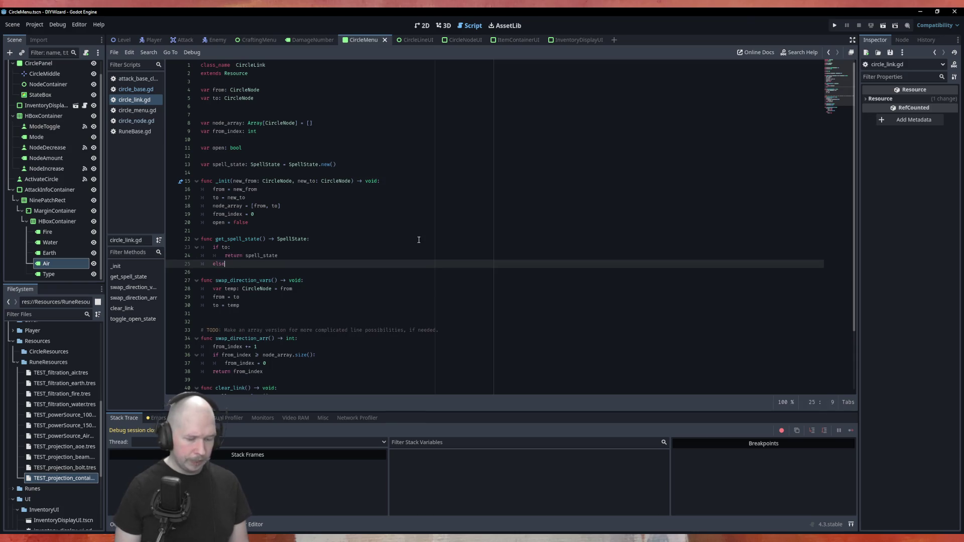
key(Return)
text(re)
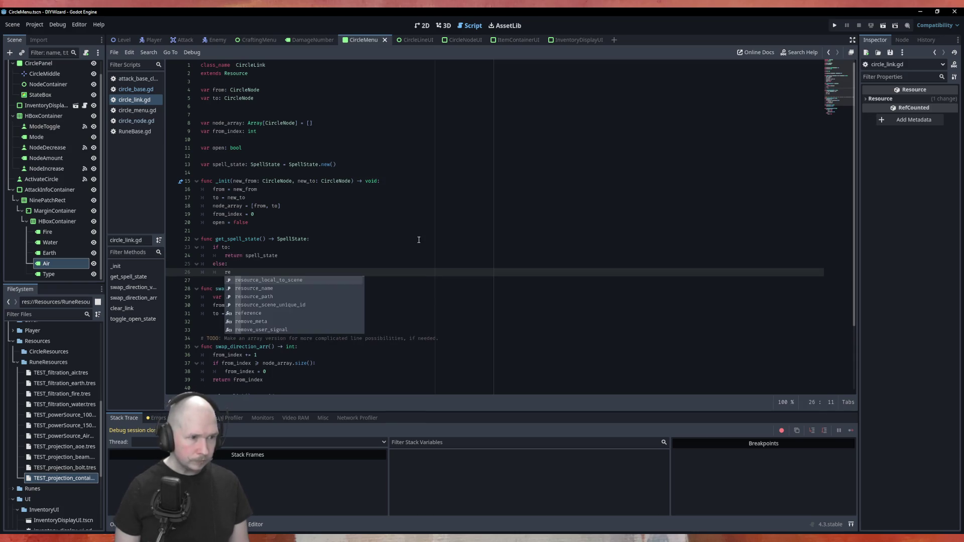
key(BackSpace)
key(BackSpace)
key(BackSpace)
key(BackSpace)
key(BackSpace)
key(BackSpace)
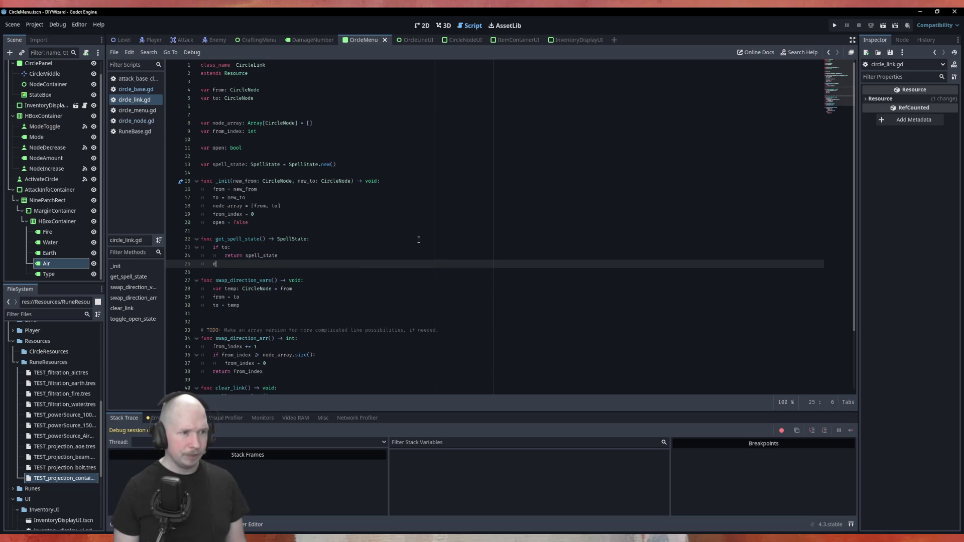
text(return null)
key(F5)
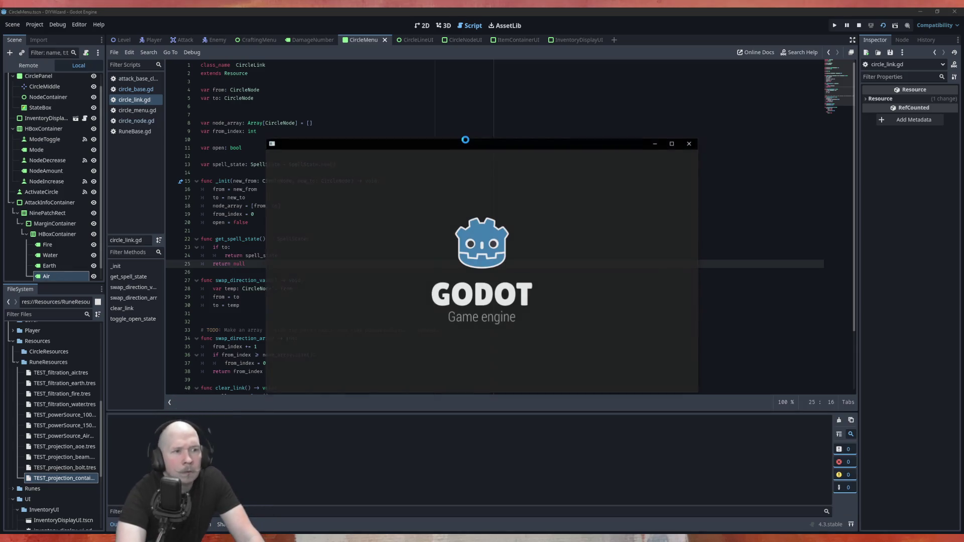
Activate the circle in the running game, then stop the session after it breaks.
click(474, 380)
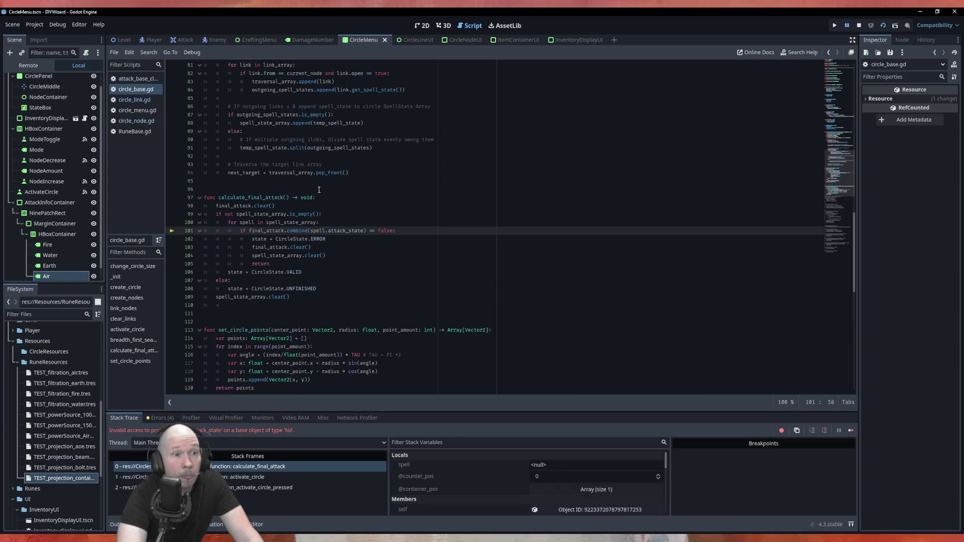
scroll(396, 207, up, 6)
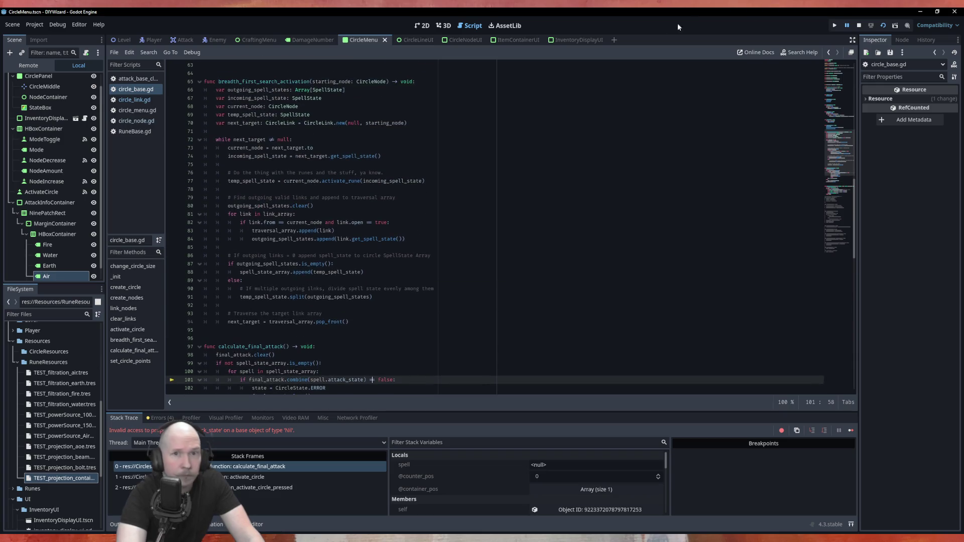
click(856, 25)
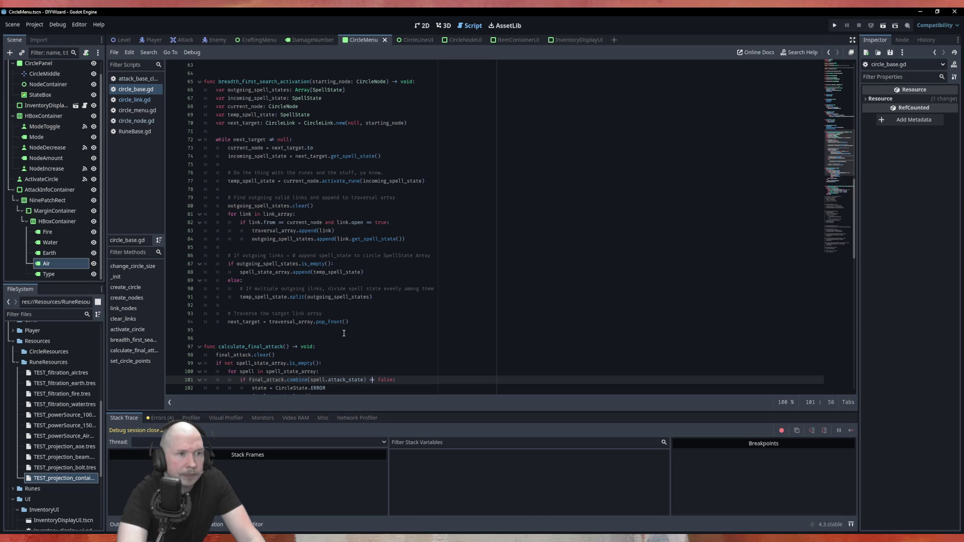
Trace spell_state_array and outgoing_spell_states uses to the link-open check on line 82.
double_click(267, 364)
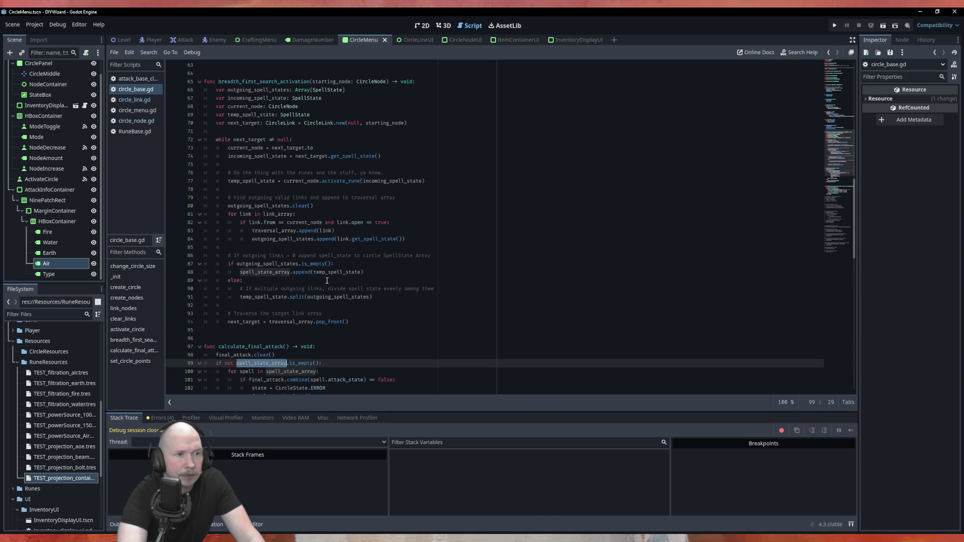
double_click(275, 263)
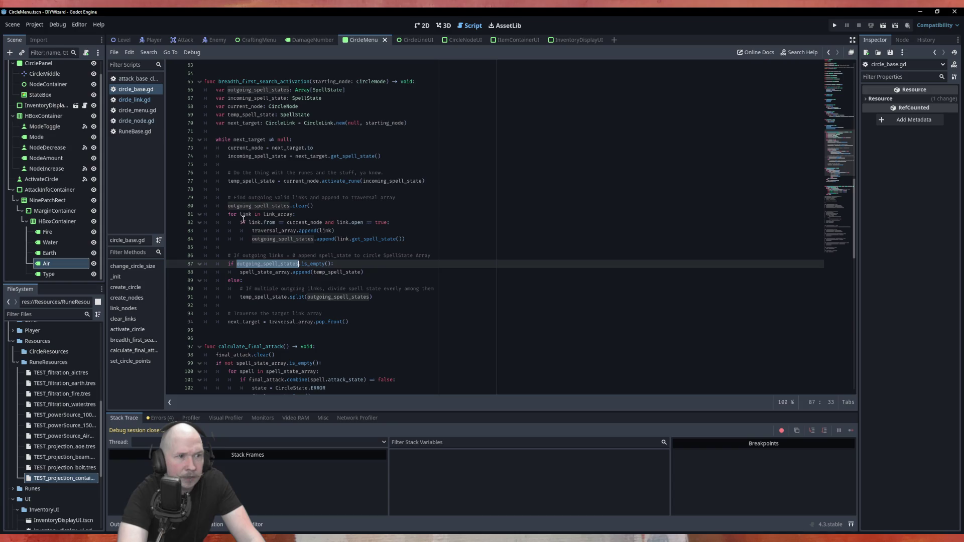
click(393, 223)
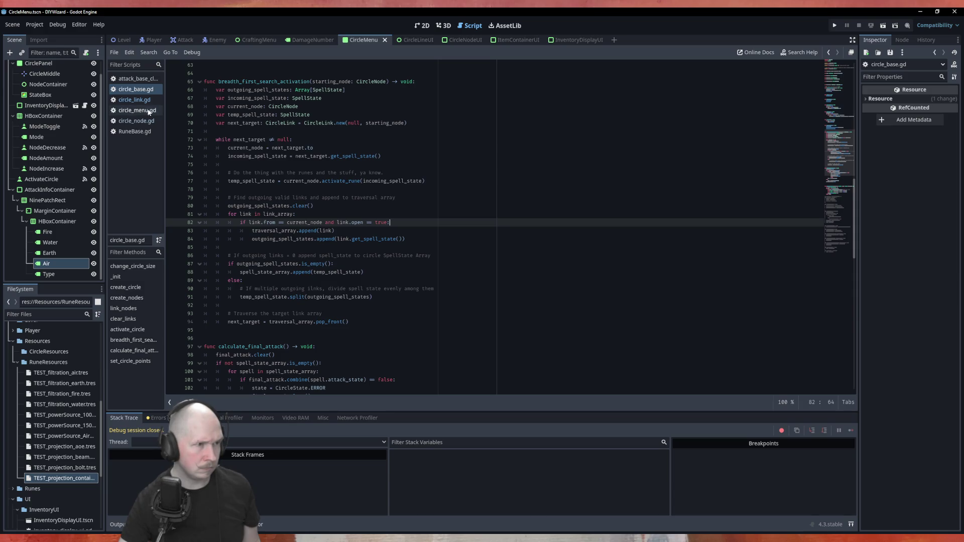
In circle_link.gd, declare 'var open: bool = false', save, and relaunch the game.
click(136, 100)
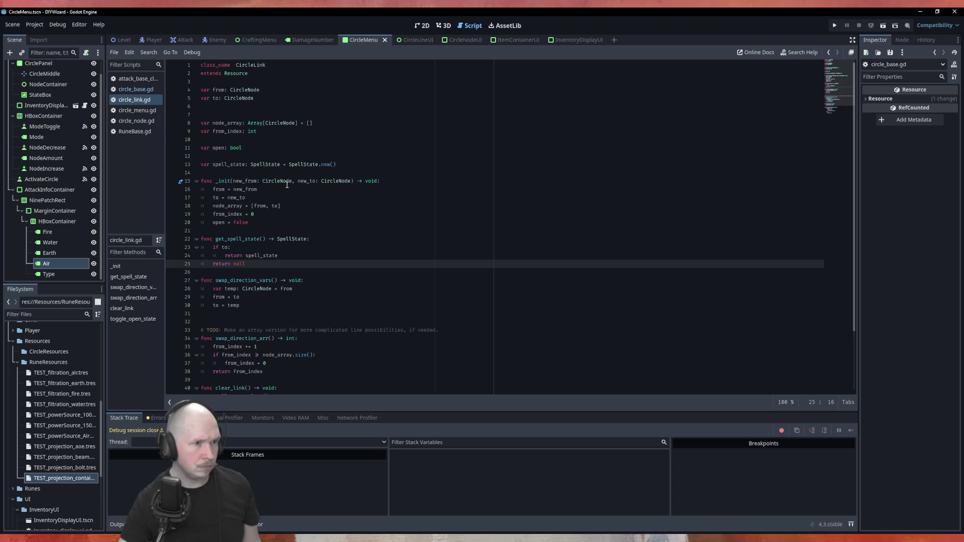
drag(248, 222, 212, 222)
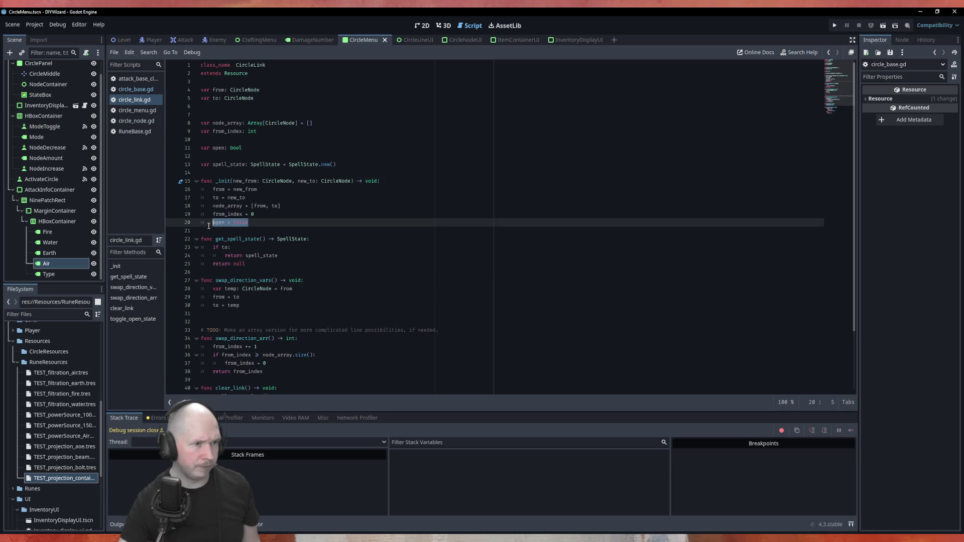
click(264, 146)
text(= )
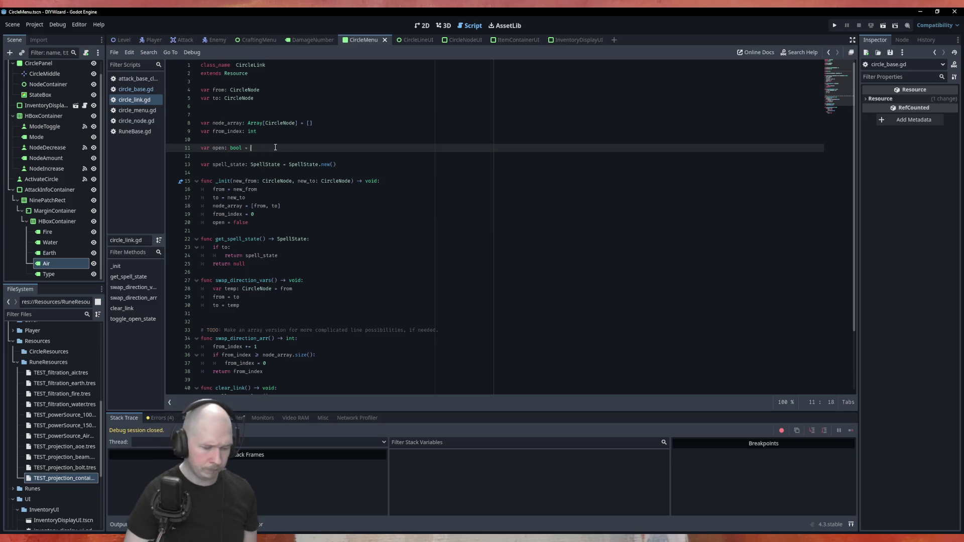
text(false)
key(ctrl+s)
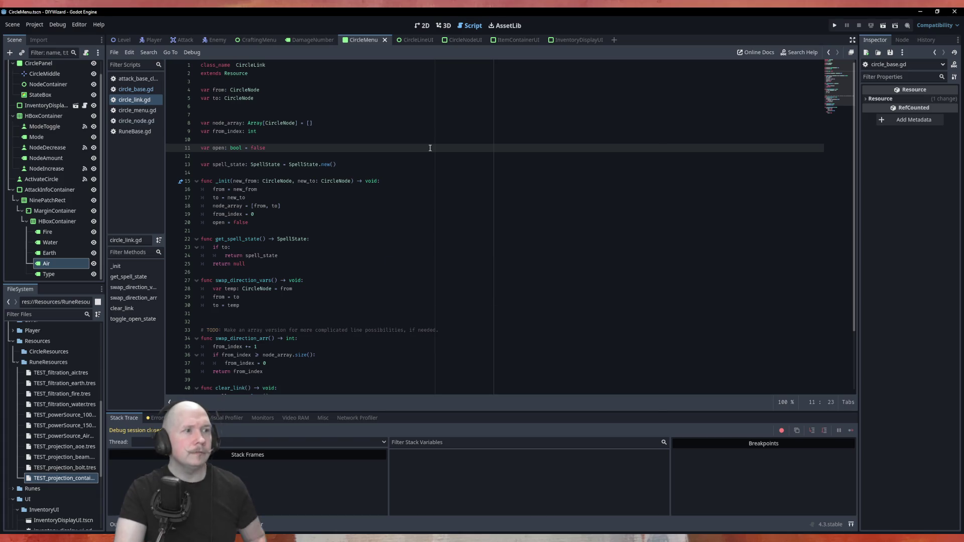
key(F5)
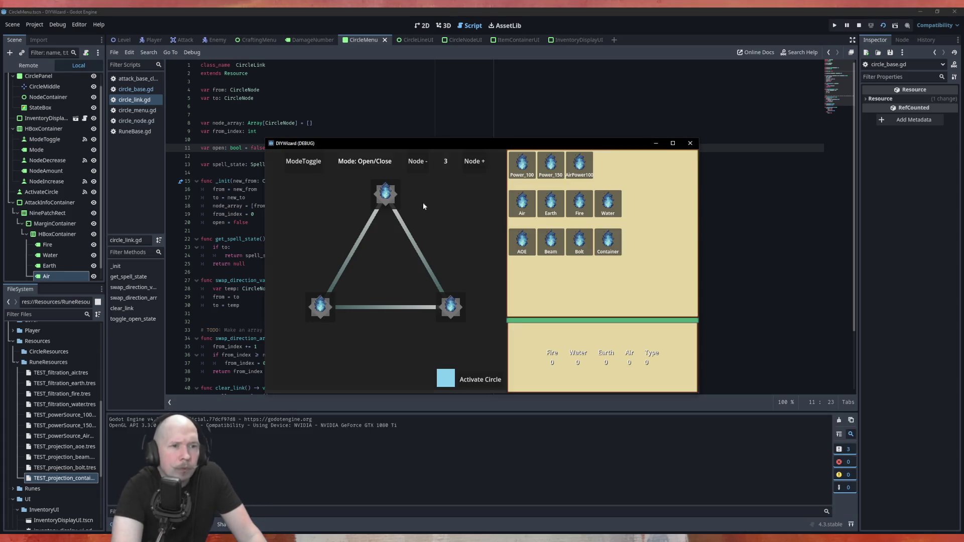
Trigger the crash with Activate Circle, expand spell_state_array in Stack Variables, and stop the game.
click(484, 382)
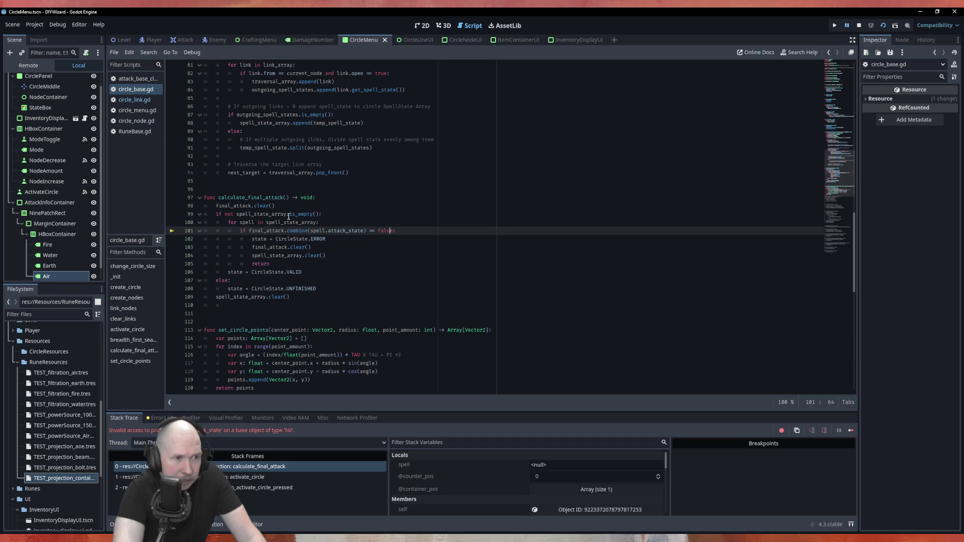
scroll(492, 475, down, 2)
scroll(492, 471, down, 8)
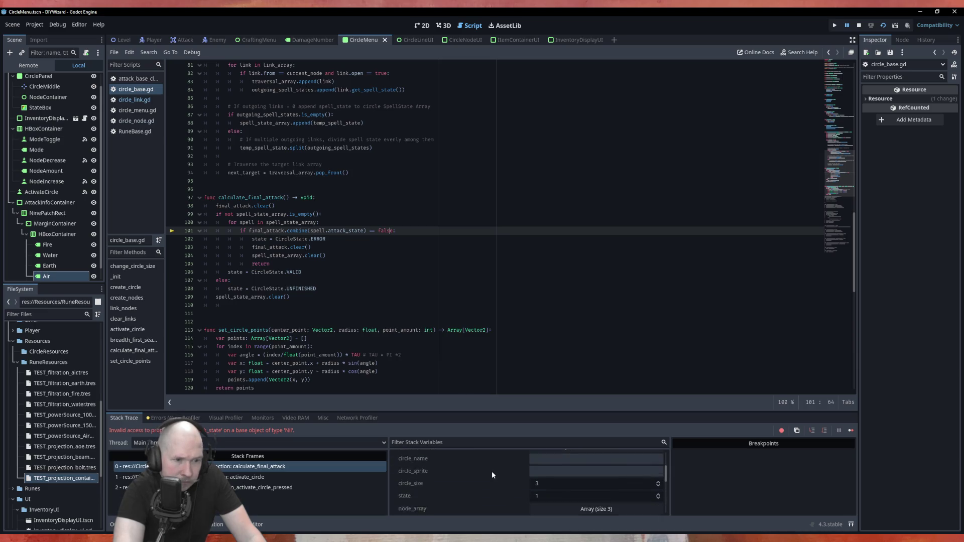
click(551, 496)
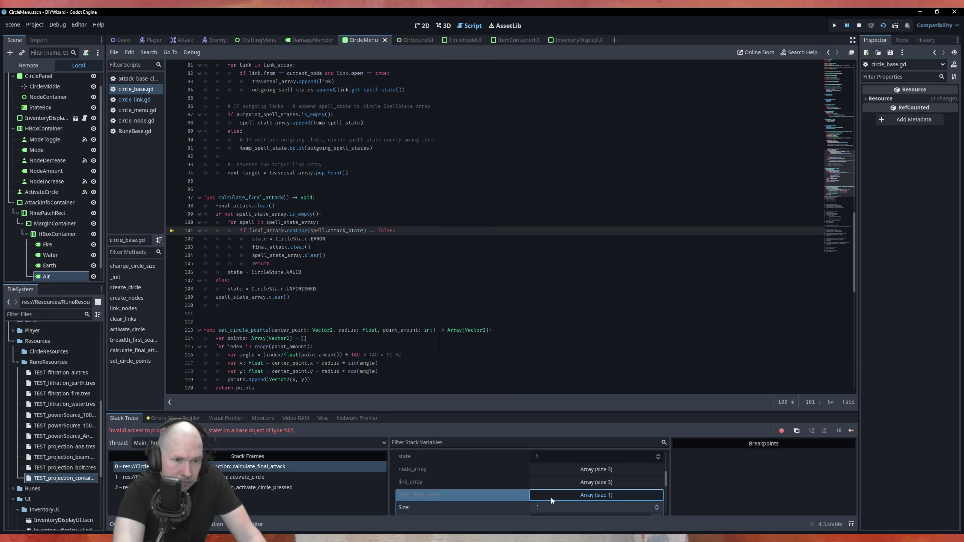
scroll(487, 492, down, 3)
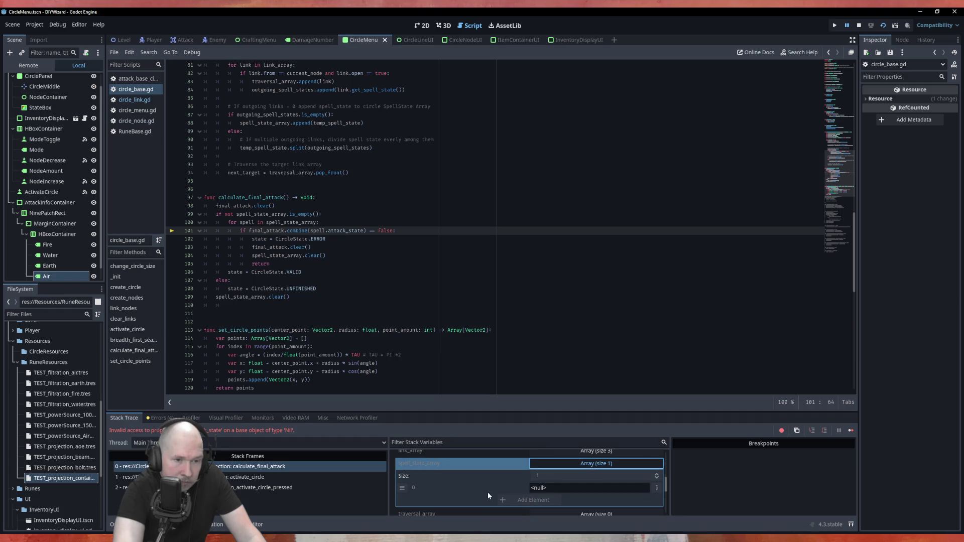
scroll(488, 496, up, 1)
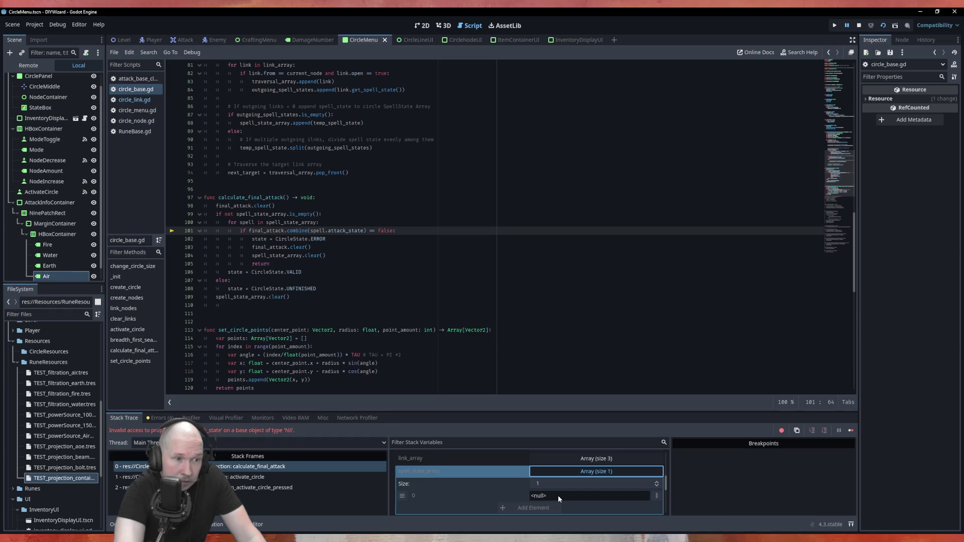
scroll(427, 315, up, 5)
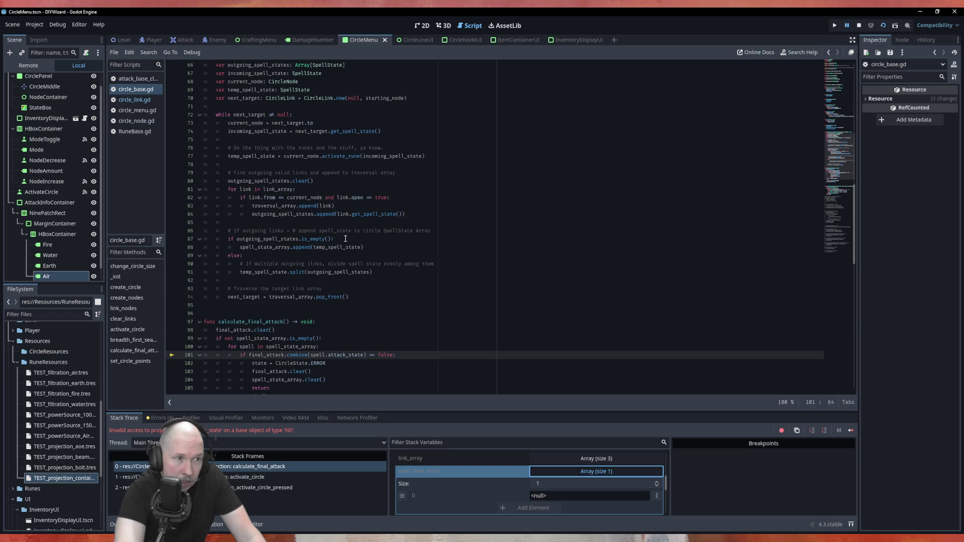
click(859, 25)
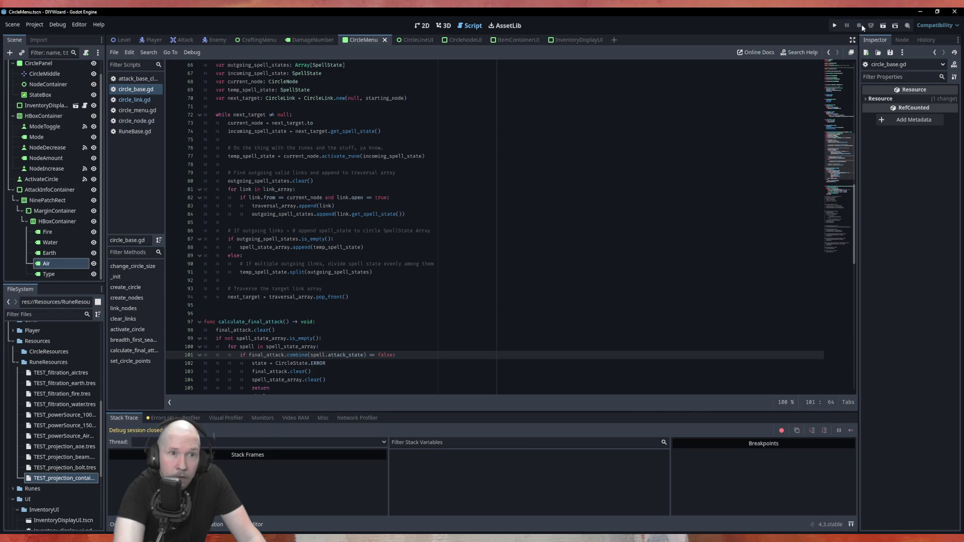
Highlight incoming_spell_state and next_target uses, then jump to activate_rune's definition in circle_node.gd.
scroll(278, 93, up, 2)
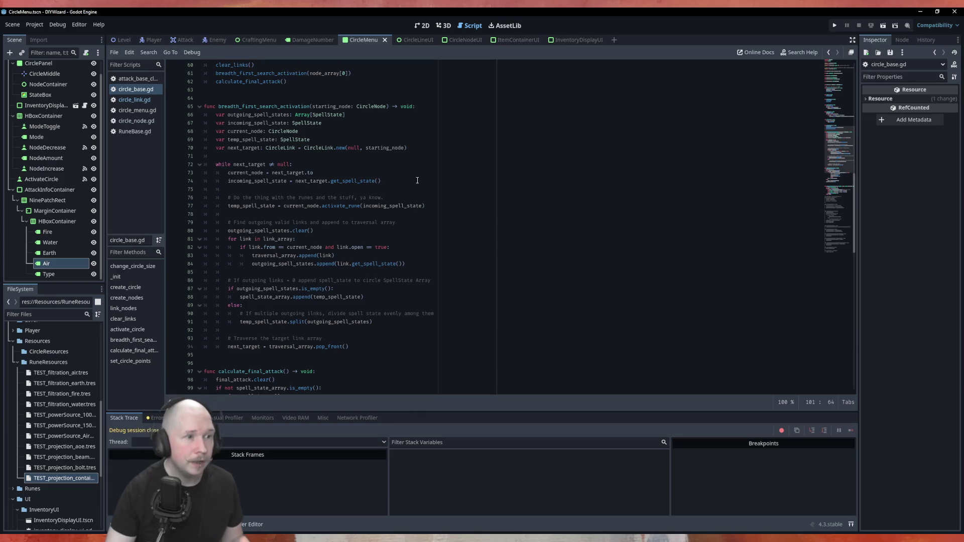
double_click(266, 181)
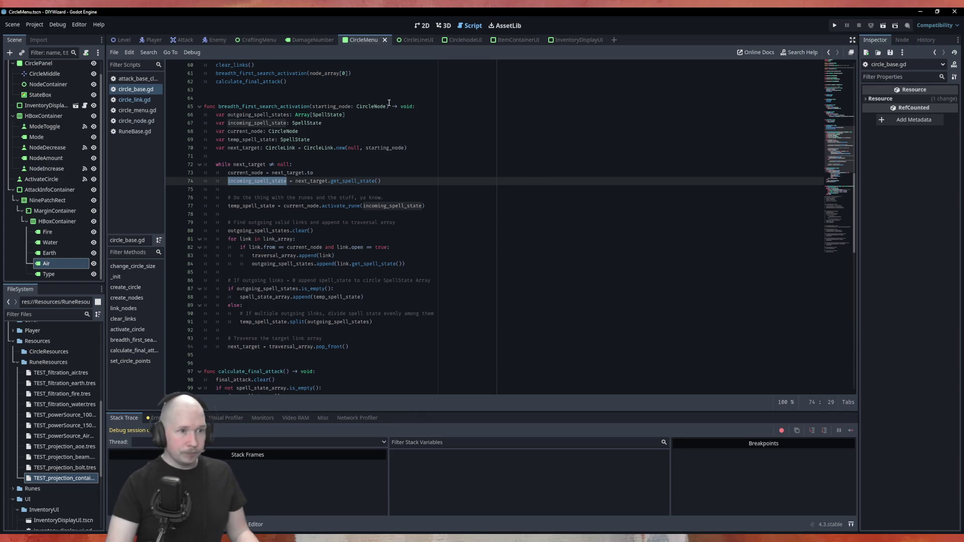
double_click(307, 181)
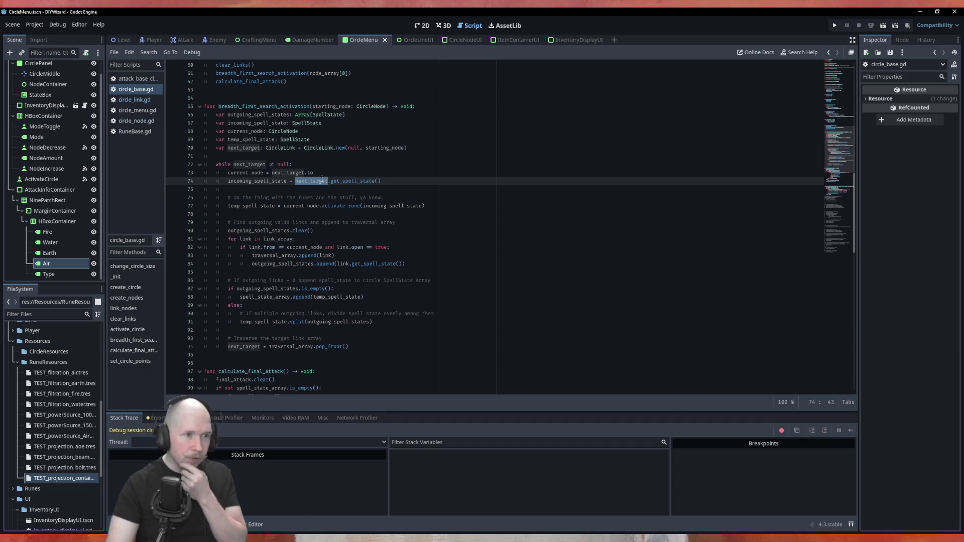
click(256, 182)
double_click(257, 182)
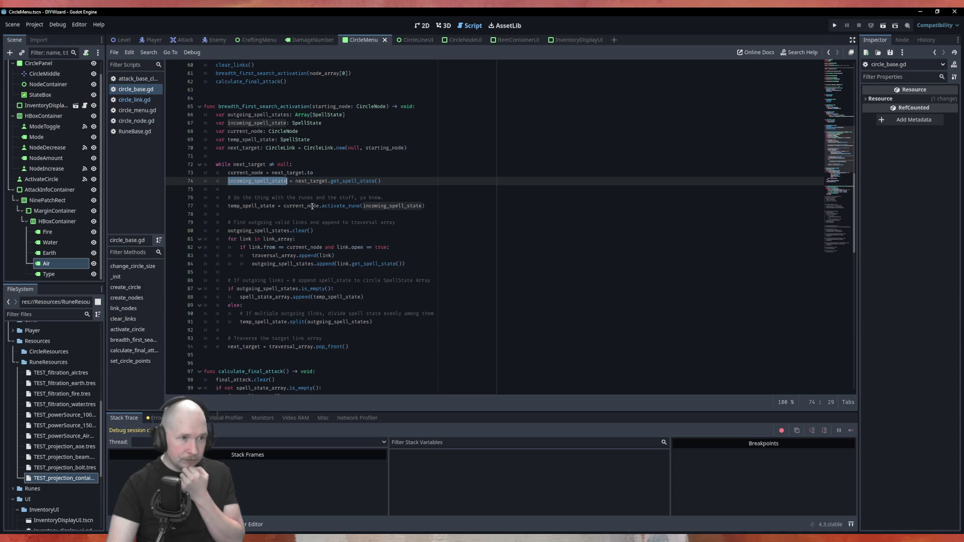
click(340, 206)
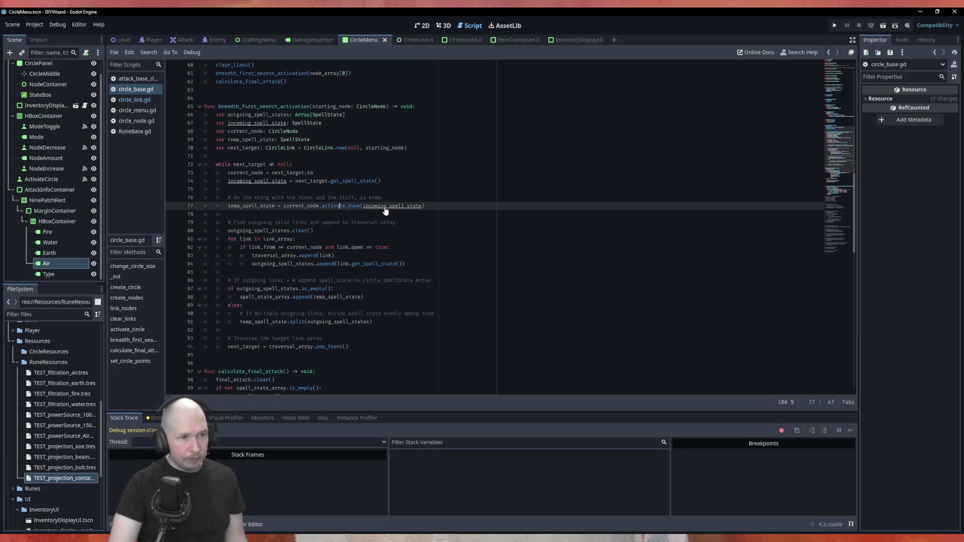
ctrl+click(348, 206)
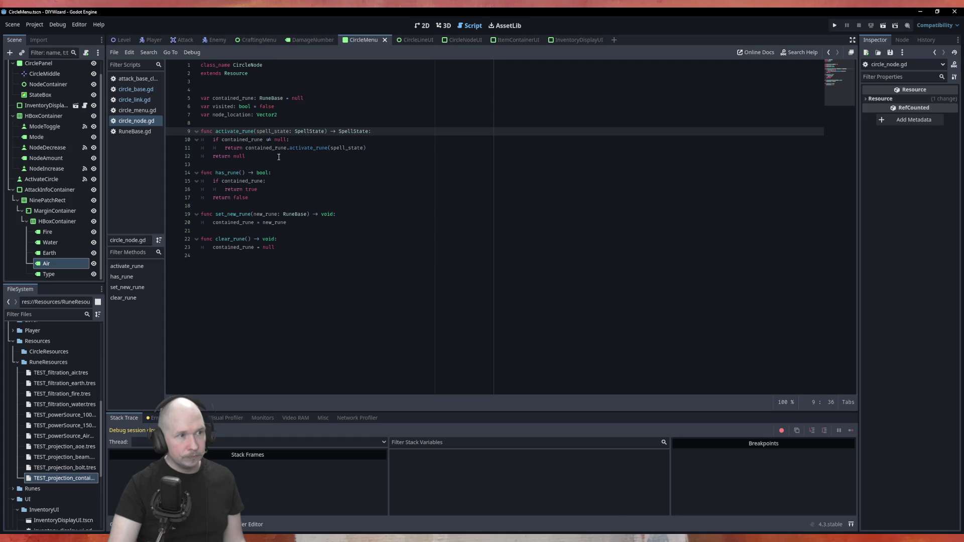
Switch back to circle_base.gd and highlight where temp_spell_state is used in the traversal.
click(142, 100)
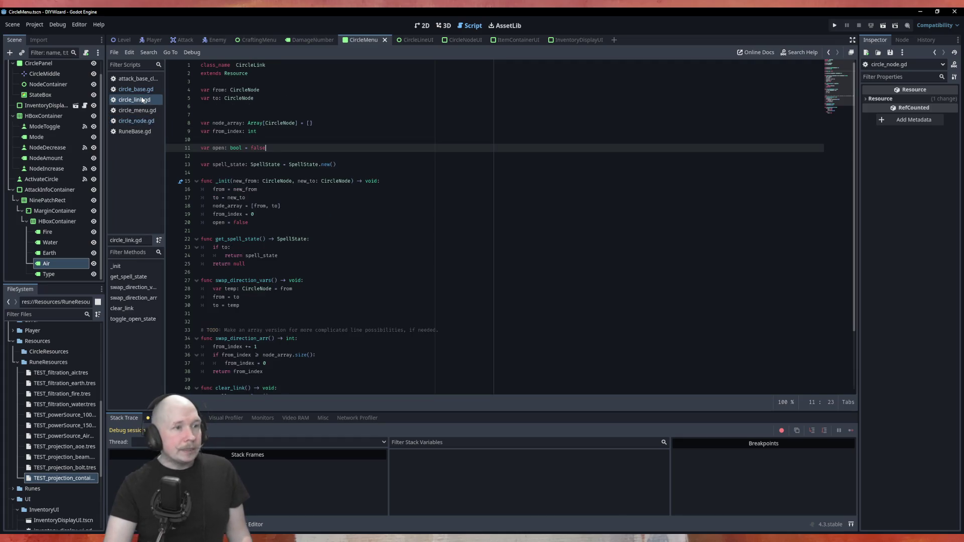
click(142, 88)
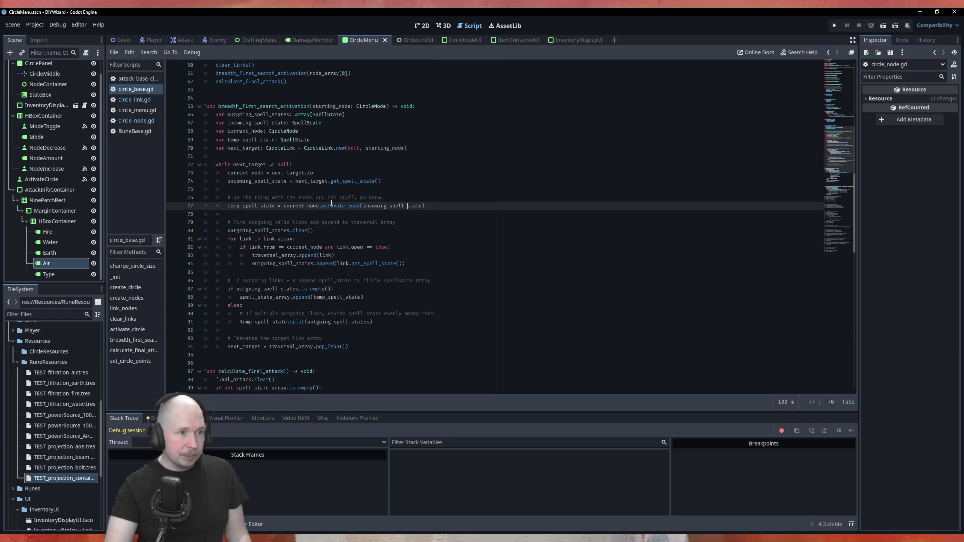
double_click(256, 206)
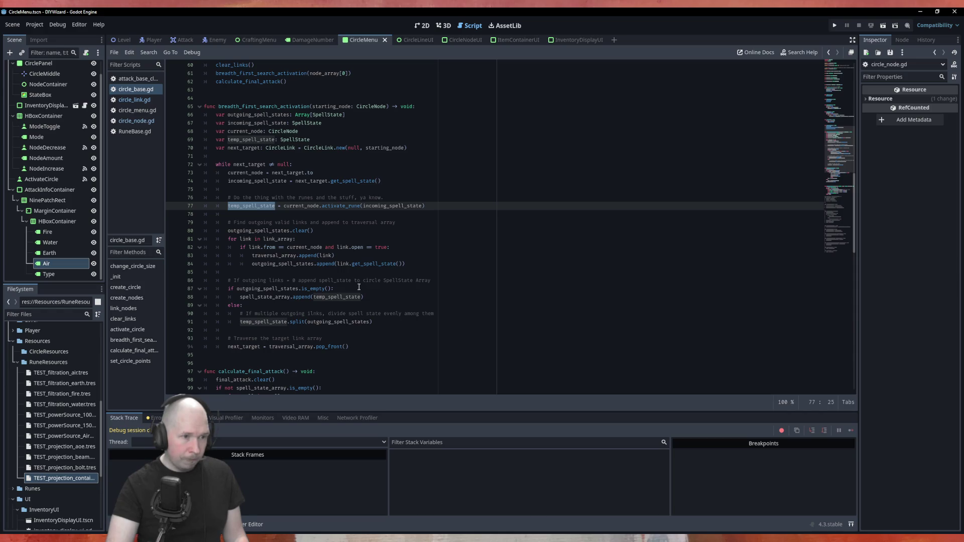
click(333, 288)
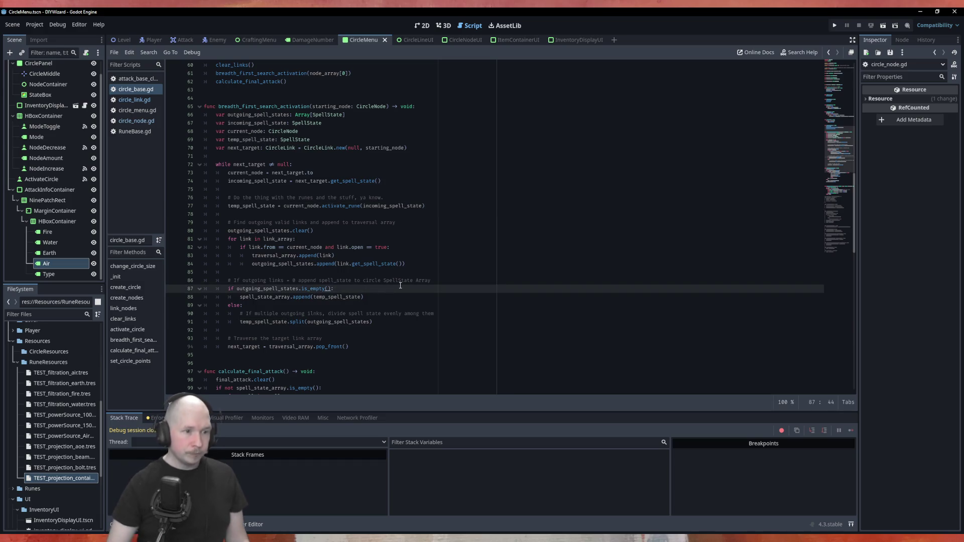
Add 'and temp_spell_state != null' to line 87's condition, save circle_base.gd, and run the project.
text(adn temp)
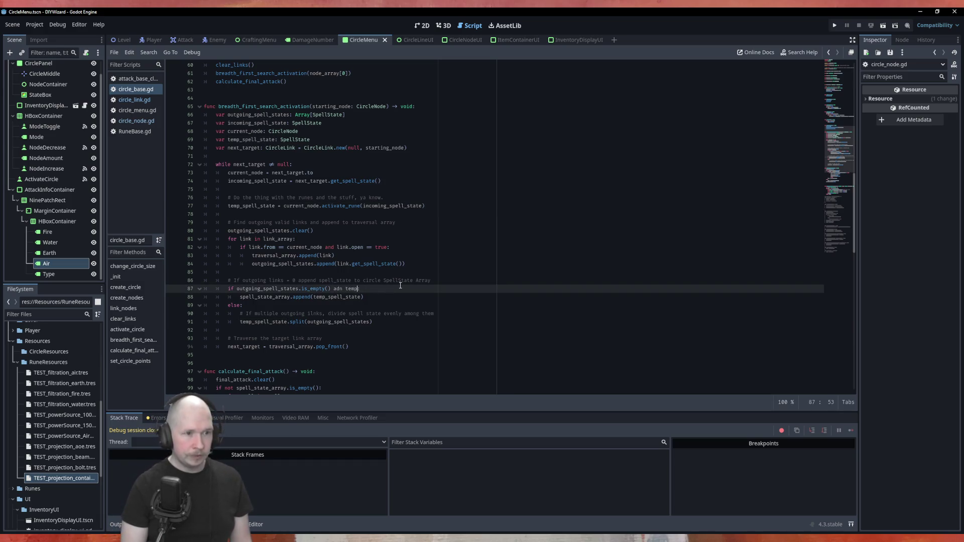
key(BackSpace)
key(BackSpace)
key(BackSpace)
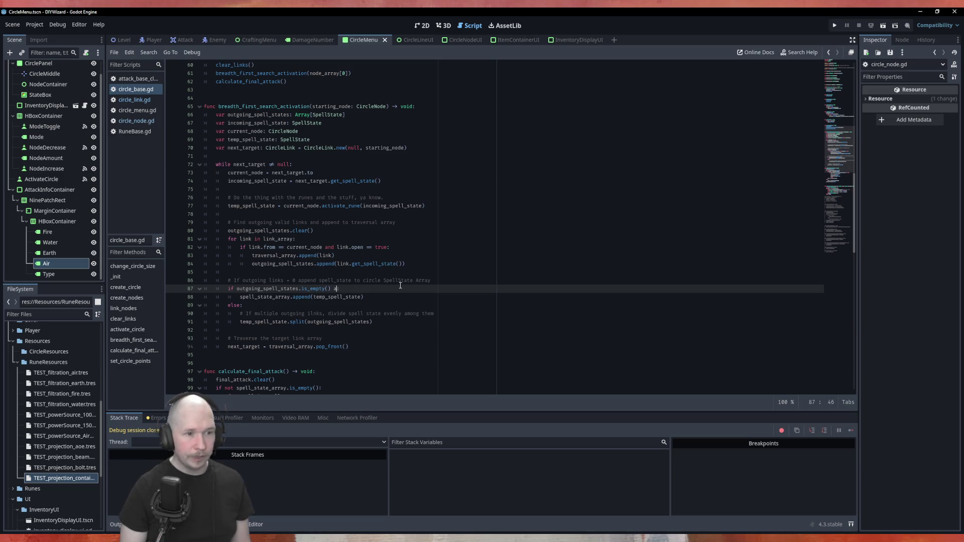
text(nd temp_spell_state:)
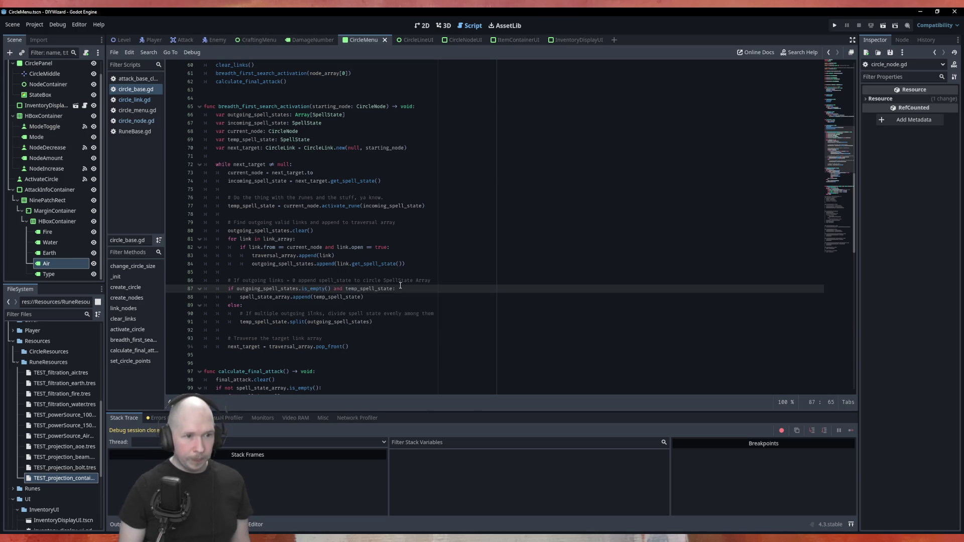
key(Return)
text(!=)
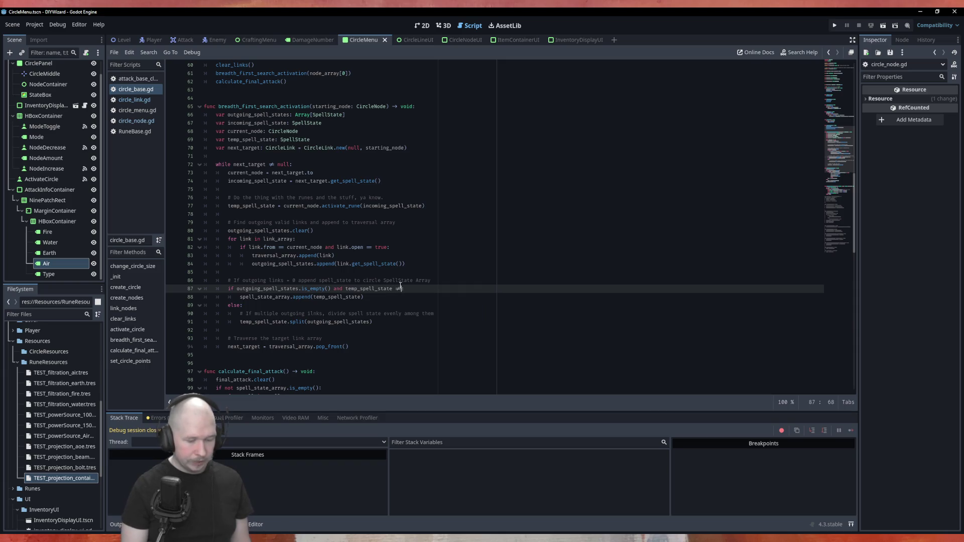
text( null)
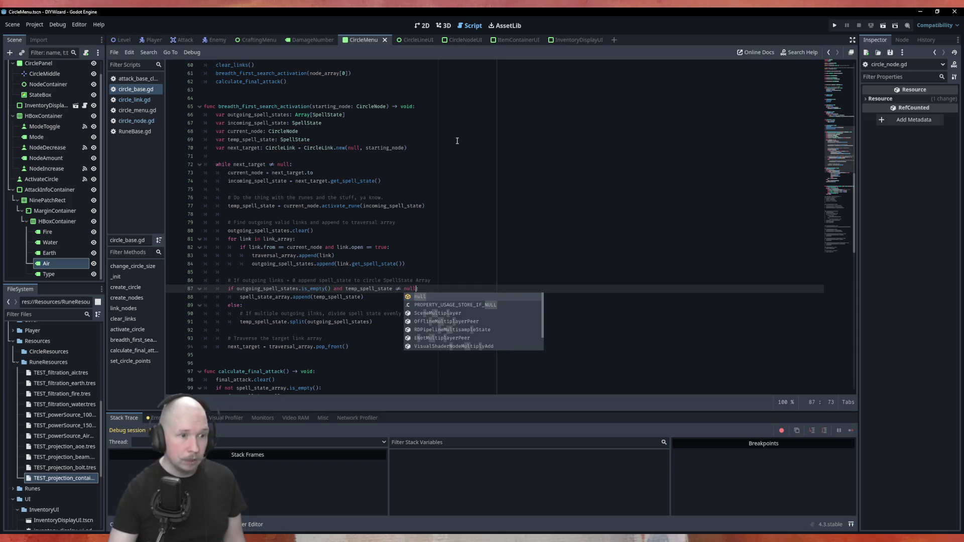
text(:)
key(Up)
key(Up)
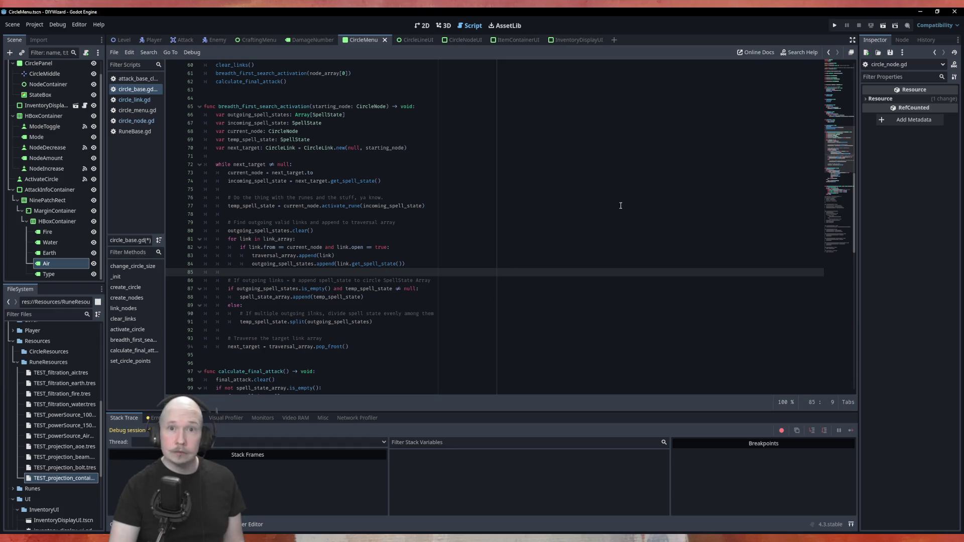
key(ctrl+s)
key(F5)
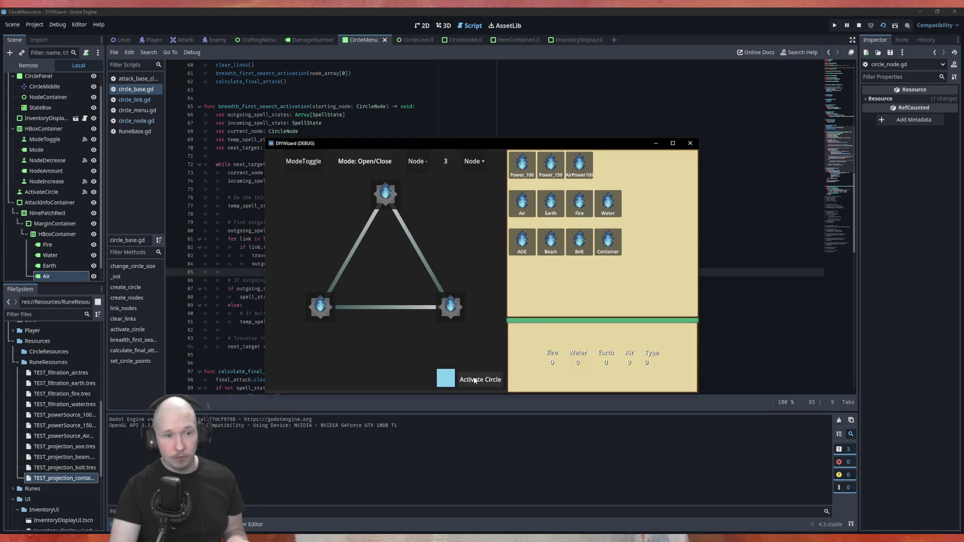
Activate the circle, confirm temp_spell_state is <null> at the line 91 error, and stop the game.
click(475, 381)
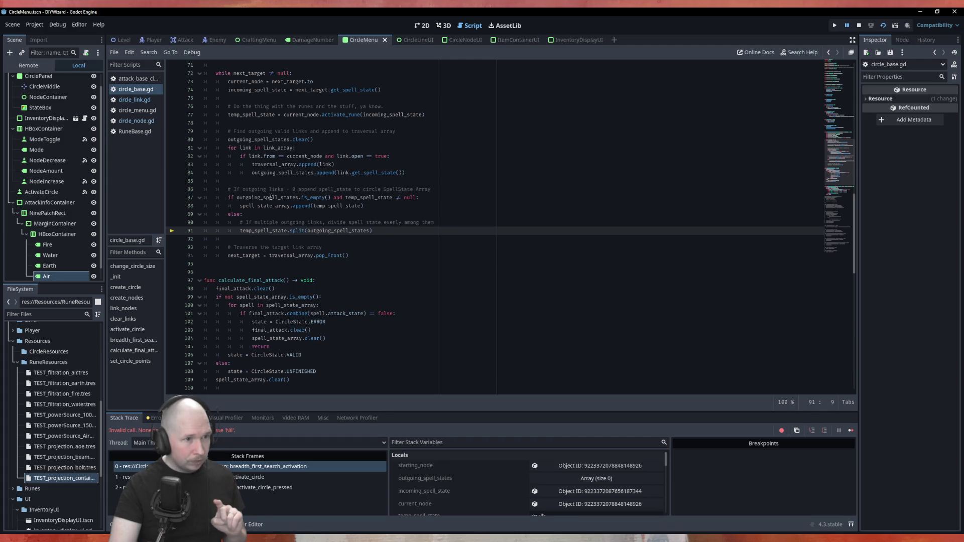
mouse_move(345, 197)
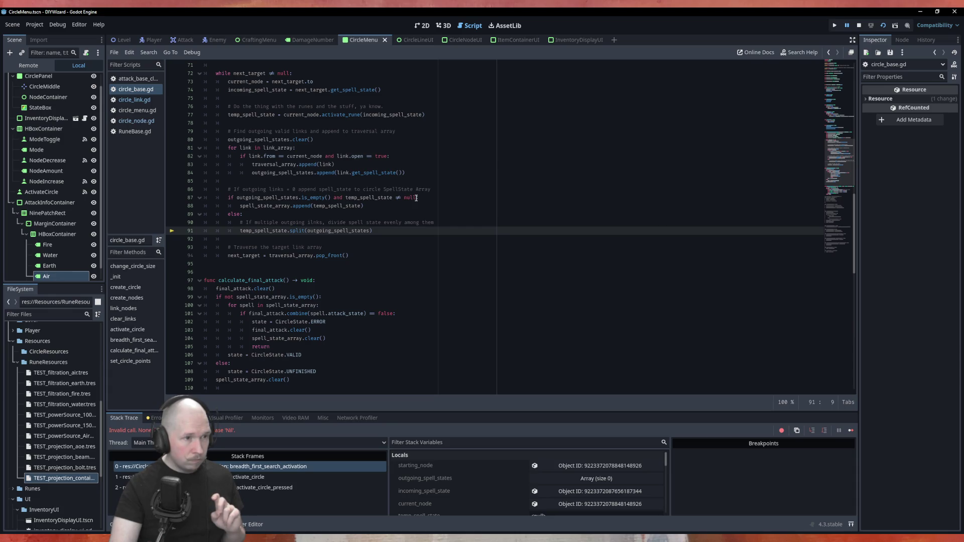
click(859, 25)
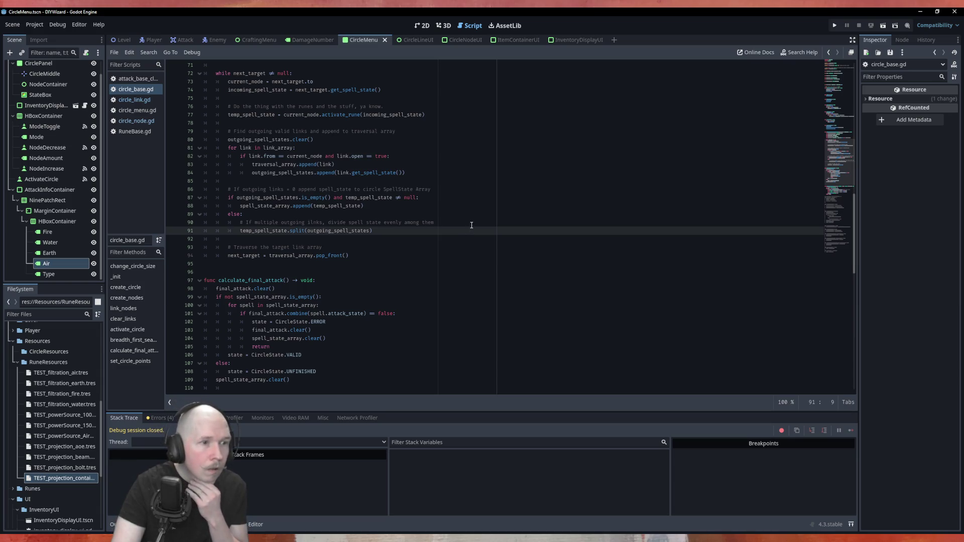
Remove 'and temp_spell_state != null' from the line 87 condition, keeping the colon.
click(445, 189)
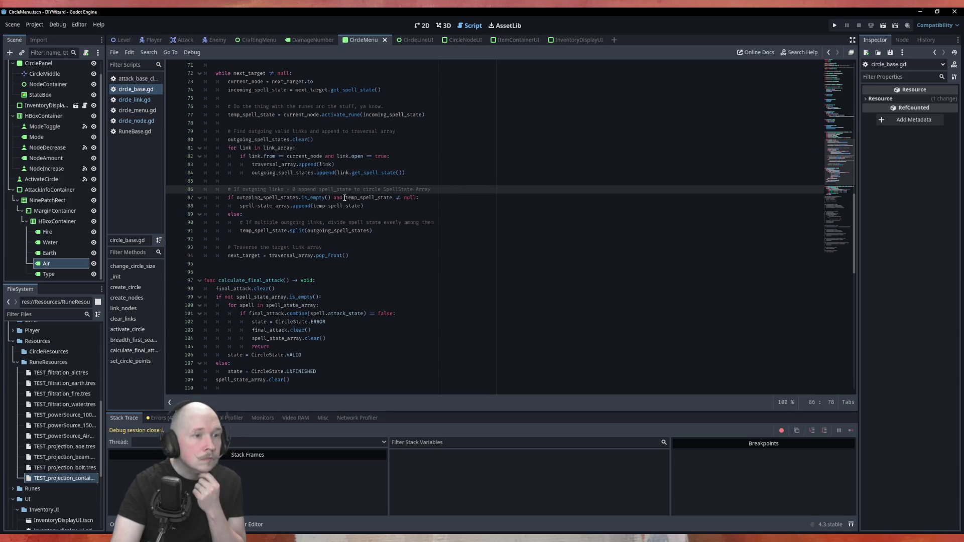
drag(416, 198, 347, 200)
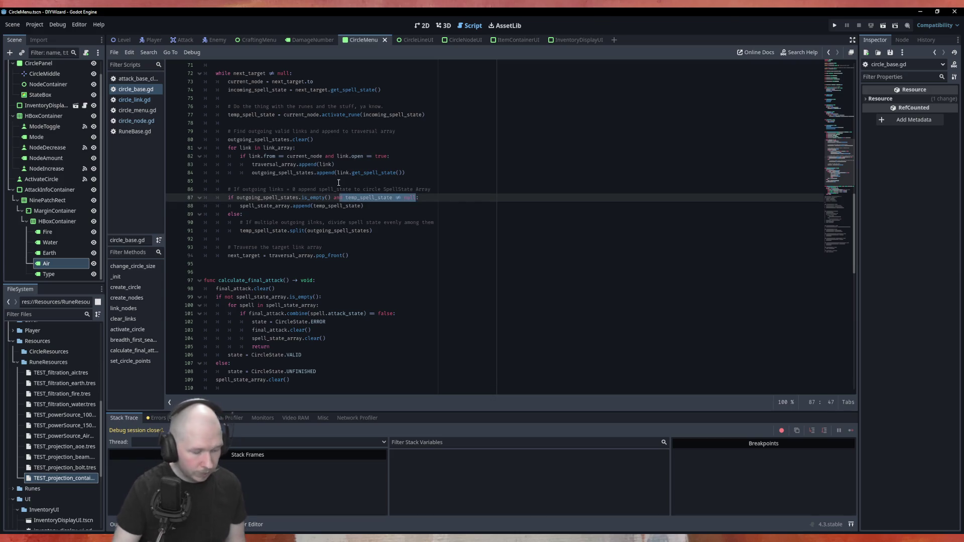
key(BackSpace)
key(BackSpace)
key(BackSpace)
key(BackSpace)
key(BackSpace)
text(:)
Insert a comment above it reading '# if temp_spell_state == null, do nothing'.
key(Up)
key(Up)
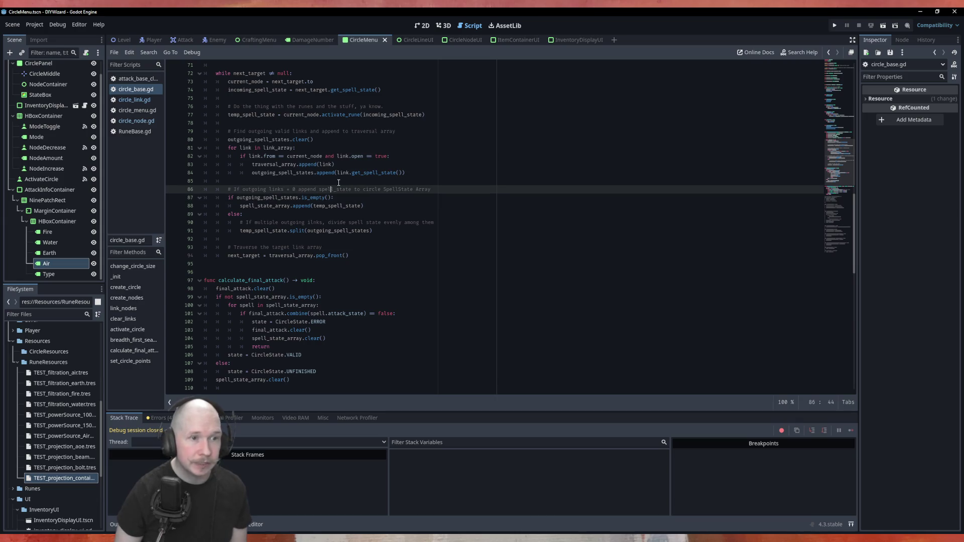
key(Return)
text(if)
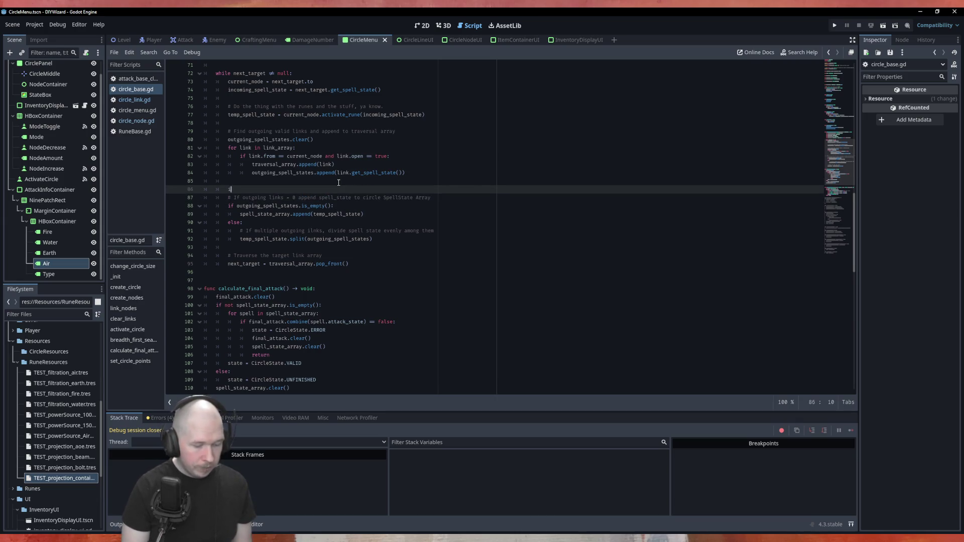
key(BackSpace)
key(BackSpace)
text(# )
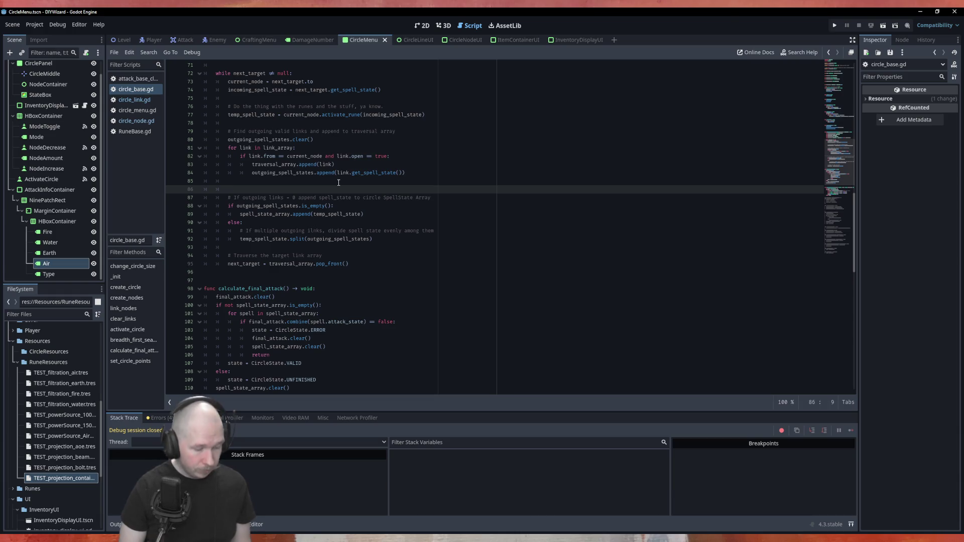
text(p)
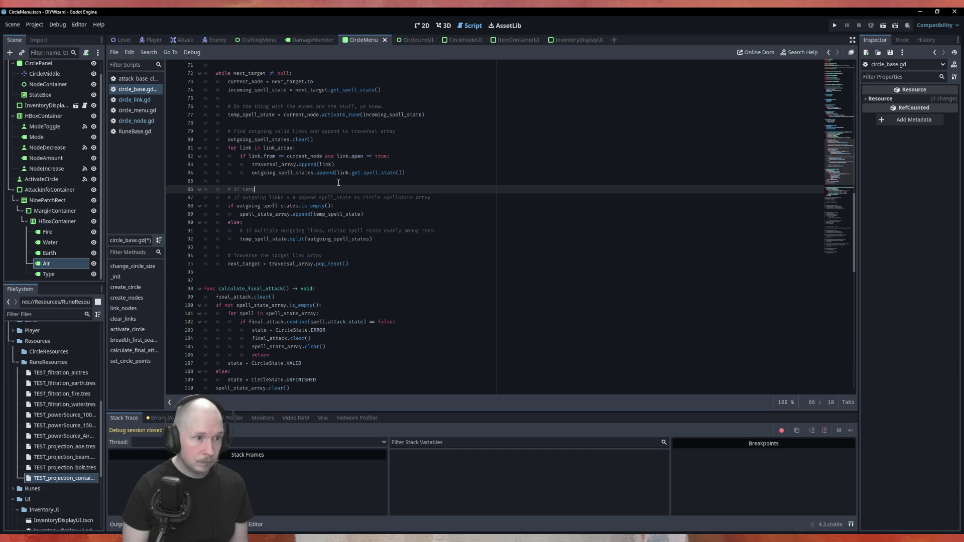
text(_spell_s)
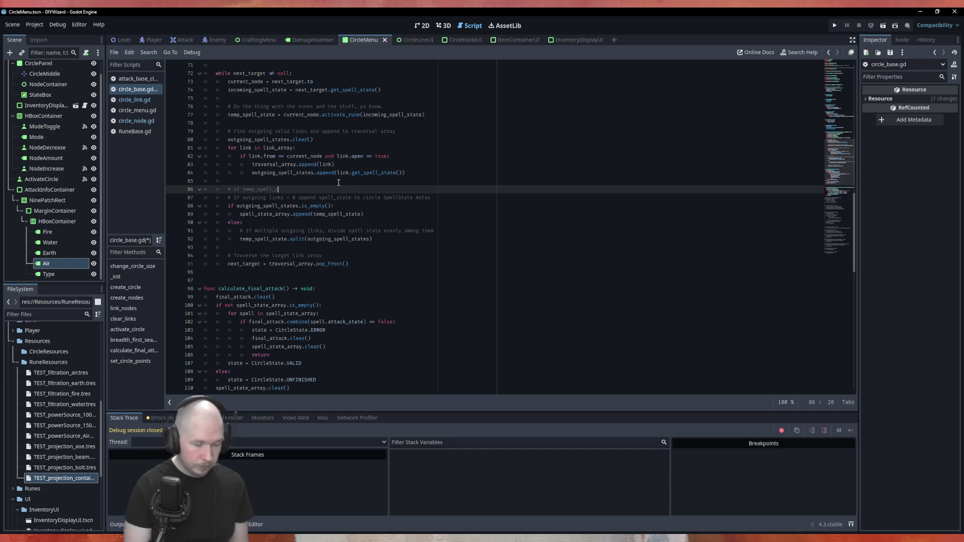
text(tate == null)
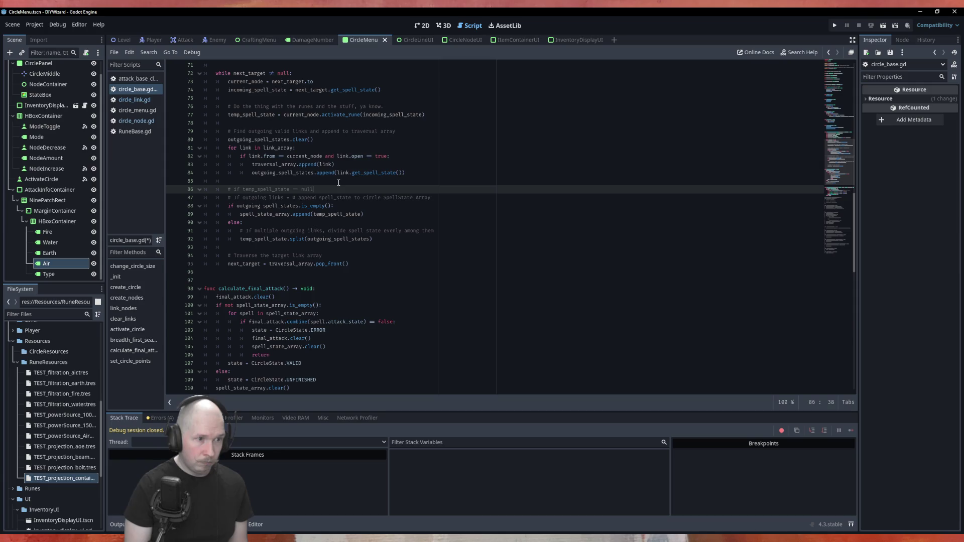
text(do nothing)
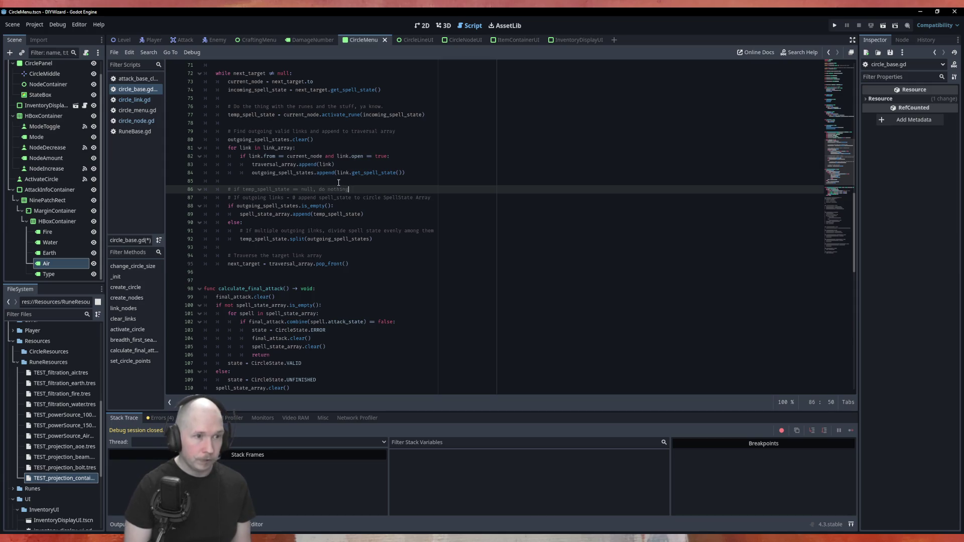
Add the line 'if temp_spell_state != null:' below the comment.
key(BackSpace)
key(Return)
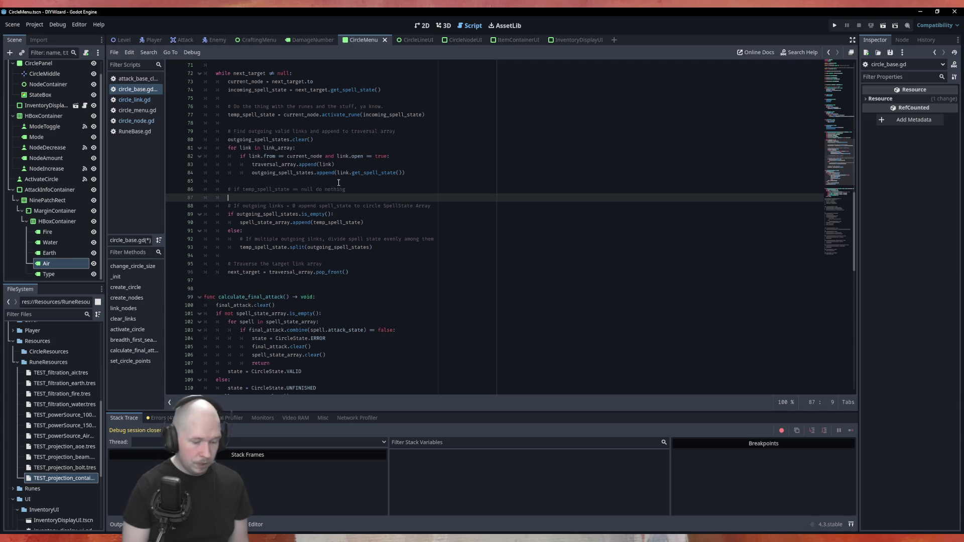
text(ifd temp_spell_state != null)
key(Home)
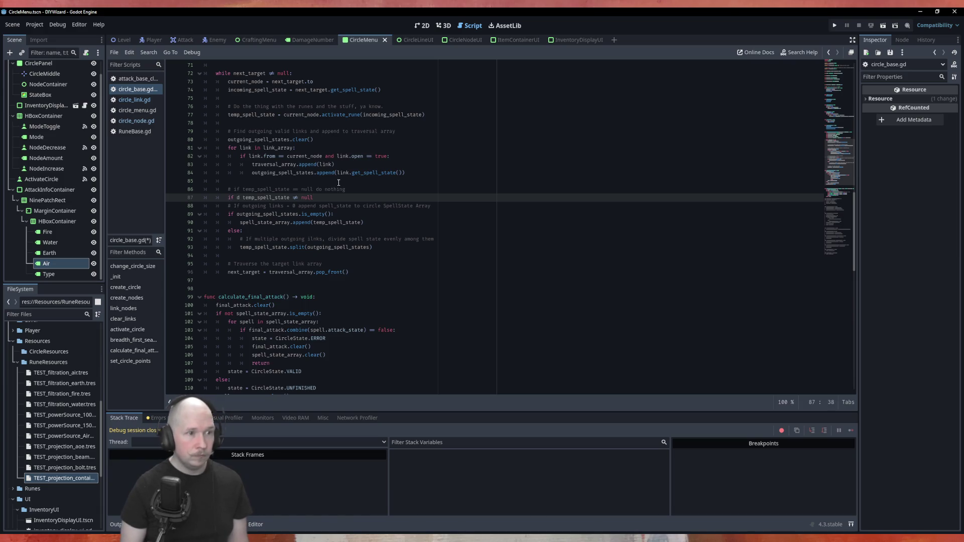
key(Right)
key(Right)
key(Right)
key(Delete)
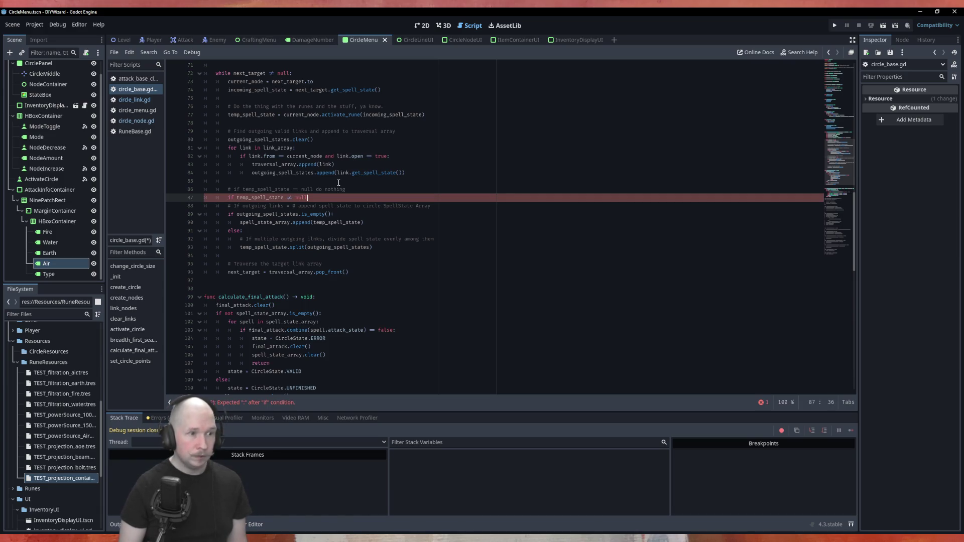
text(:)
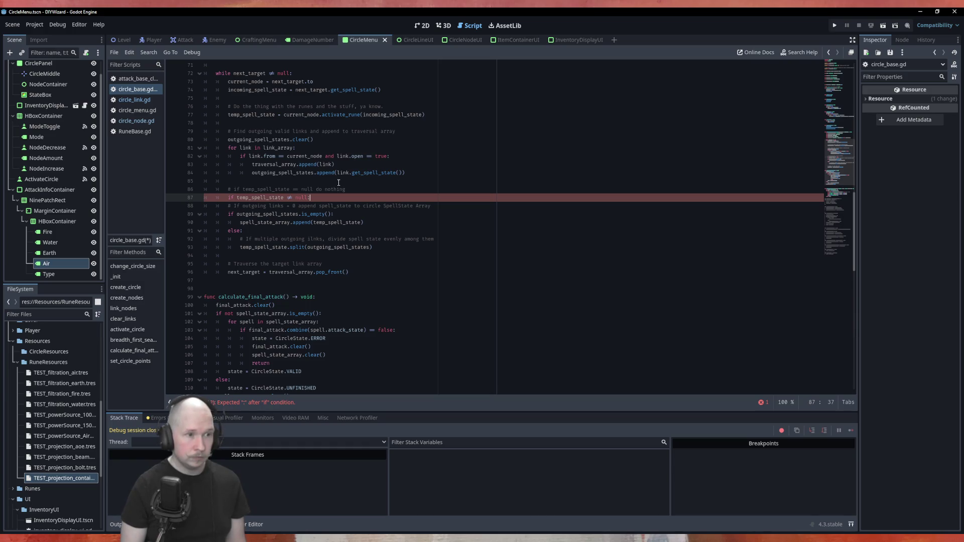
Indent the append and split block beneath the new null guard.
key(Return)
key(BackSpace)
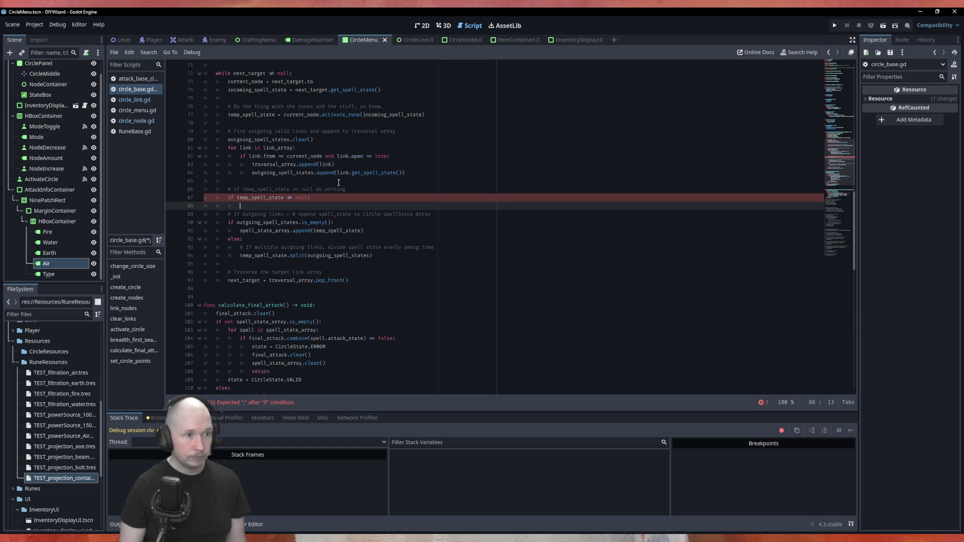
key(BackSpace)
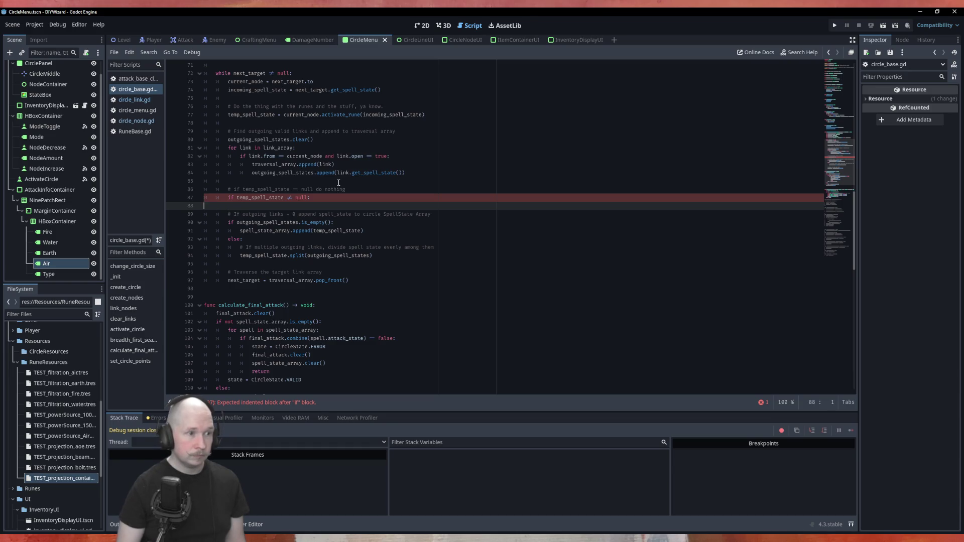
key(Delete)
key(Home)
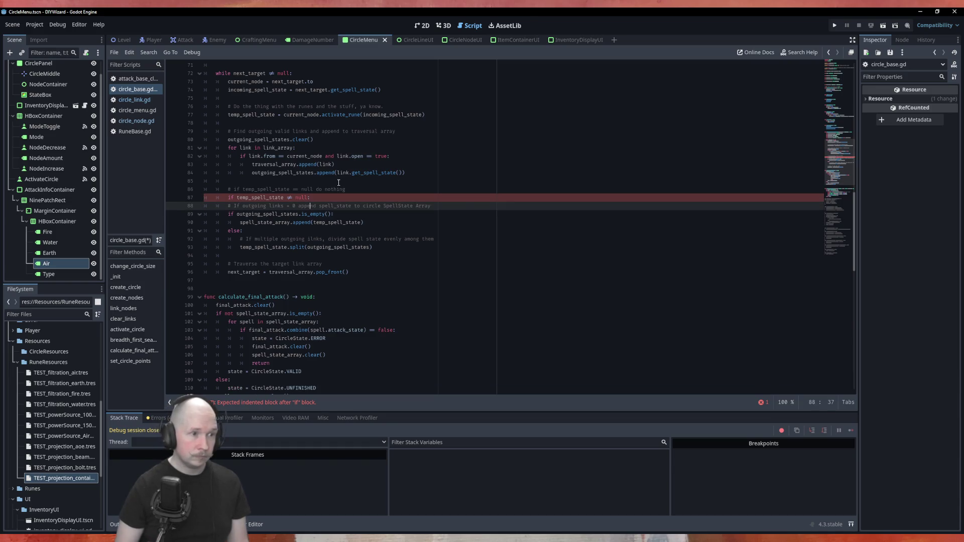
key(shift+Down)
key(shift+Down)
key(shift+Down)
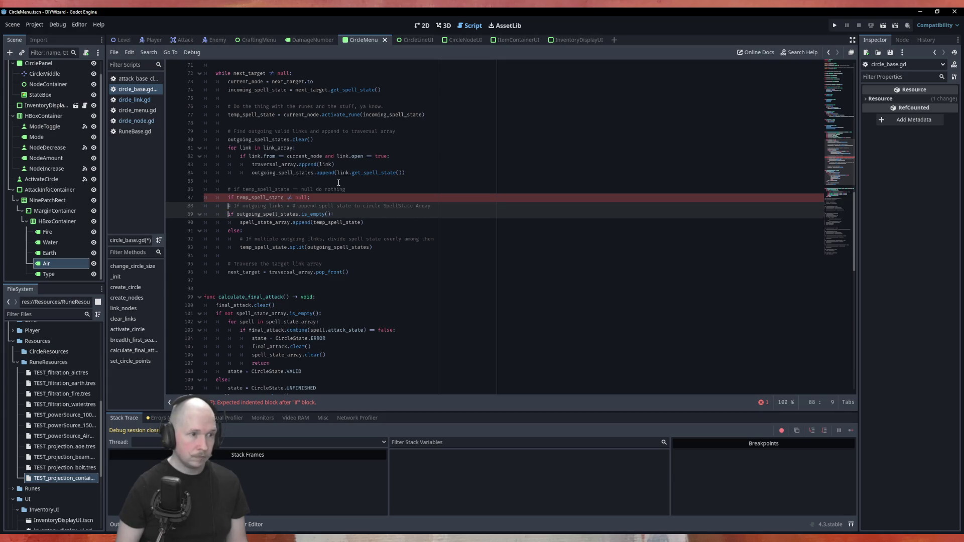
key(Tab)
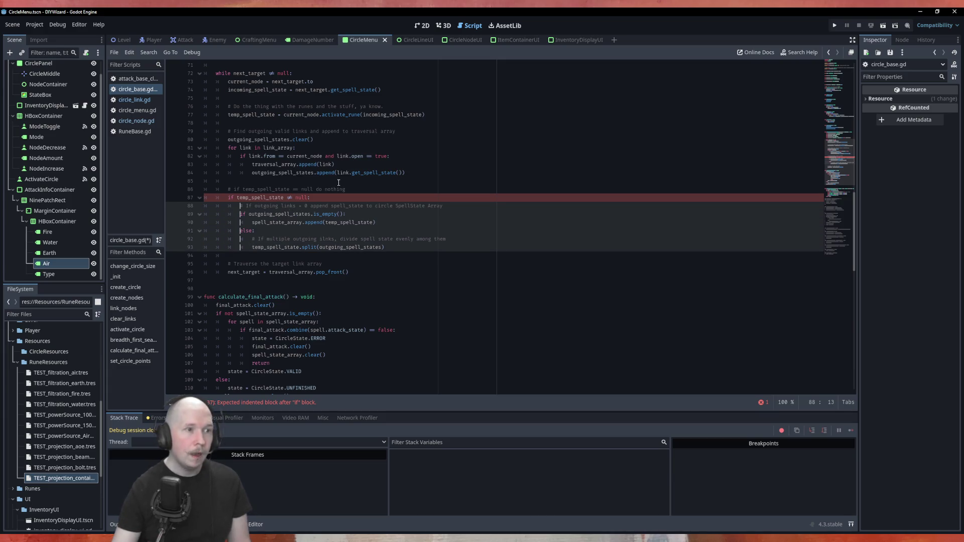
click(297, 189)
text(!)
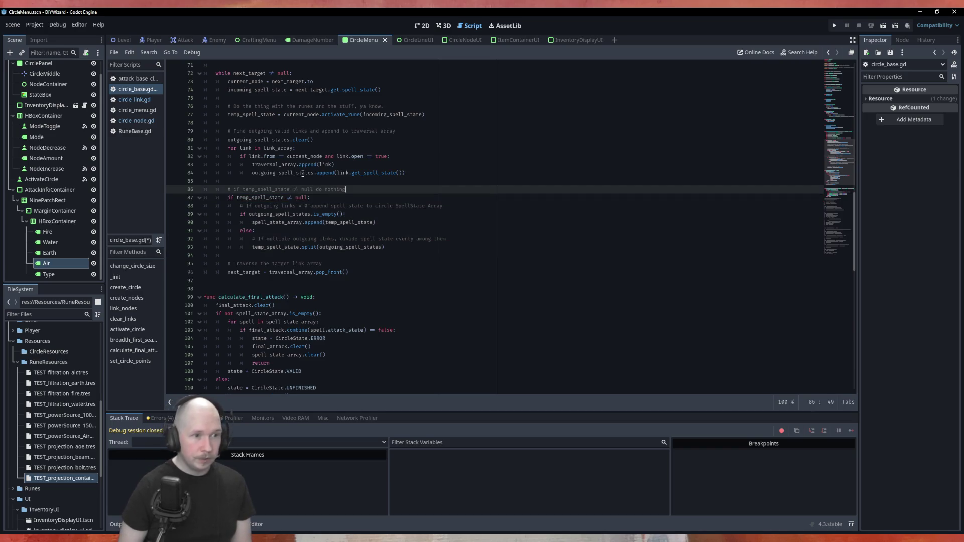
Change the comment's ending to 'check how to handle insertion', save circle_base.gd, and run the project.
key(End)
key(BackSpace)
key(BackSpace)
key(BackSpace)
key(BackSpace)
text(check f)
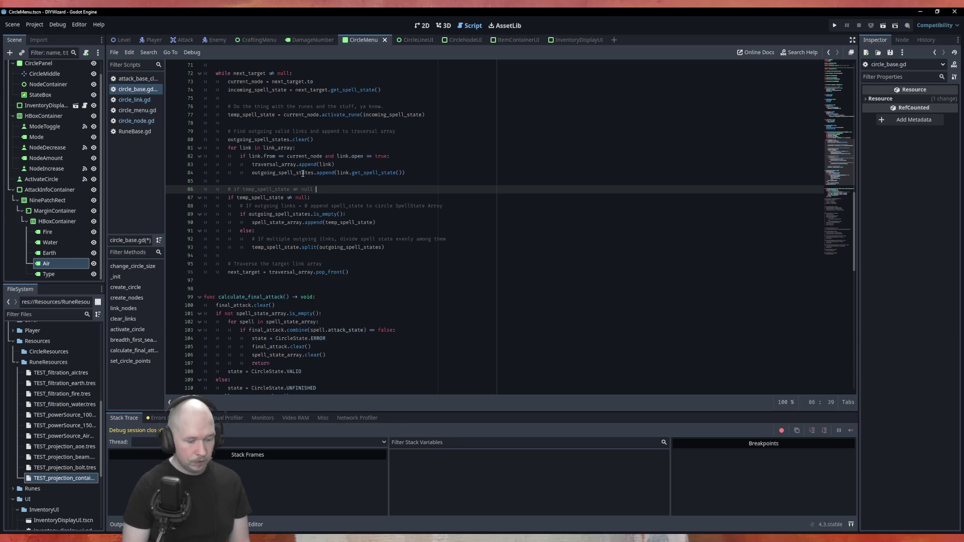
text(ow to handle)
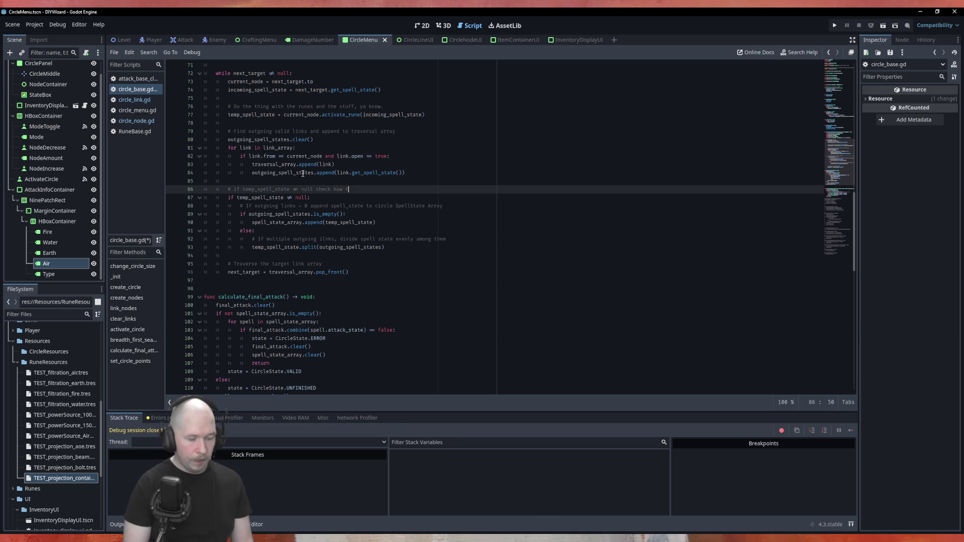
key(BackSpace)
key(BackSpace)
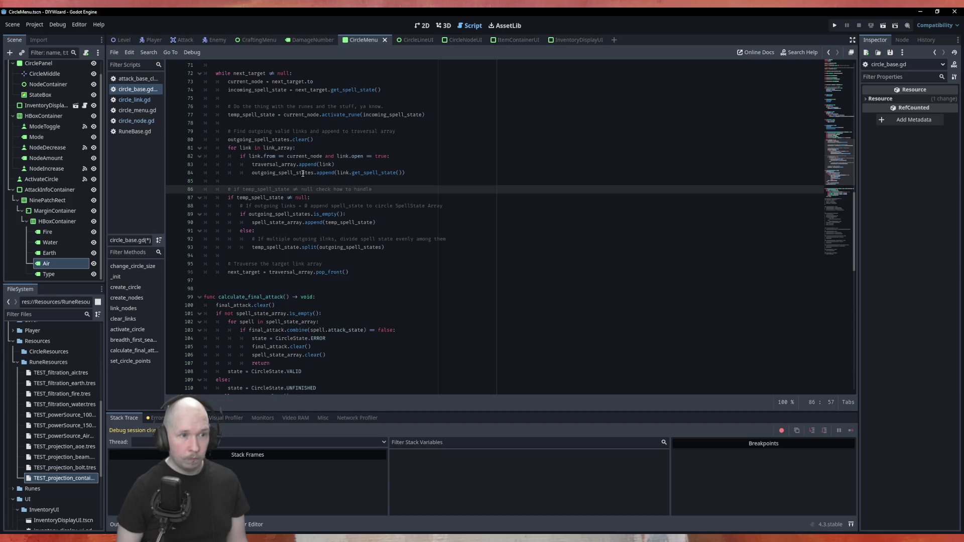
text(e insertion)
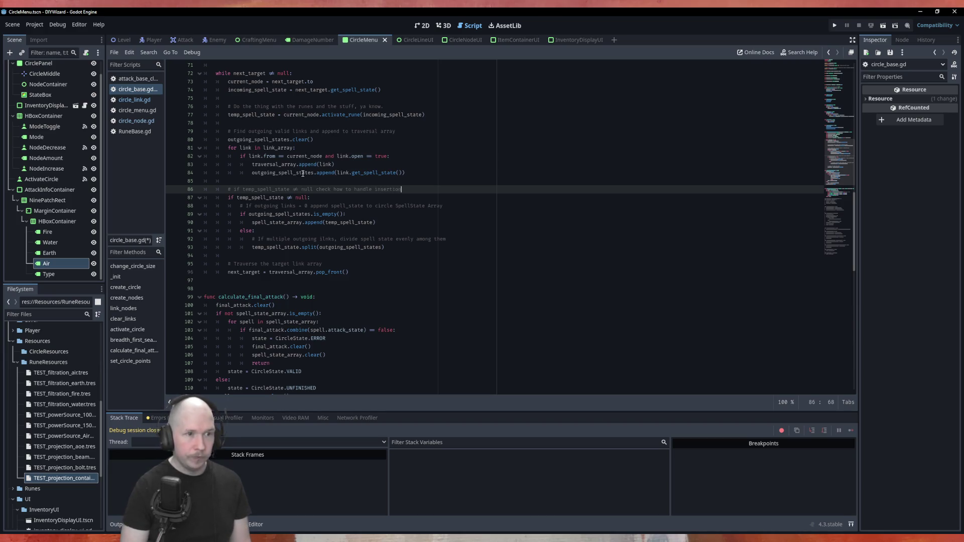
key(ctrl+s)
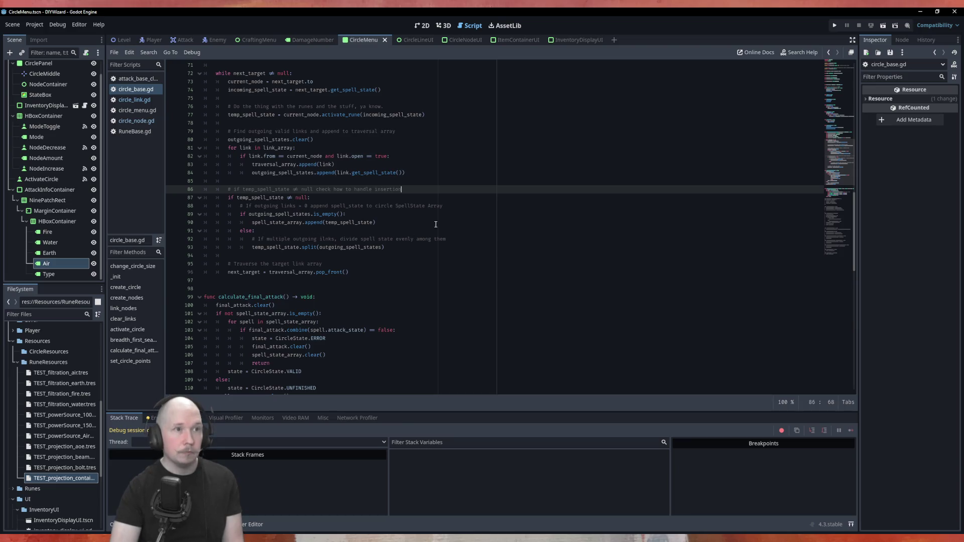
key(F5)
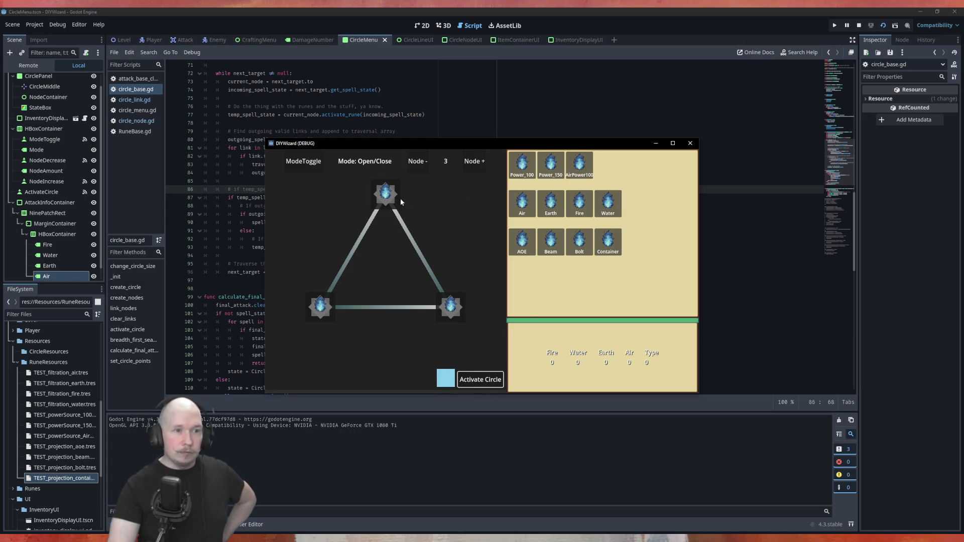
Drop Power_100 on the top circle node, activate the circle without error, and close the game.
drag(530, 175, 397, 193)
drag(524, 161, 397, 193)
click(490, 379)
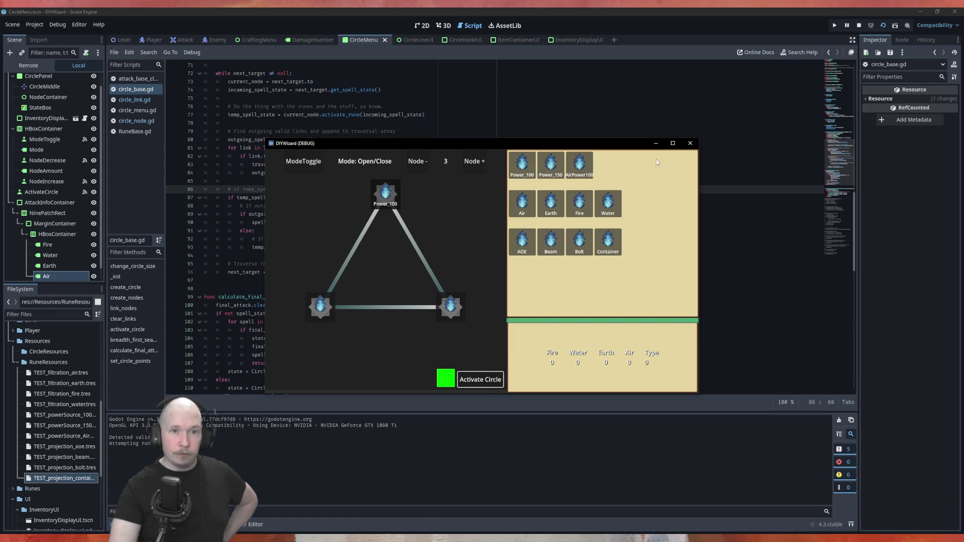
click(690, 143)
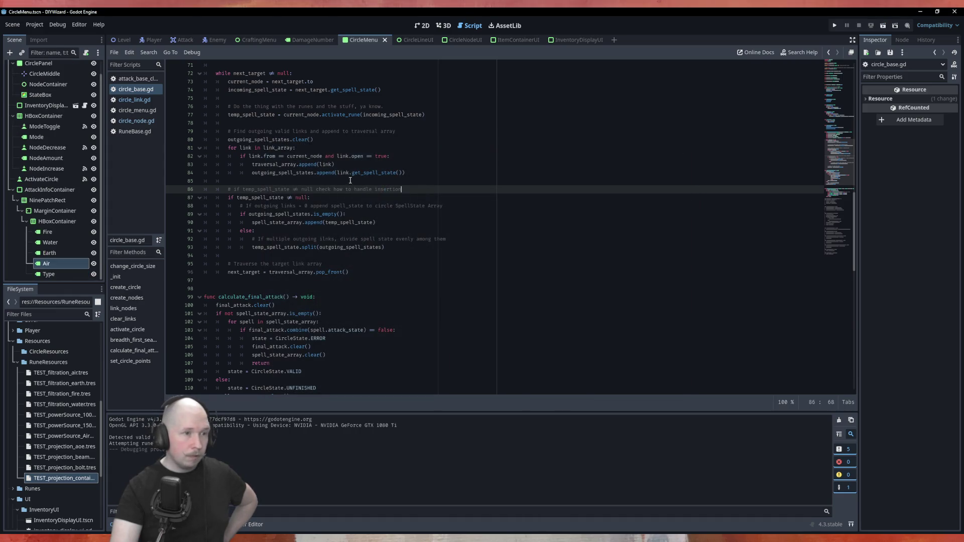
scroll(302, 205, down, 6)
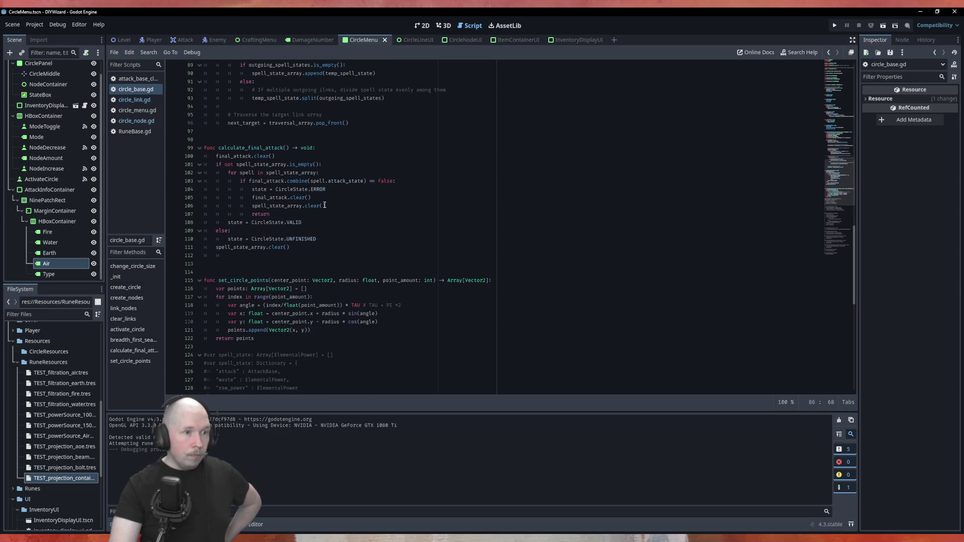
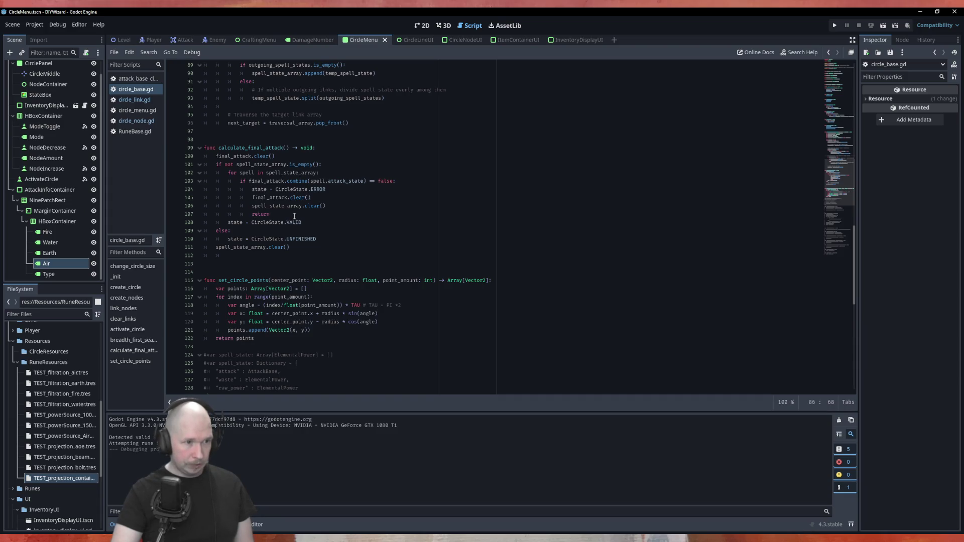
Wrap the VALID assignment in 'if final_attack.attack_type != RuneBase.Type.NONE:' in calculate_final_attack.
click(295, 216)
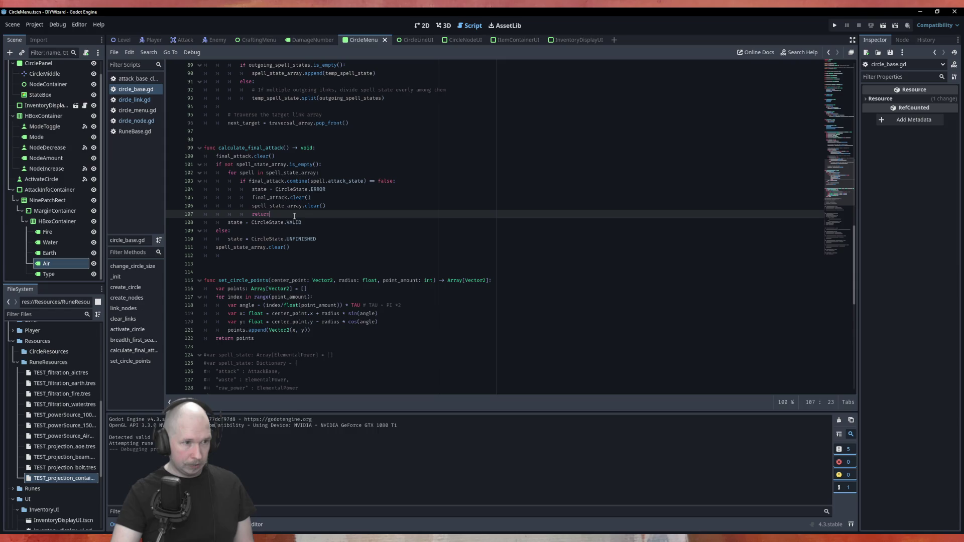
click(307, 222)
click(340, 214)
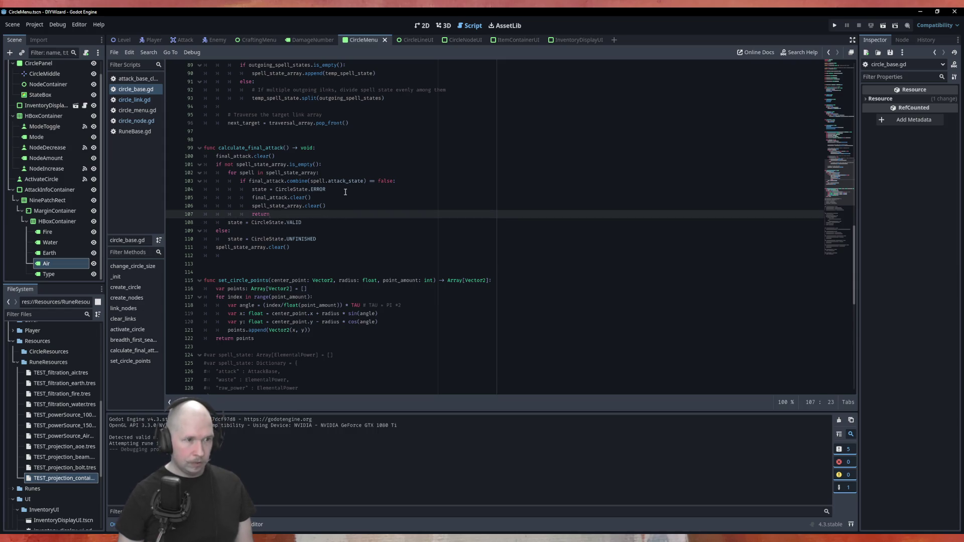
key(Return)
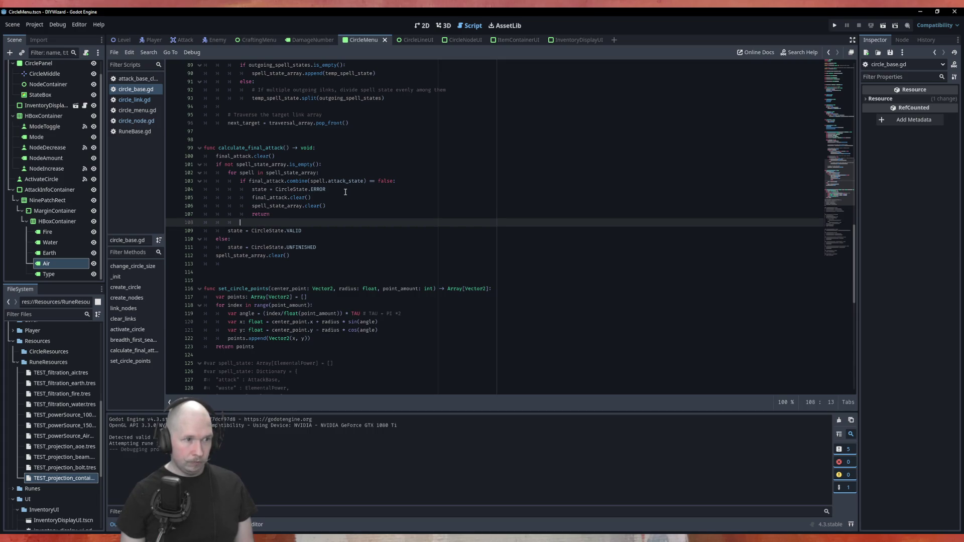
text(if)
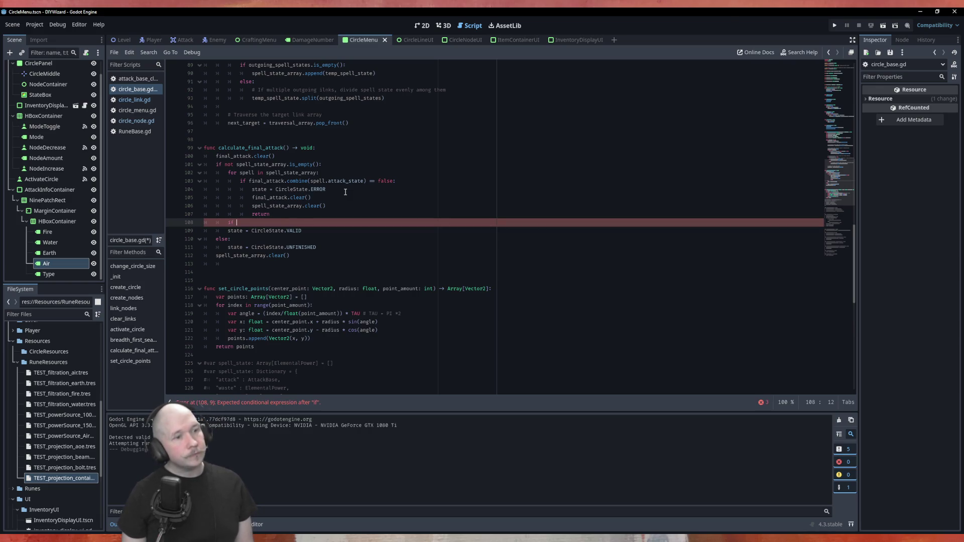
text(final_attack.)
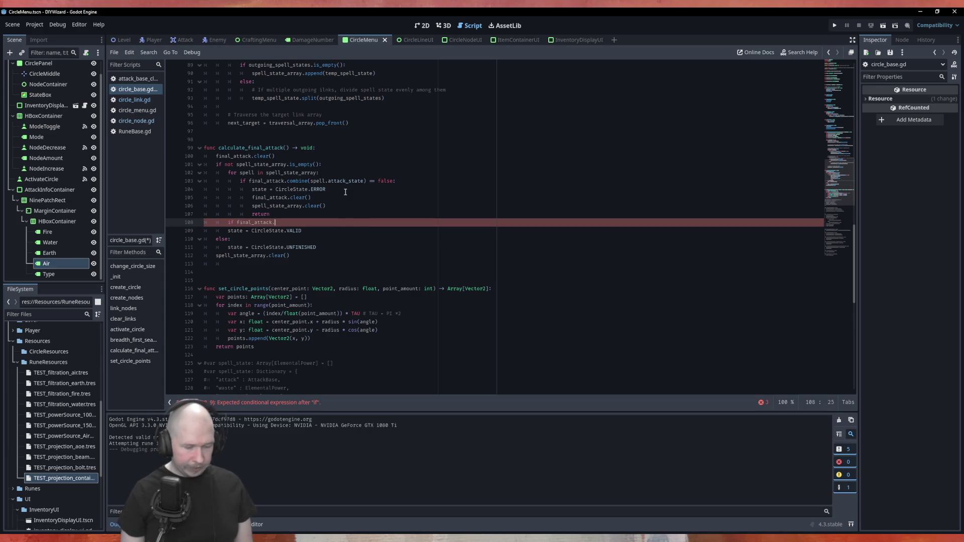
text(attack_type )
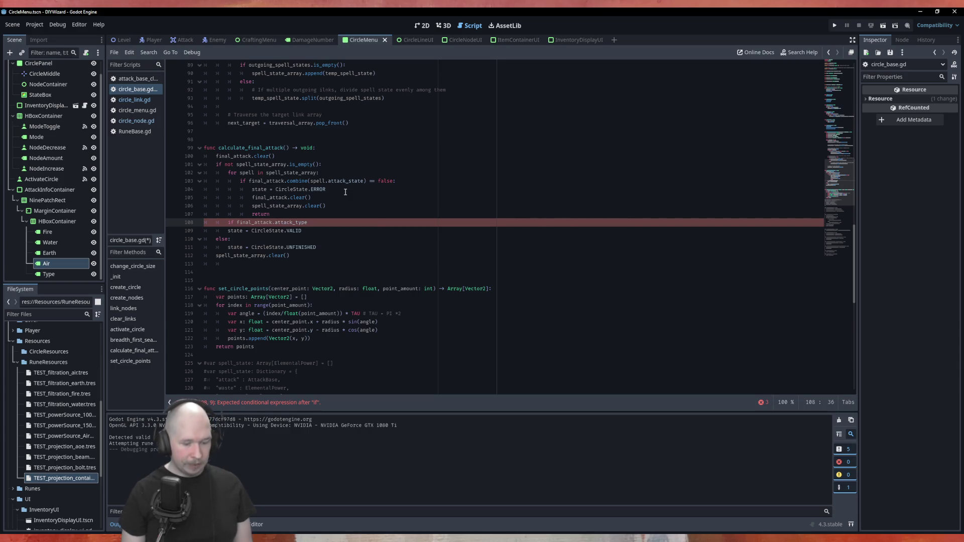
text(!=)
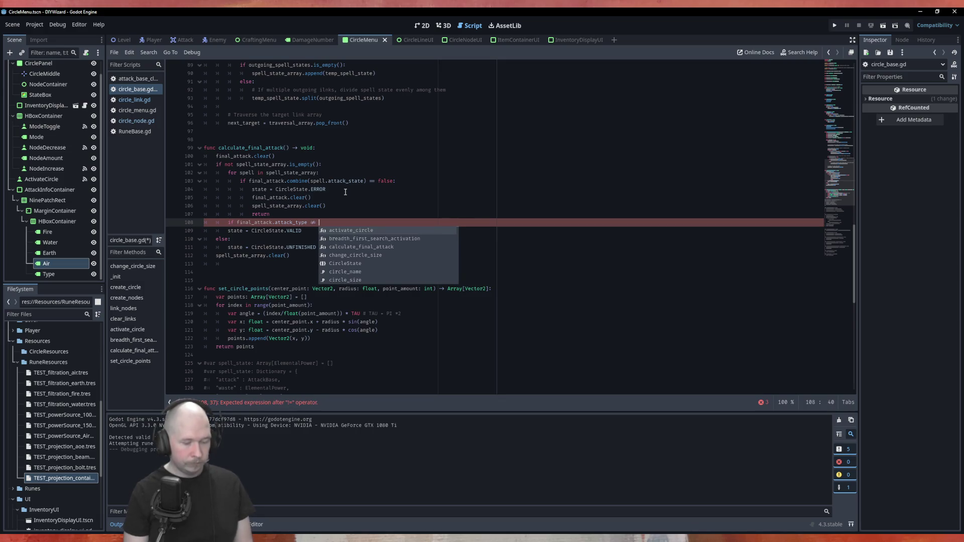
text( RuneBase.Type.NONE:)
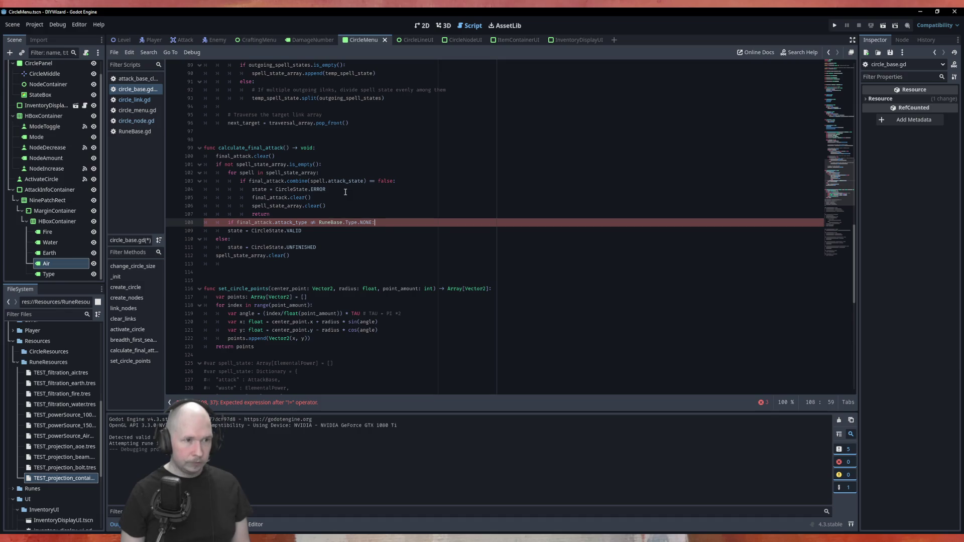
key(Down)
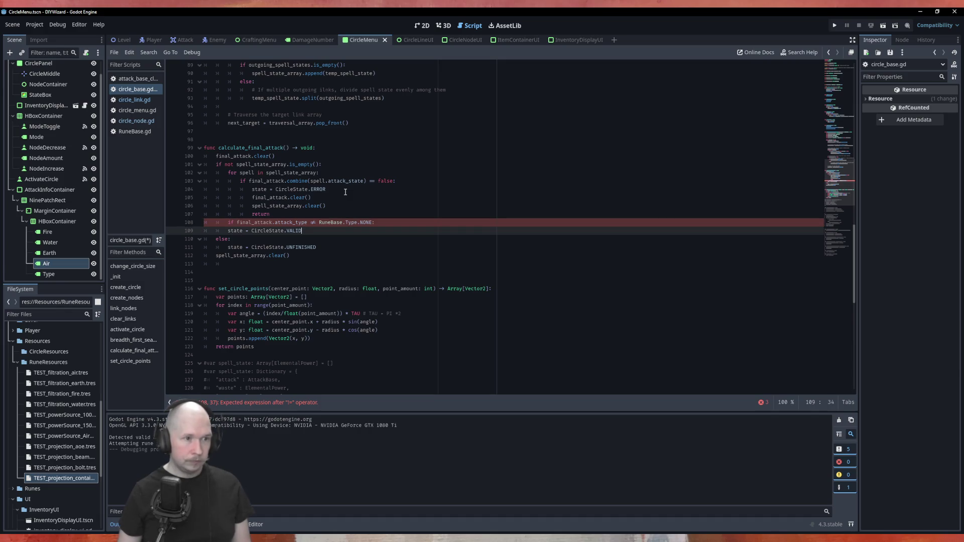
key(Home)
key(Tab)
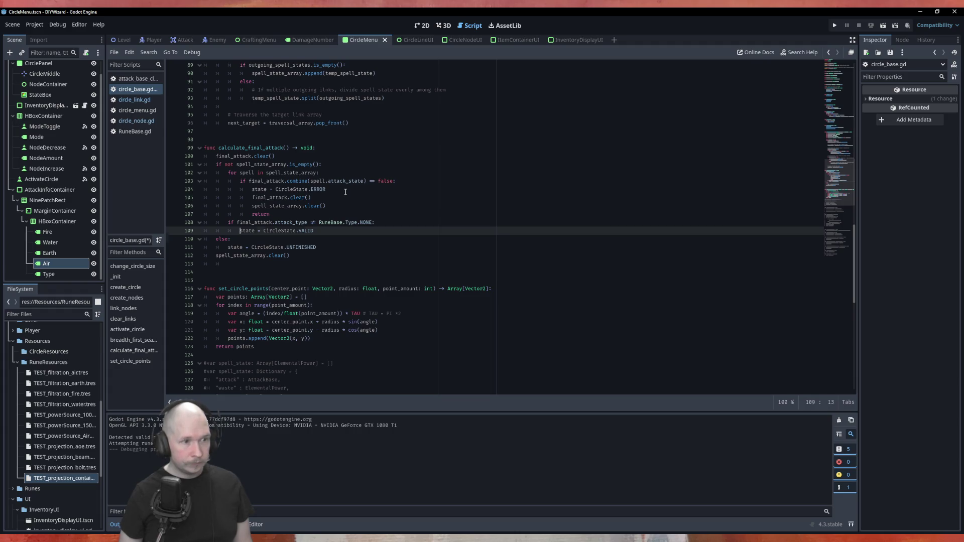
Add an else branch setting CircleState.UNFINISHED, save circle_base.gd, and run the project with F5.
key(Down)
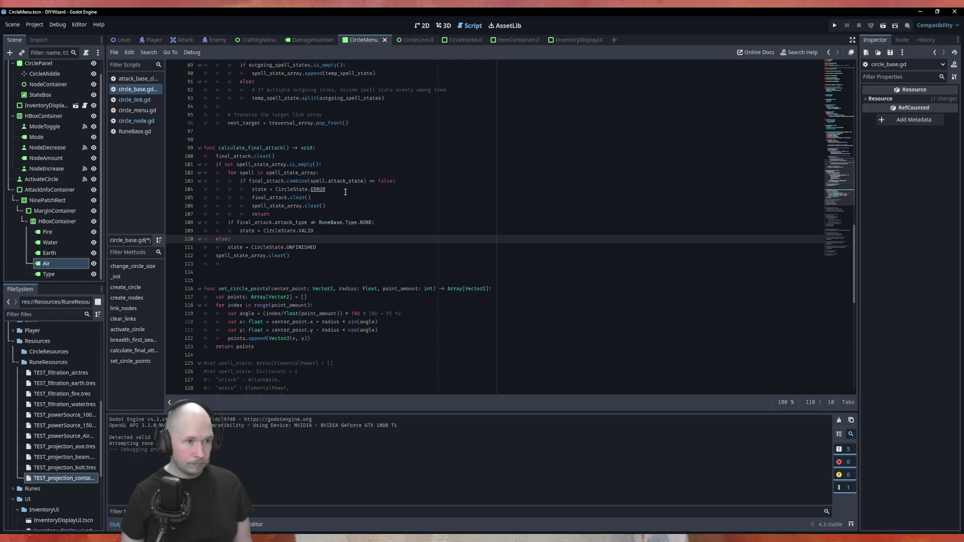
key(Down)
key(ctrl+shift+d)
key(ctrl+shift+d)
key(Up)
key(alt+Up)
key(alt+Up)
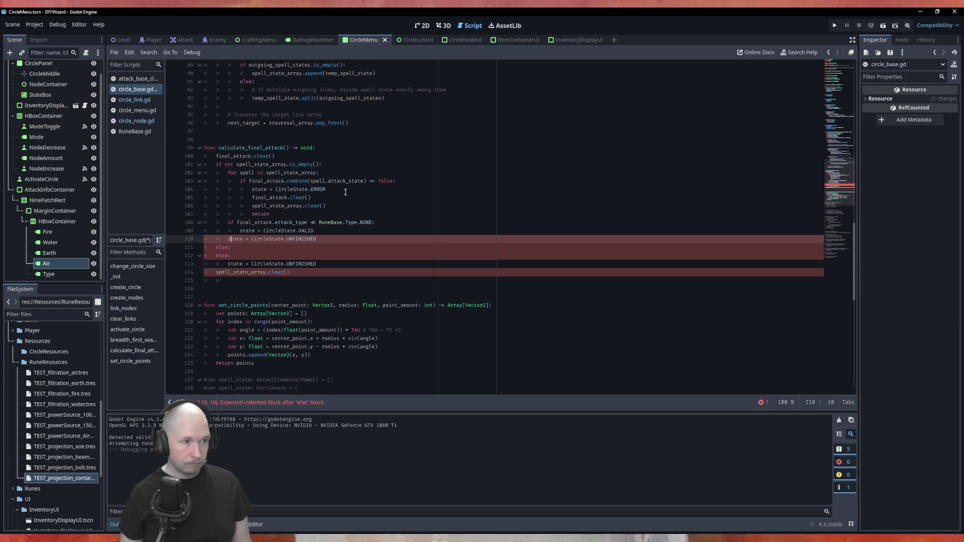
key(Down)
key(alt+Up)
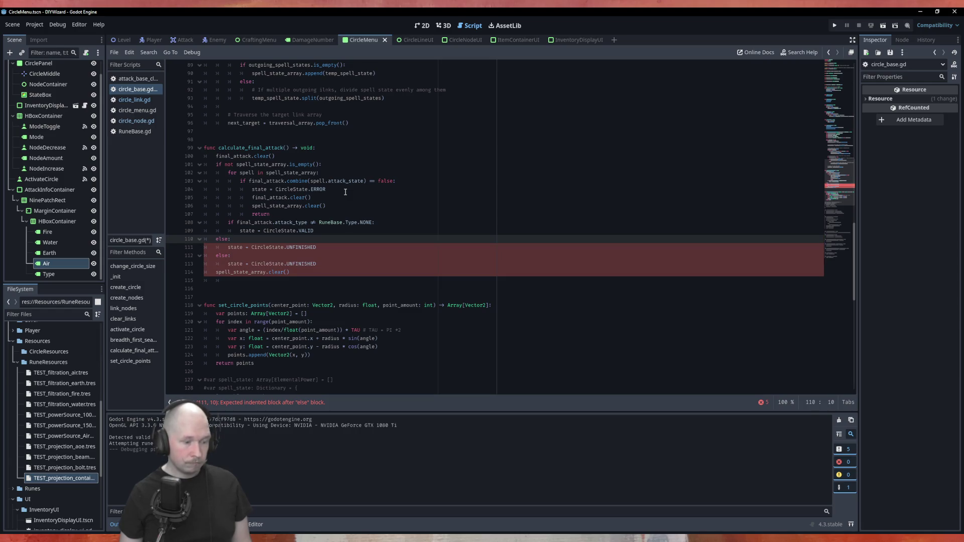
key(Home)
key(Tab)
key(Down)
key(Tab)
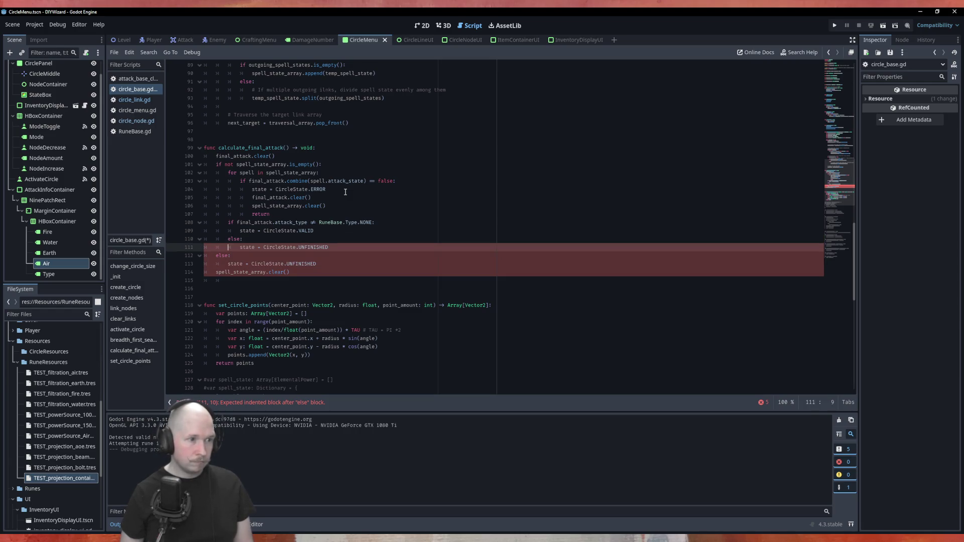
key(ctrl+s)
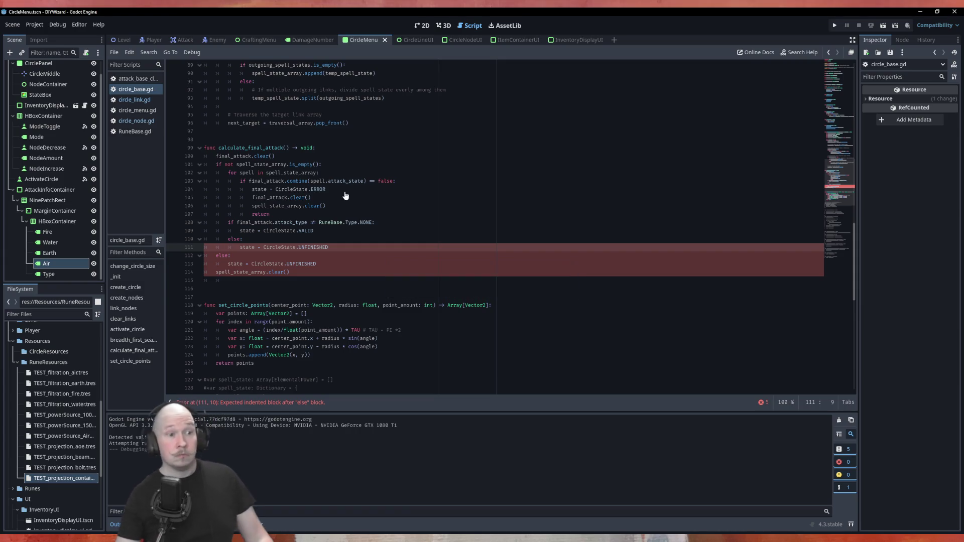
key(F5)
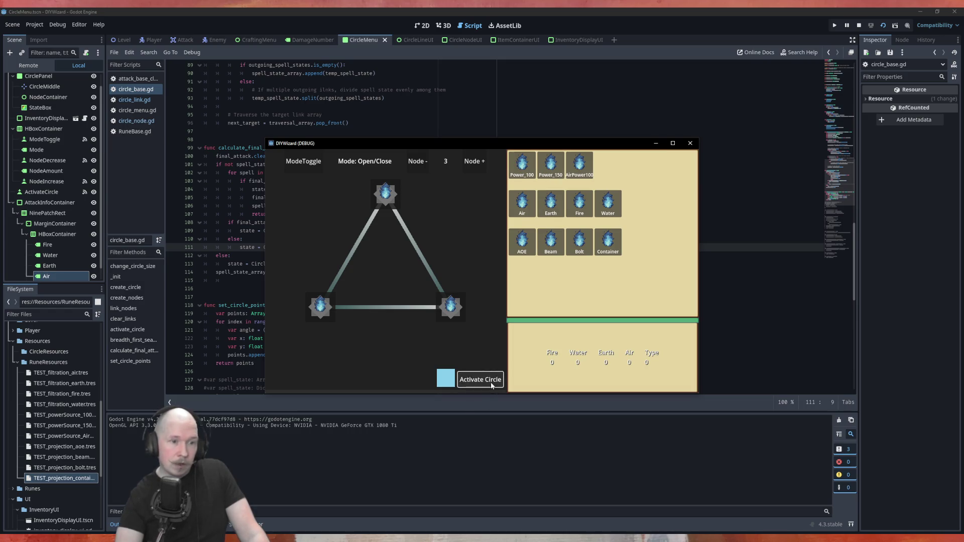
Drop Power_100, AOE and Air runes onto the top, bottom-left and bottom-right nodes, then activate the circle.
mouse_move(522, 164)
mouse_down()
mouse_move(486, 183)
mouse_move(385, 193)
mouse_up()
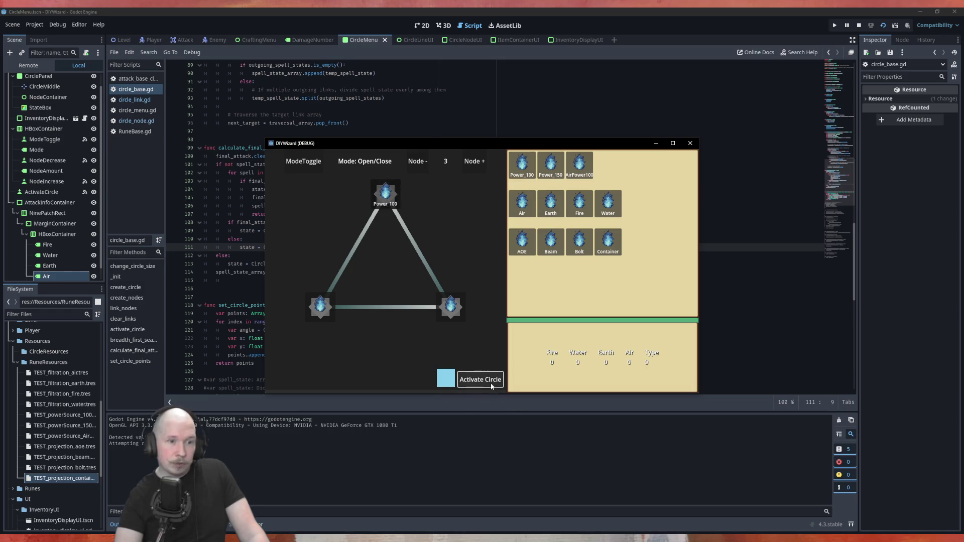
drag(523, 242, 320, 307)
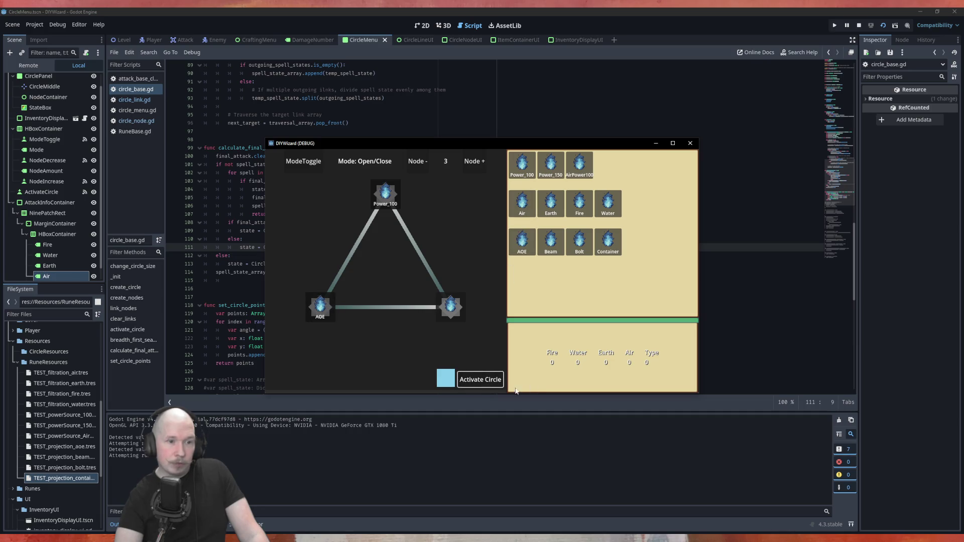
mouse_move(523, 204)
mouse_down()
mouse_move(453, 314)
mouse_move(450, 307)
mouse_up()
click(490, 377)
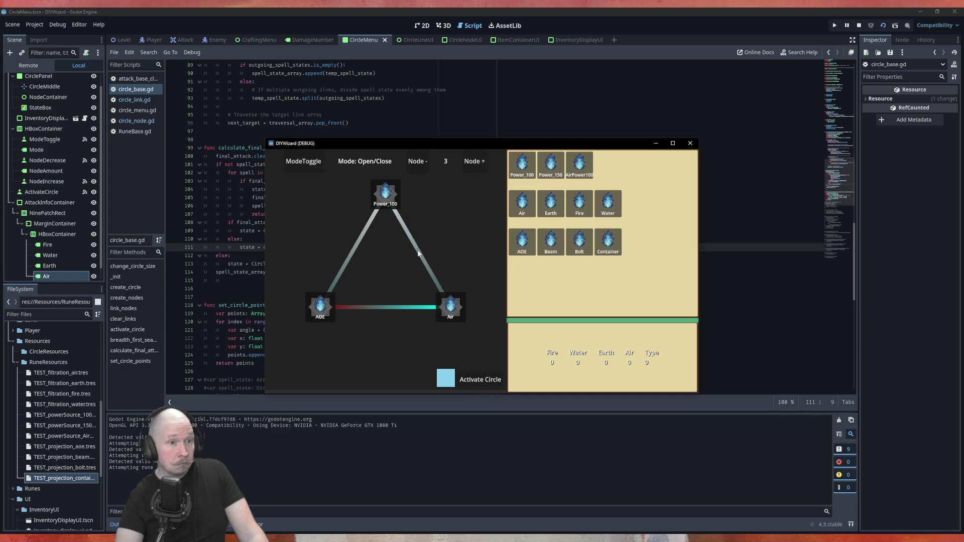
click(480, 380)
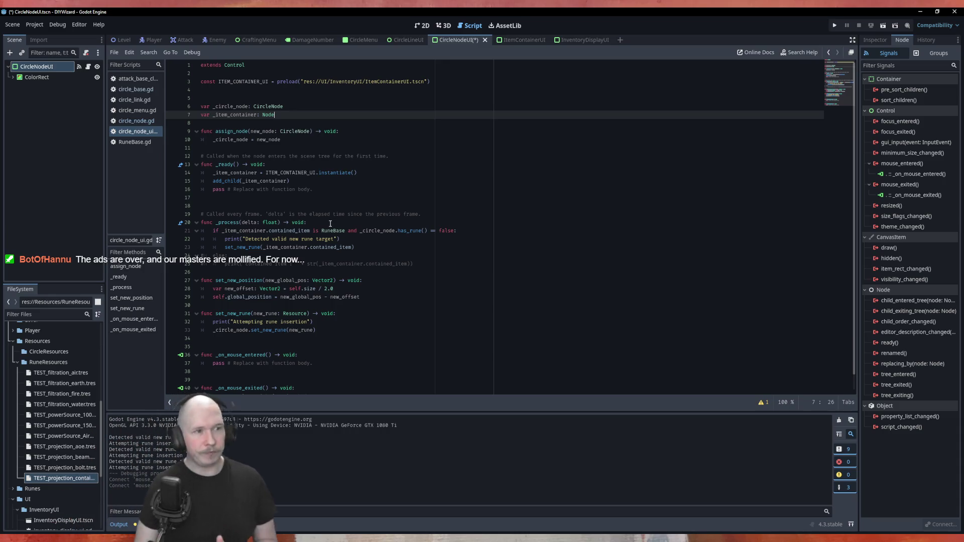
Declare a _has_mouse member variable initialised to false in circle_node_ui.gd.
key(Return)
key(Return)
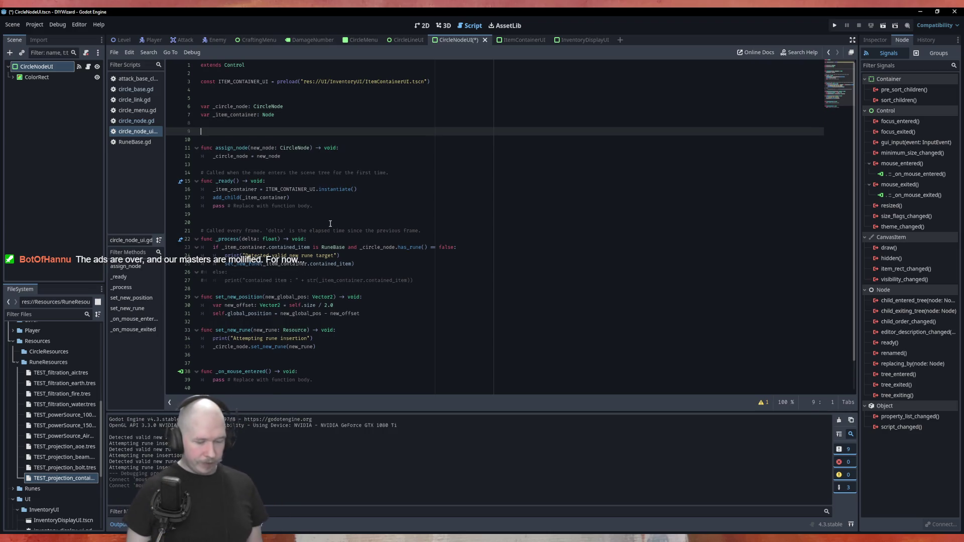
text(var_h)
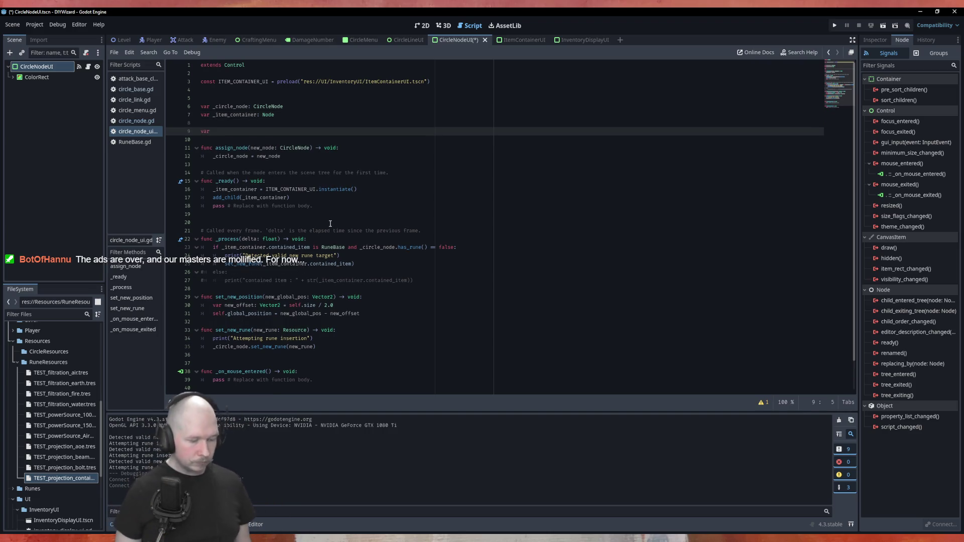
text(as_mouse: boolt)
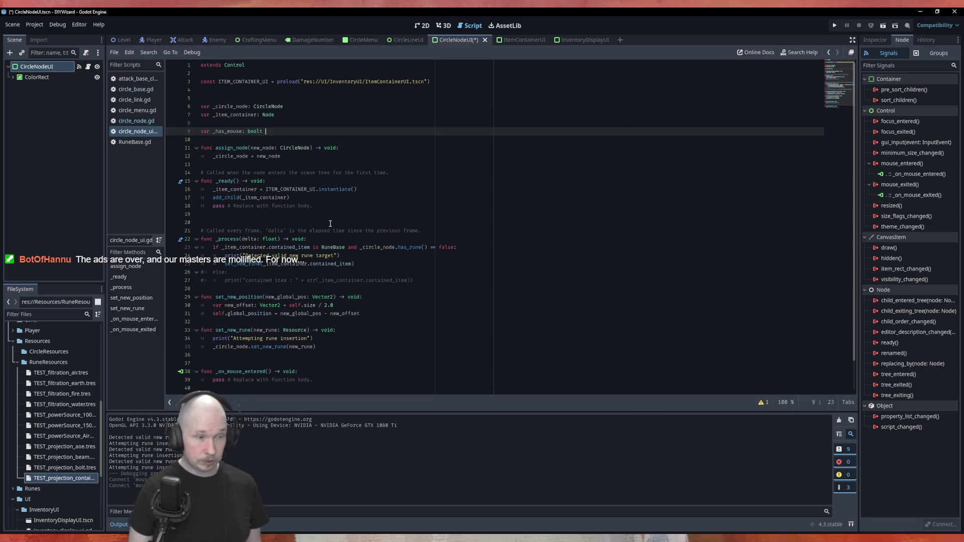
key(BackSpace)
text(false)
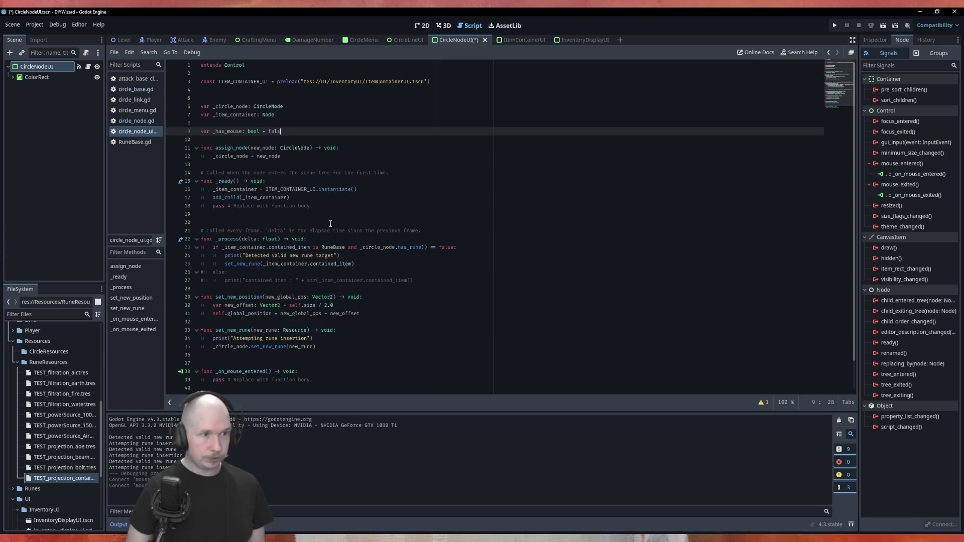
click(526, 212)
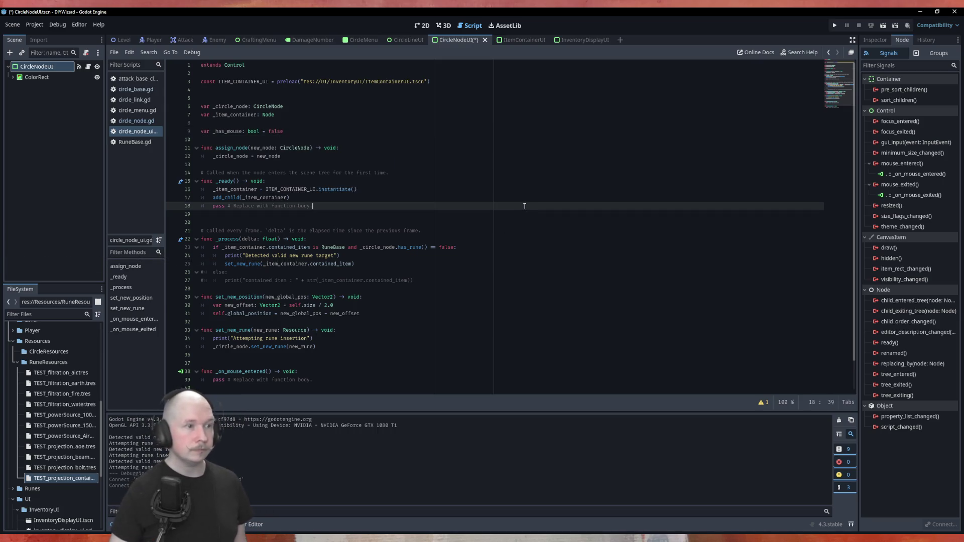
Assign _has_mouse = true inside _on_mouse_entered.
scroll(525, 209, down, 2)
click(347, 354)
click(353, 335)
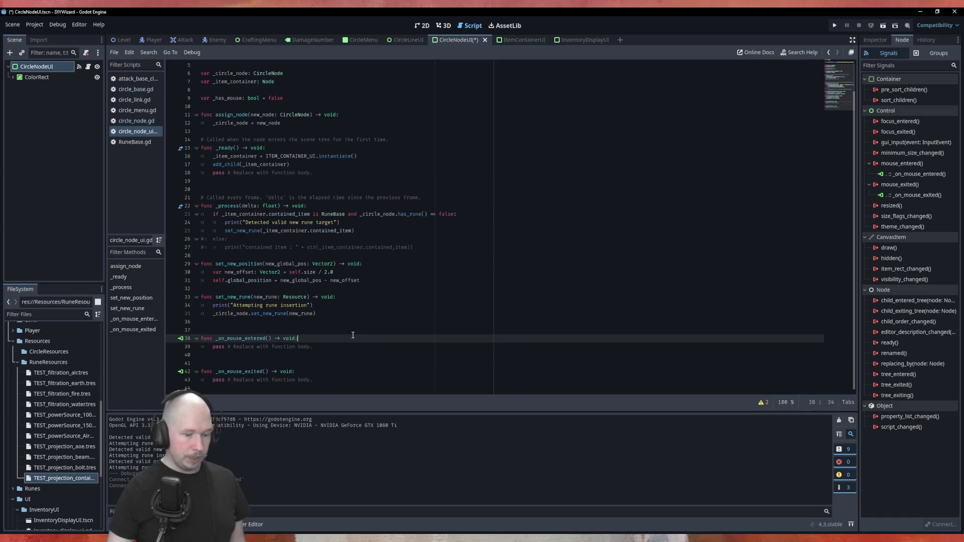
key(Return)
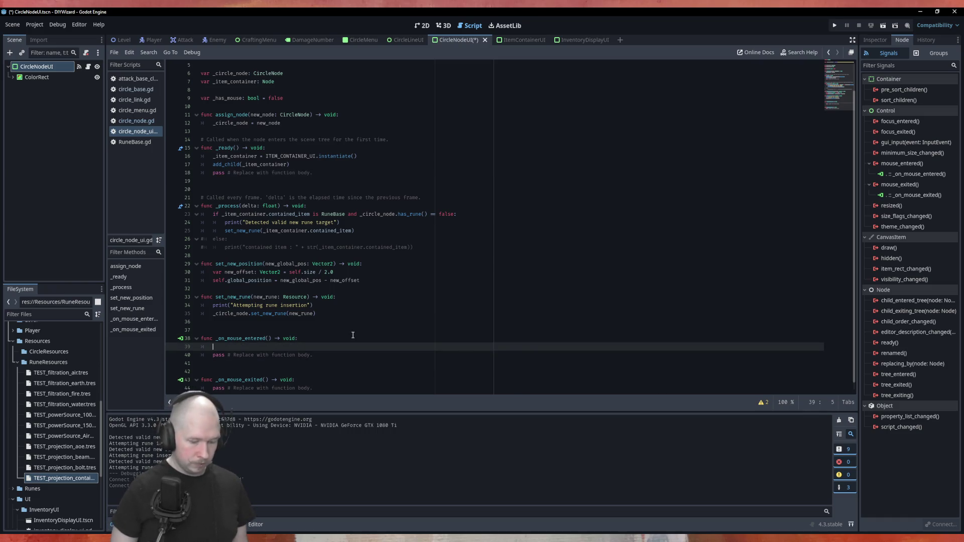
text(_)
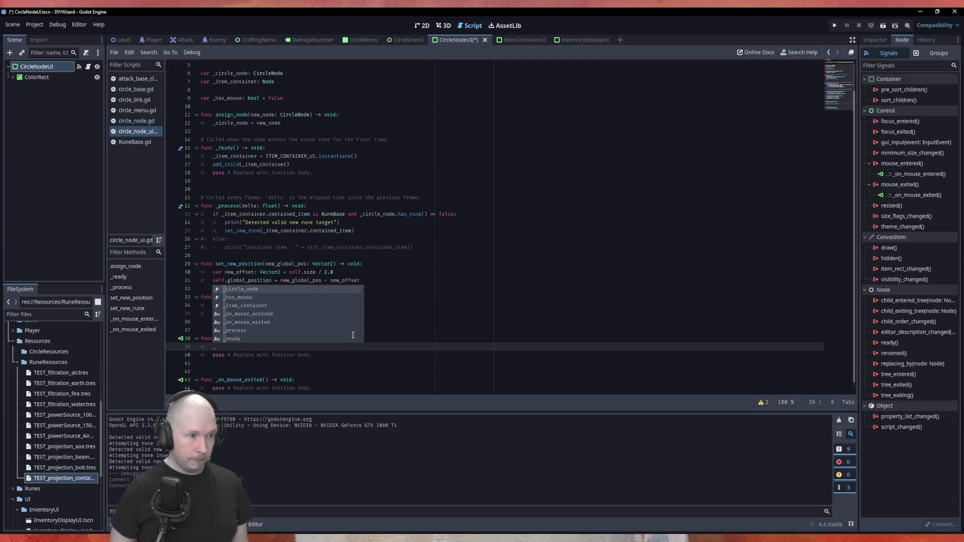
key(Down)
key(Return)
text(= truer)
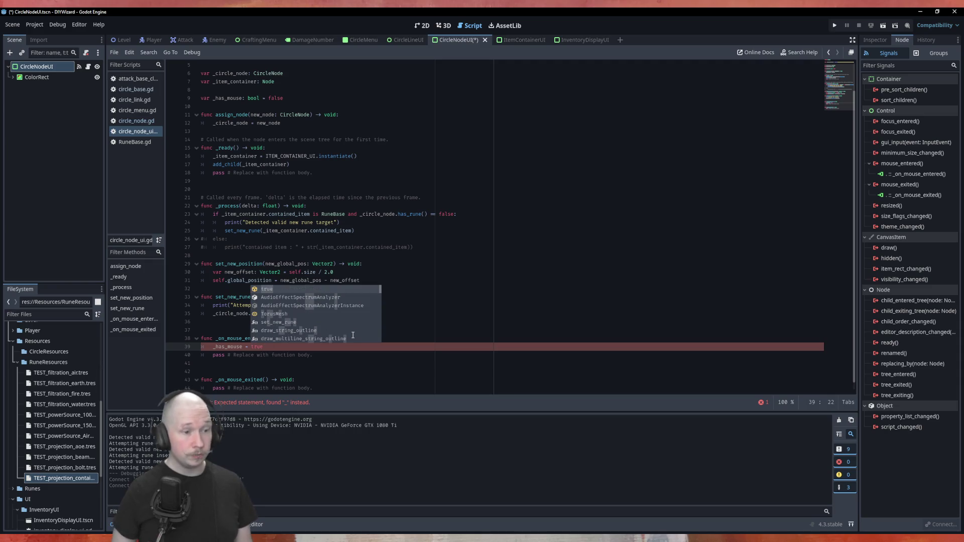
Add a _has_mouse = false assignment inside _on_mouse_exited.
key(Down)
key(End)
key(Return)
text(_has_mouse = true)
key(ctrl+x)
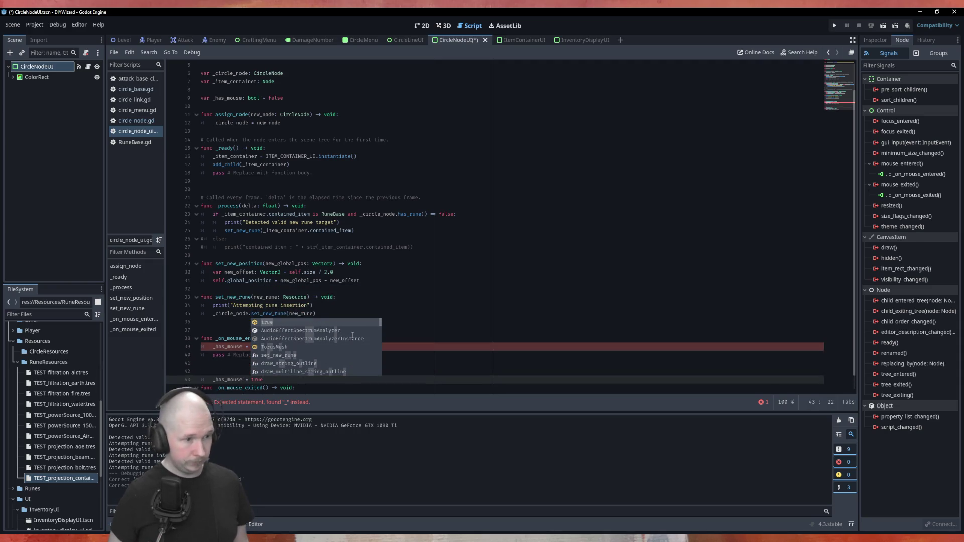
key(Down)
key(Down)
key(End)
key(Return)
text(_has_mouse = )
text(fla)
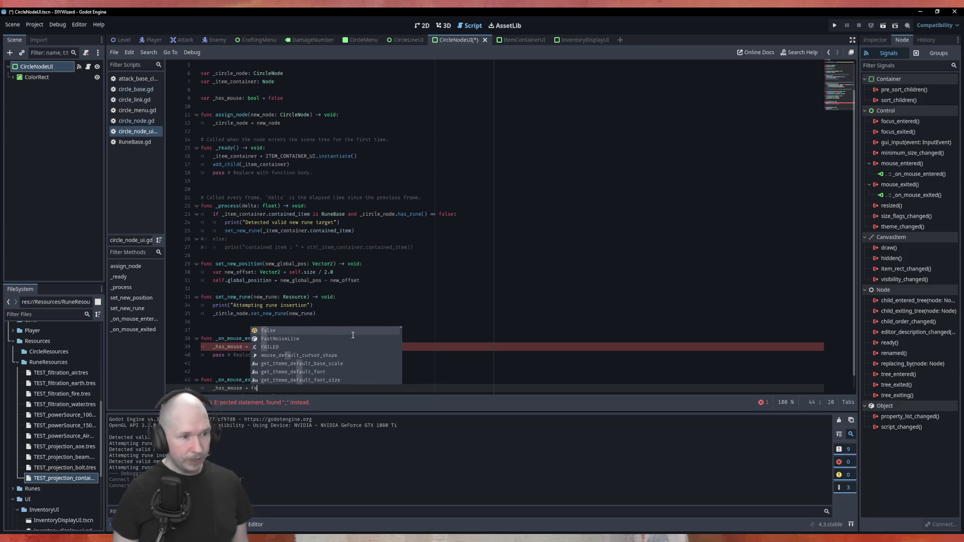
text(se)
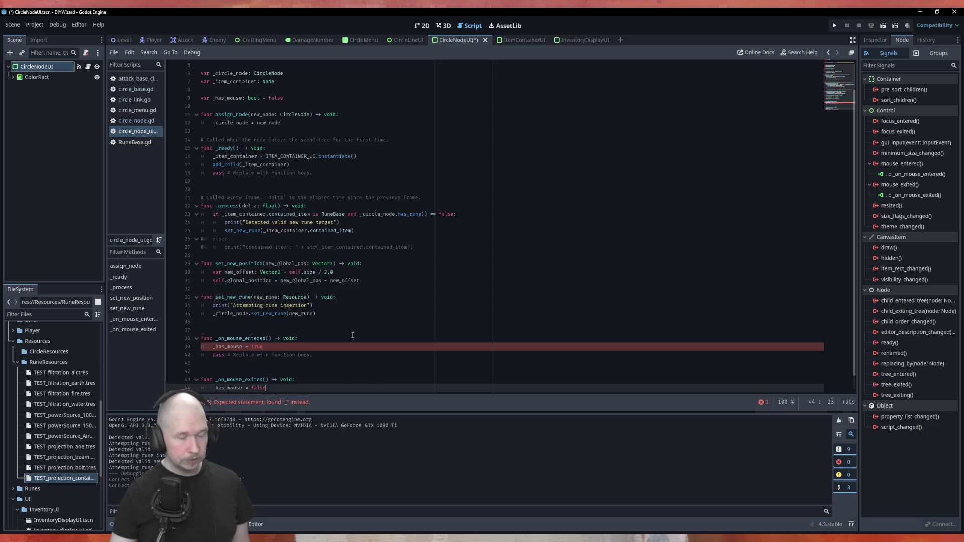
Delete the 'pass # Replace with function body.' lines from both mouse handlers and save.
scroll(381, 337, down, 1)
click(324, 384)
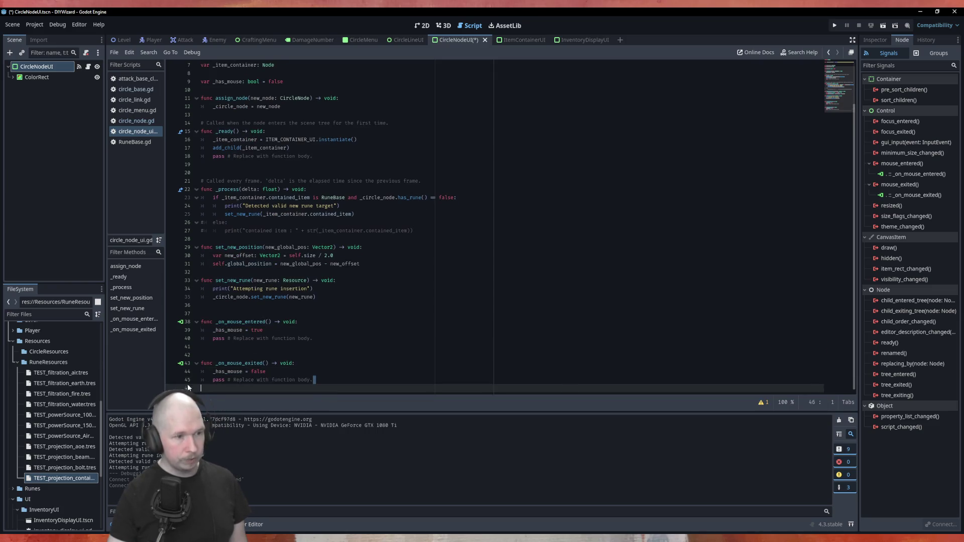
triple_click(303, 380)
key(BackSpace)
click(254, 339)
triple_click(253, 339)
key(BackSpace)
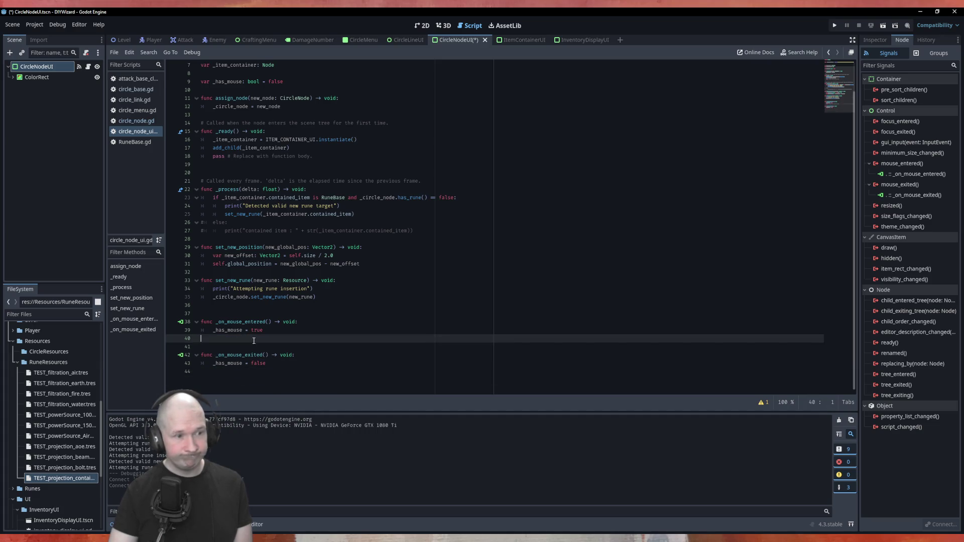
key(BackSpace)
key(ctrl+s)
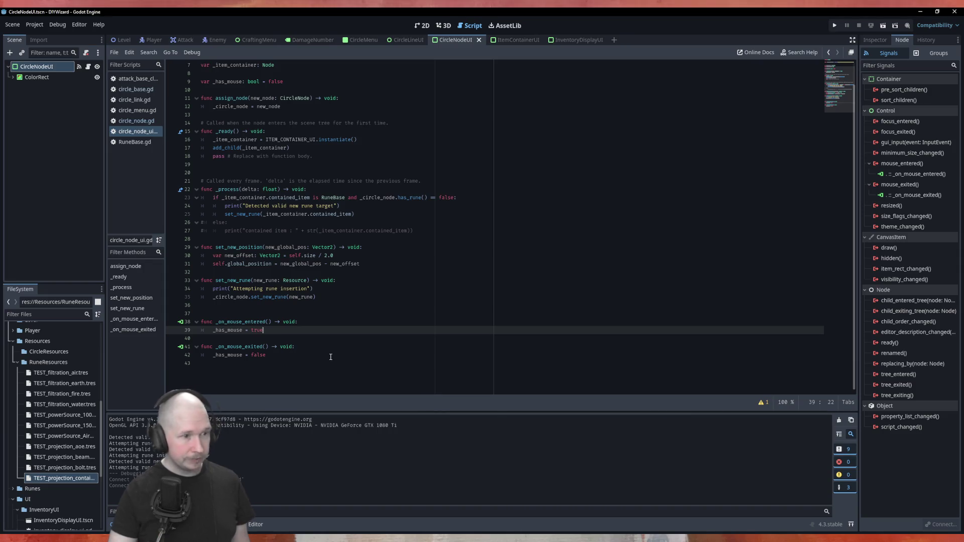
Comment out the rune-target and rune-insertion debug print lines with #.
click(300, 370)
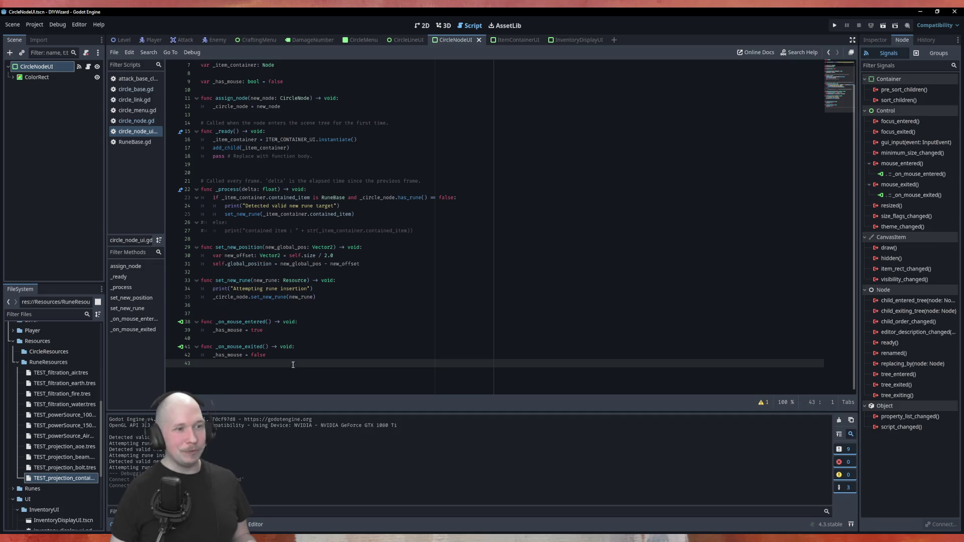
click(441, 231)
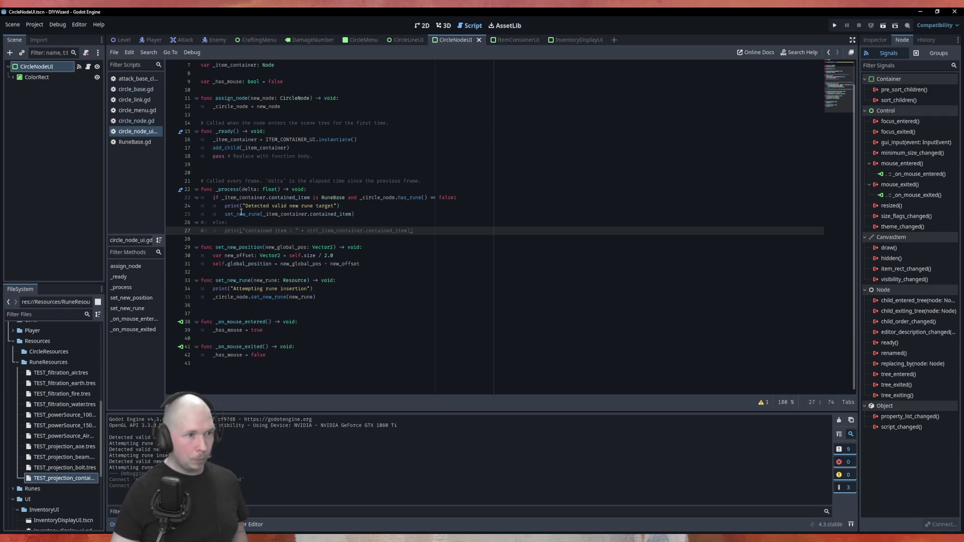
click(220, 208)
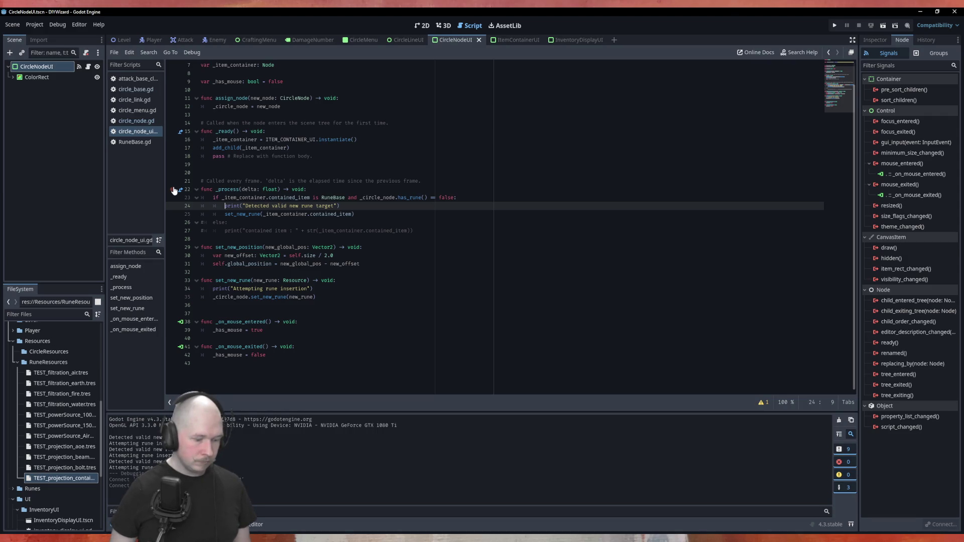
text(#)
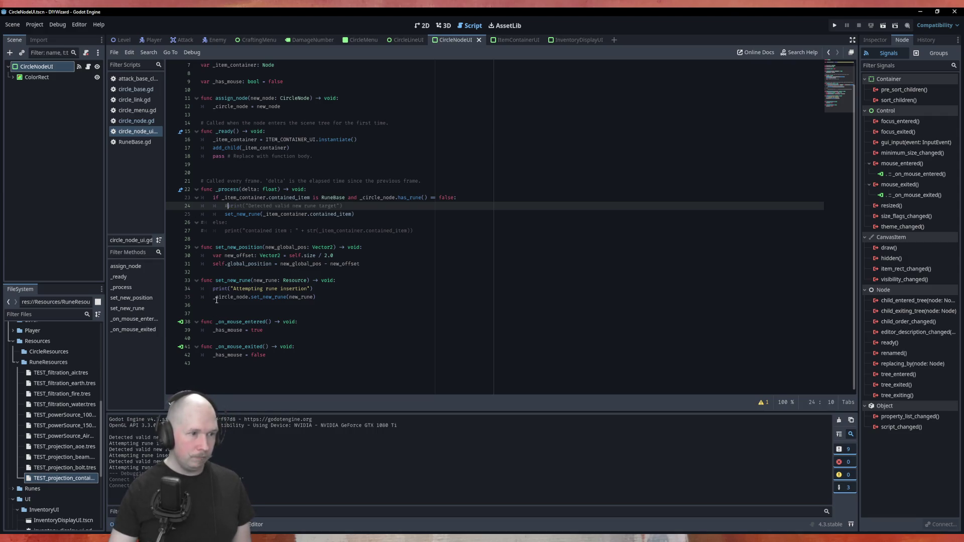
click(213, 289)
text(#)
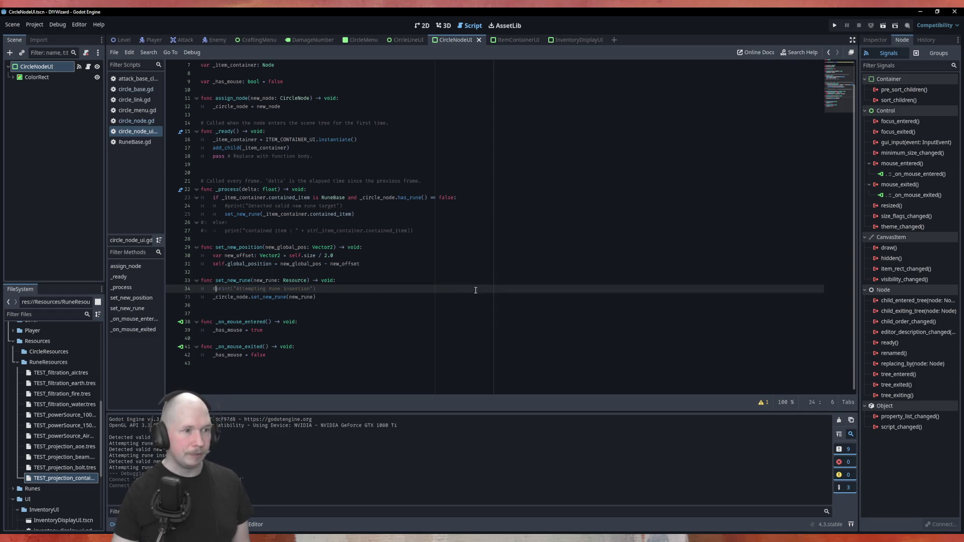
Add a new line at the end of _process calling Input.is_action_just_released.
click(396, 217)
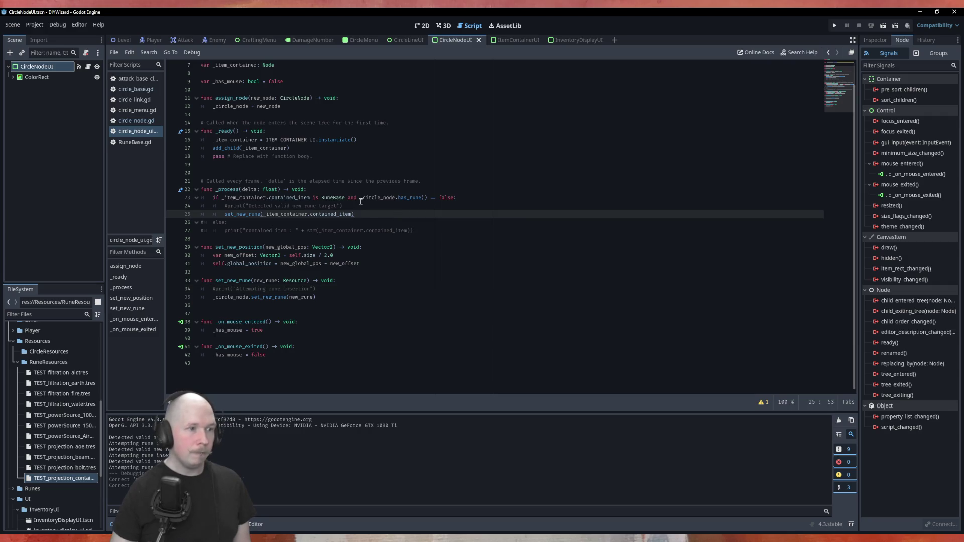
key(Down)
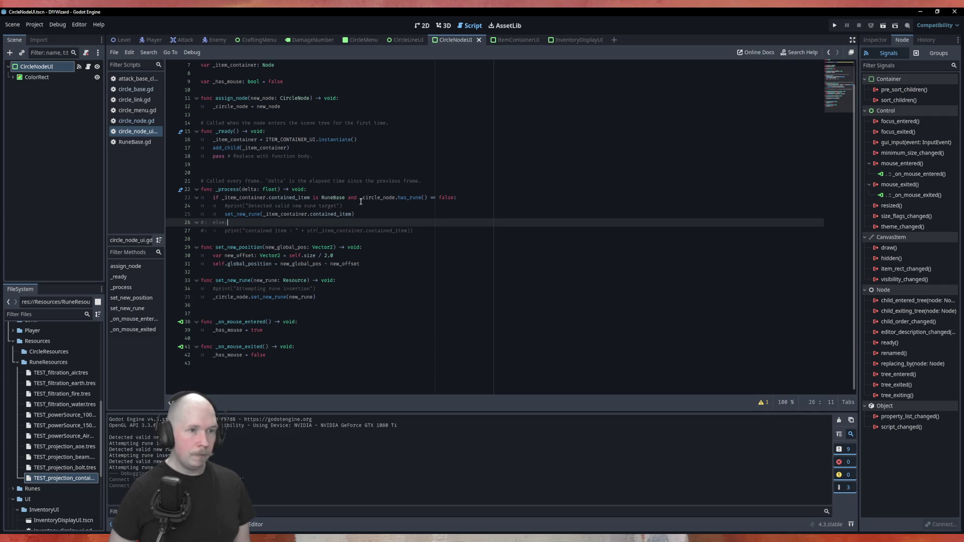
key(Down)
key(Return)
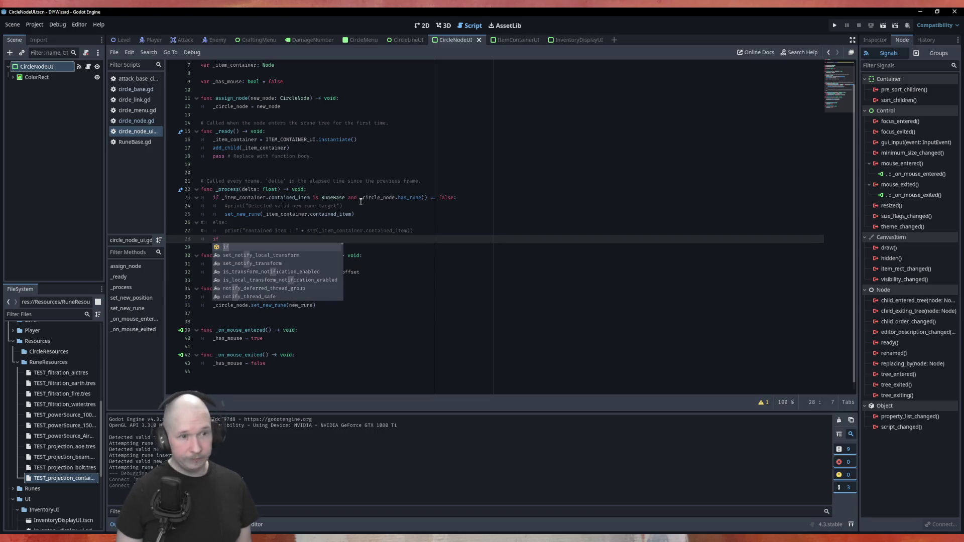
text(In)
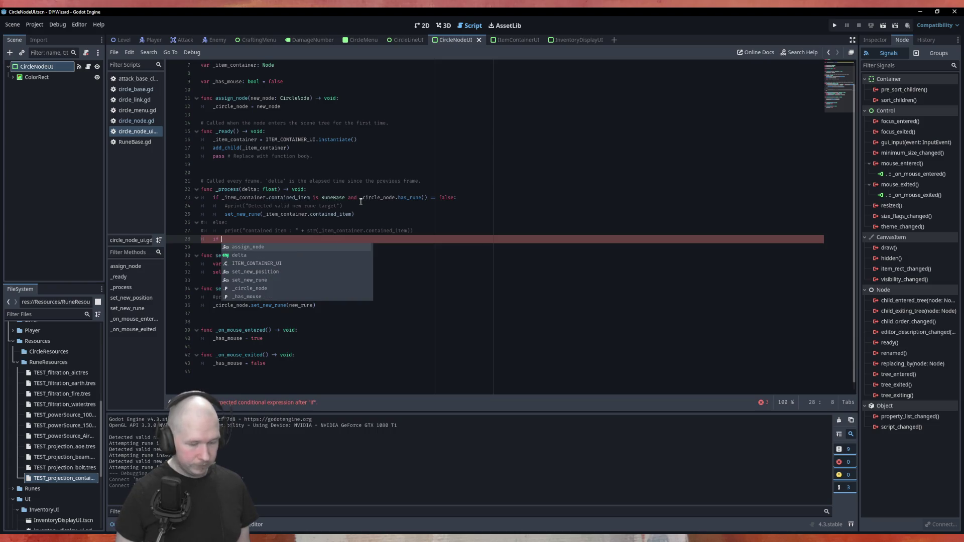
key(Down)
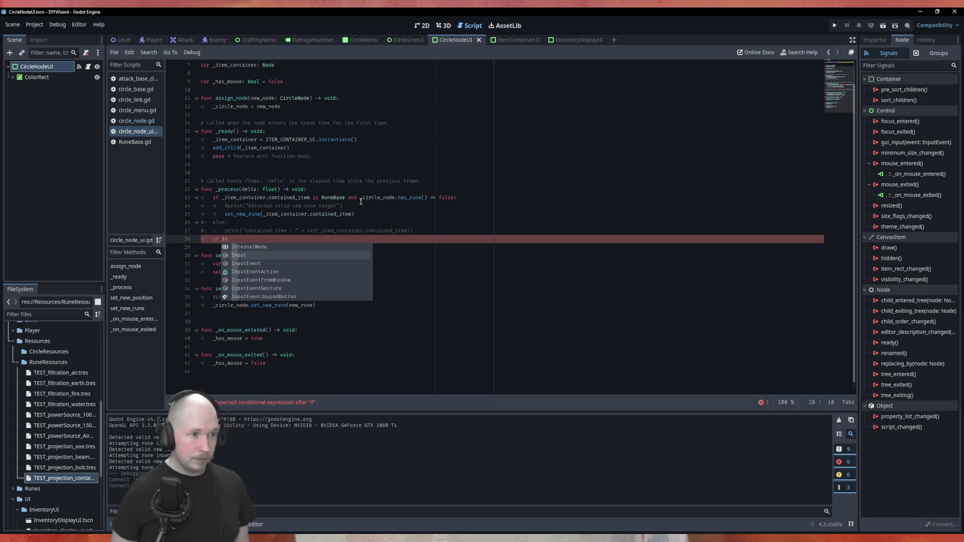
key(Return)
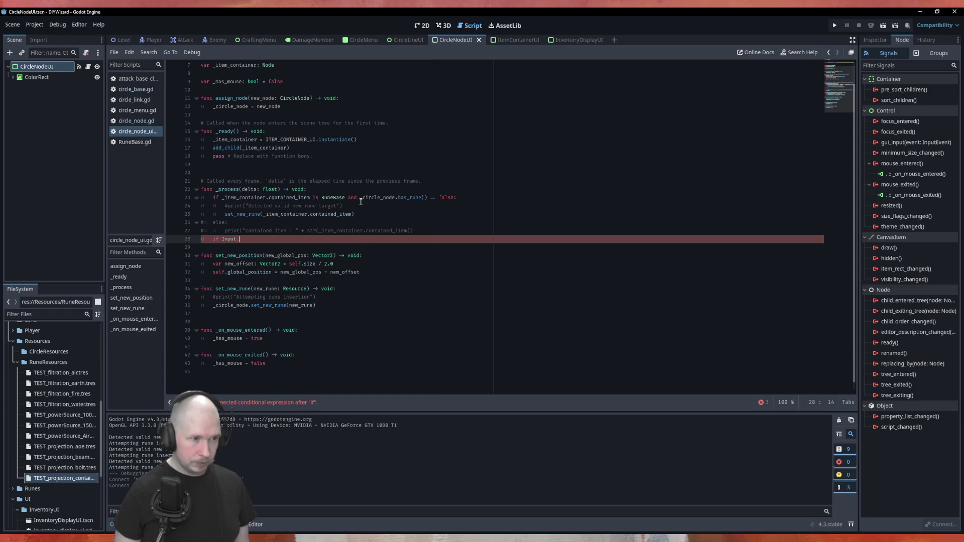
key(Down)
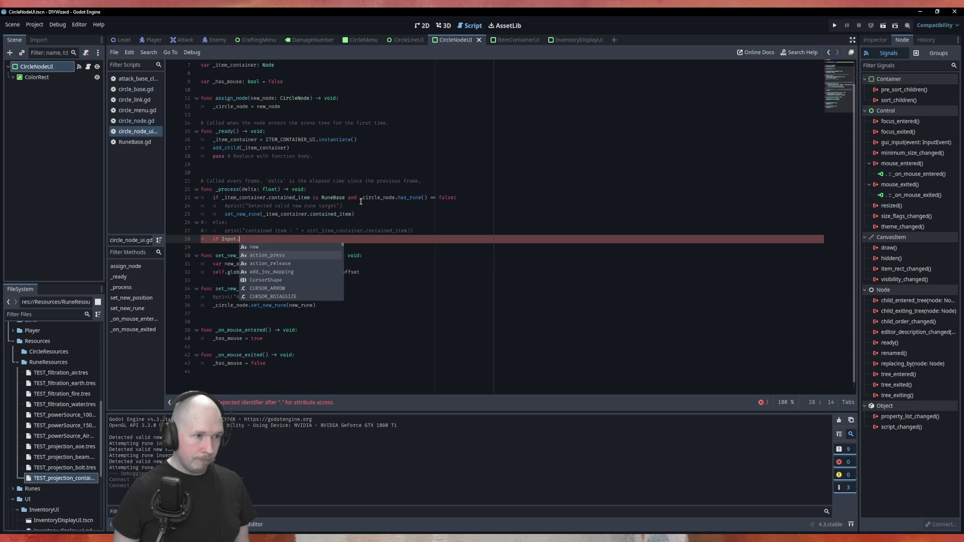
text(a)
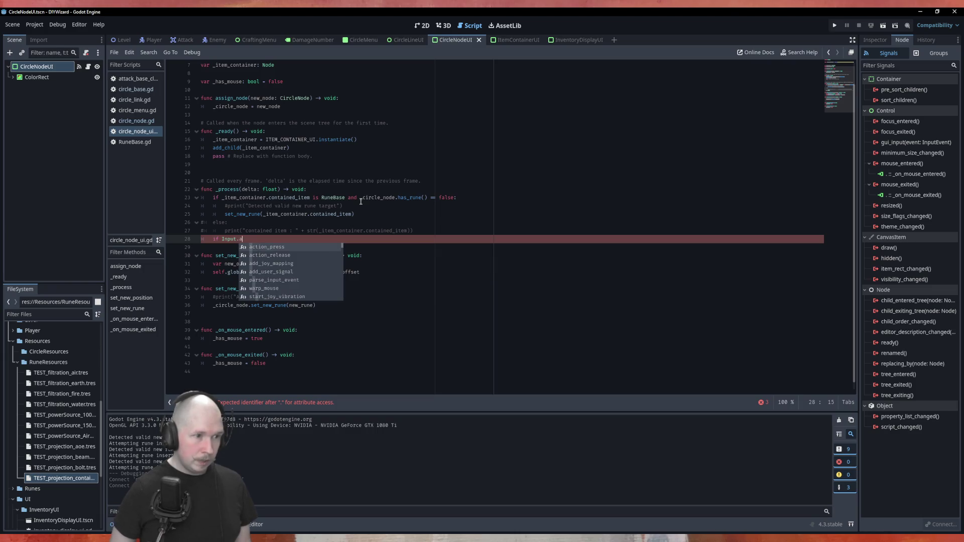
key(BackSpace)
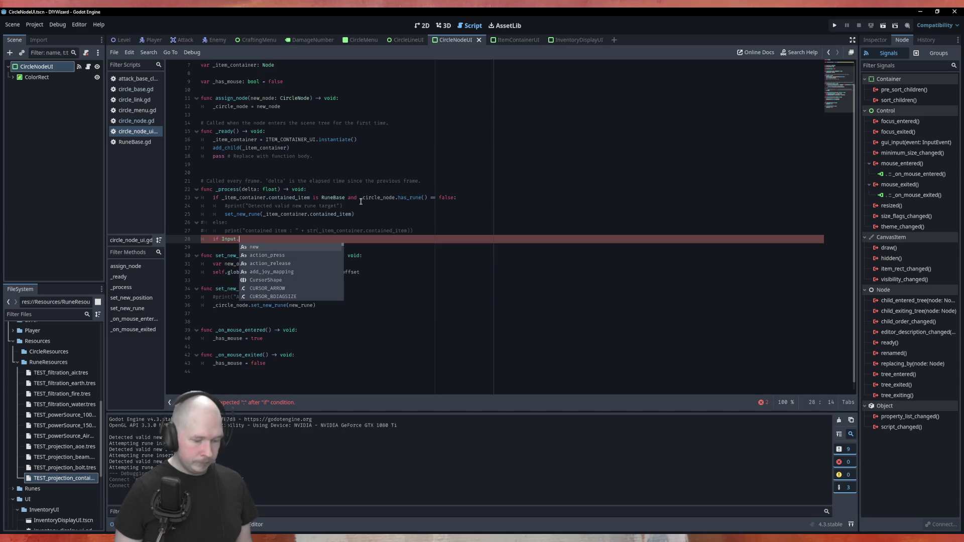
text(pre)
key(Down)
key(Down)
key(Down)
key(Down)
key(Down)
key(Down)
key(Down)
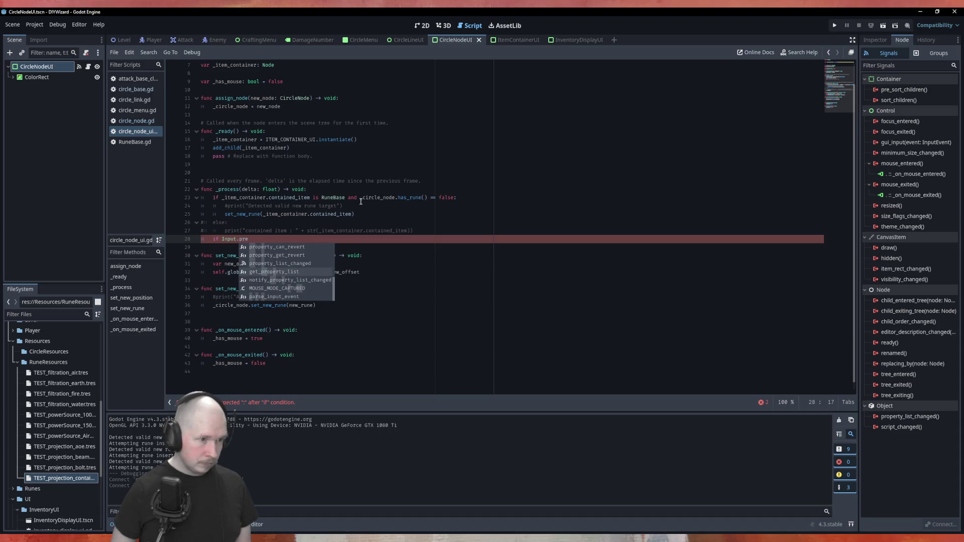
key(BackSpace)
key(BackSpace)
key(BackSpace)
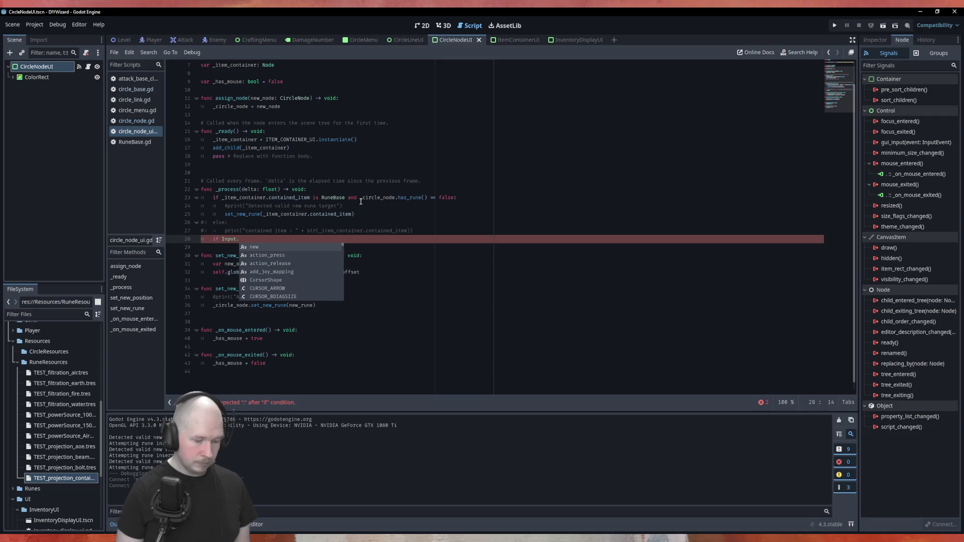
text(jus)
key(Down)
key(Up)
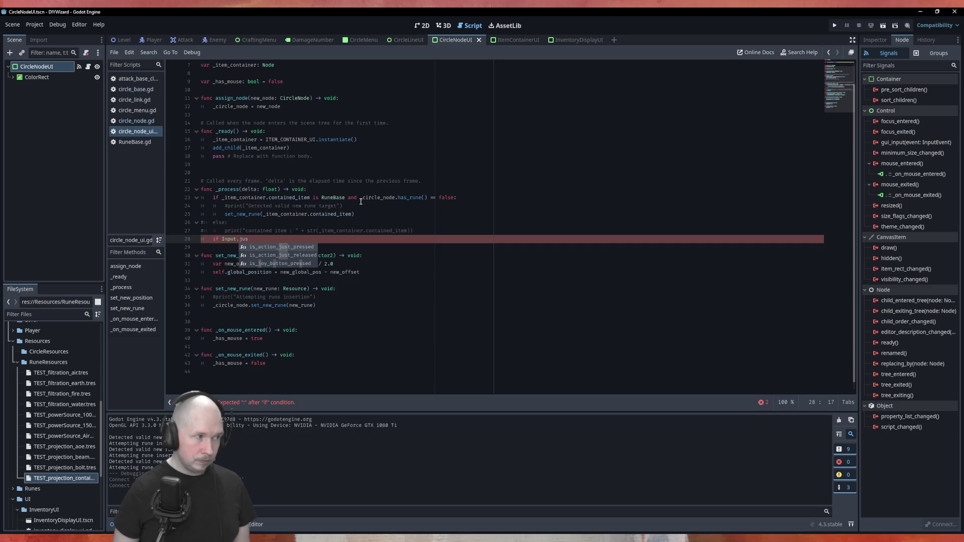
key(Down)
key(Return)
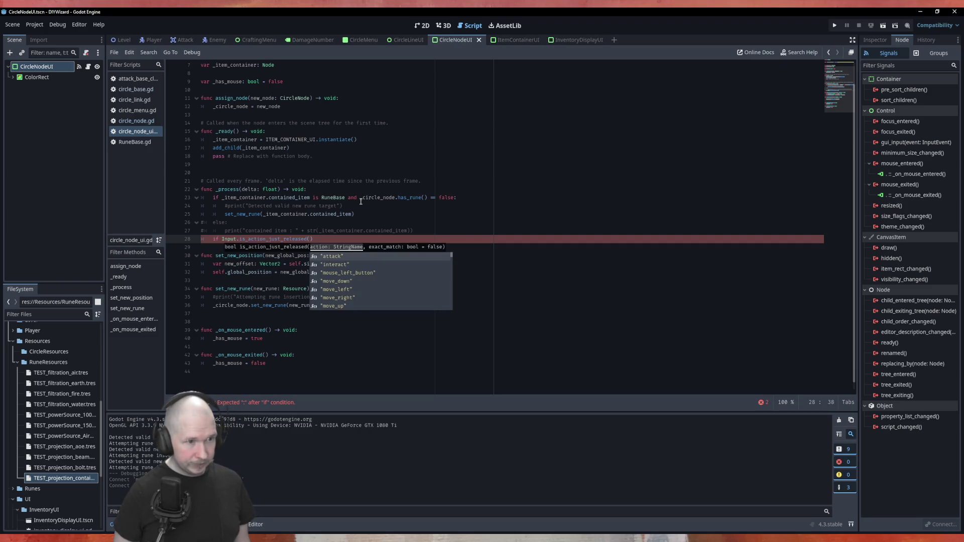
Pass "mouse_right_button" as the action and close the if with a colon and indented body.
key(Down)
key(Down)
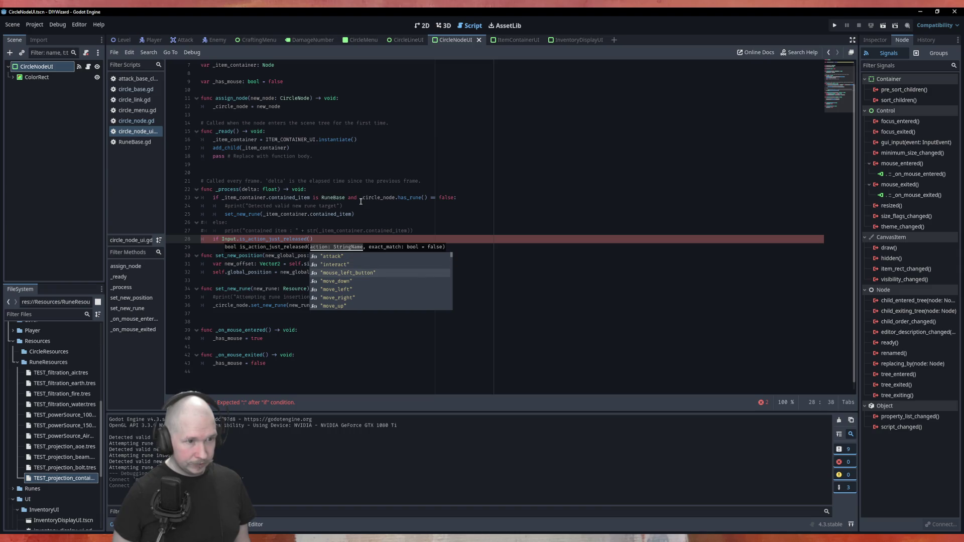
key(Return)
key(BackSpace)
key(BackSpace)
key(BackSpace)
text(right)
key(End)
text(:)
key(Return)
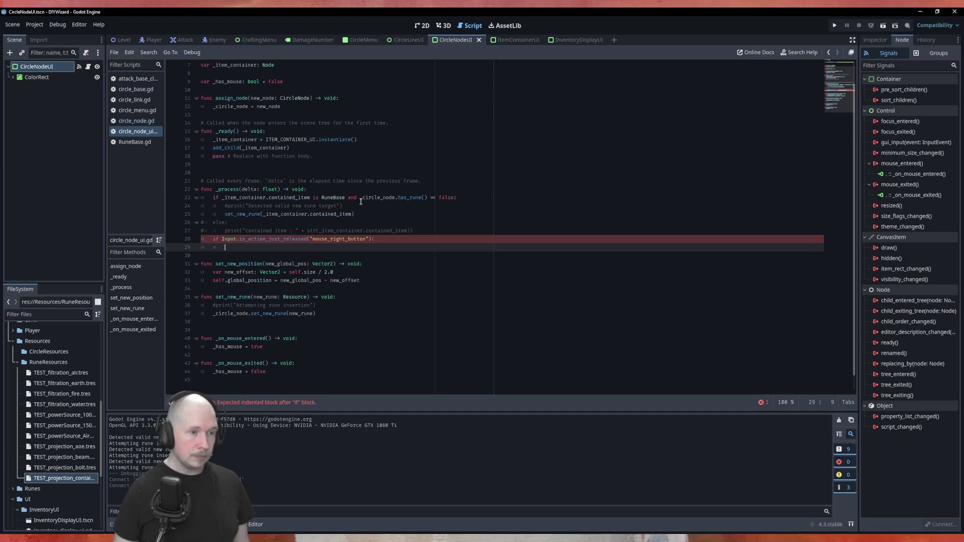
click(35, 24)
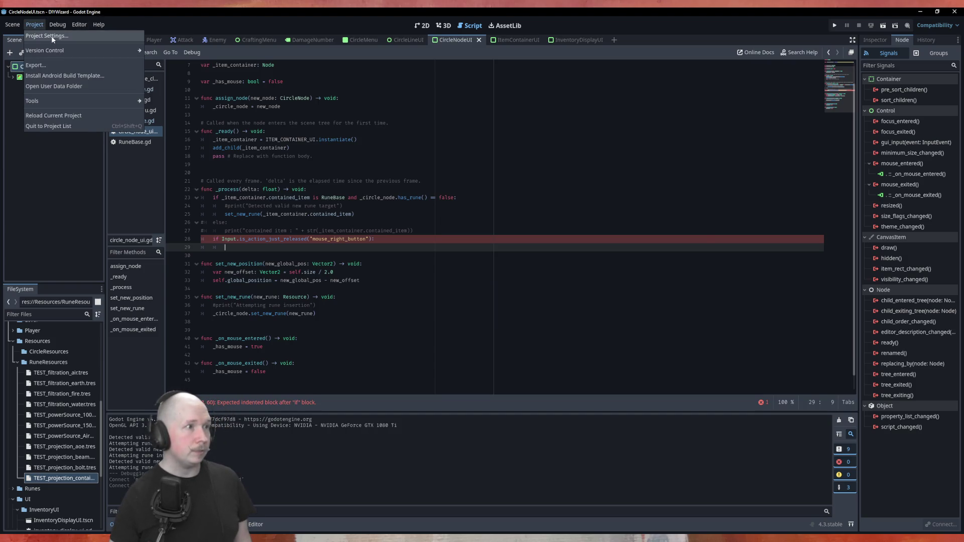
Add a new mouse_right_button action to the Project Settings Input Map.
click(52, 36)
click(310, 156)
scroll(368, 289, down, 1)
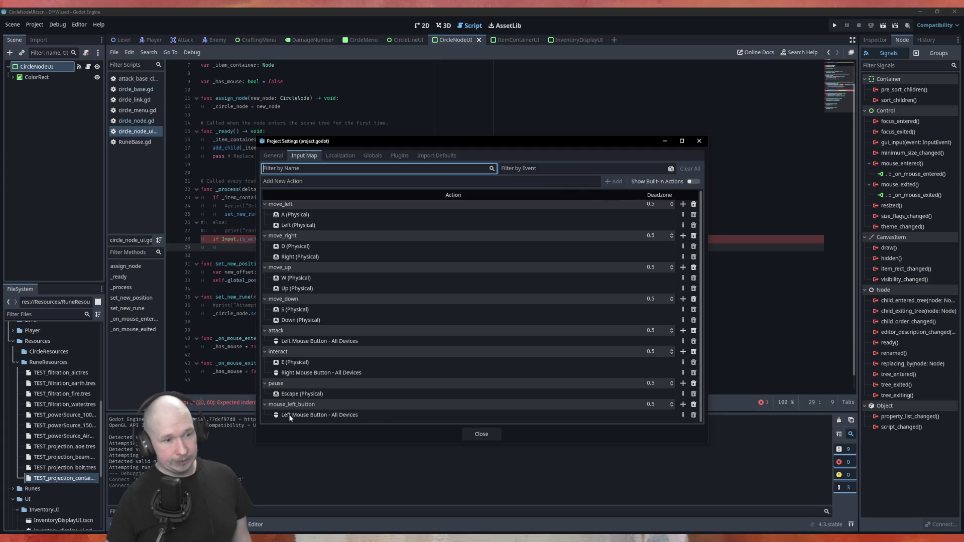
click(315, 408)
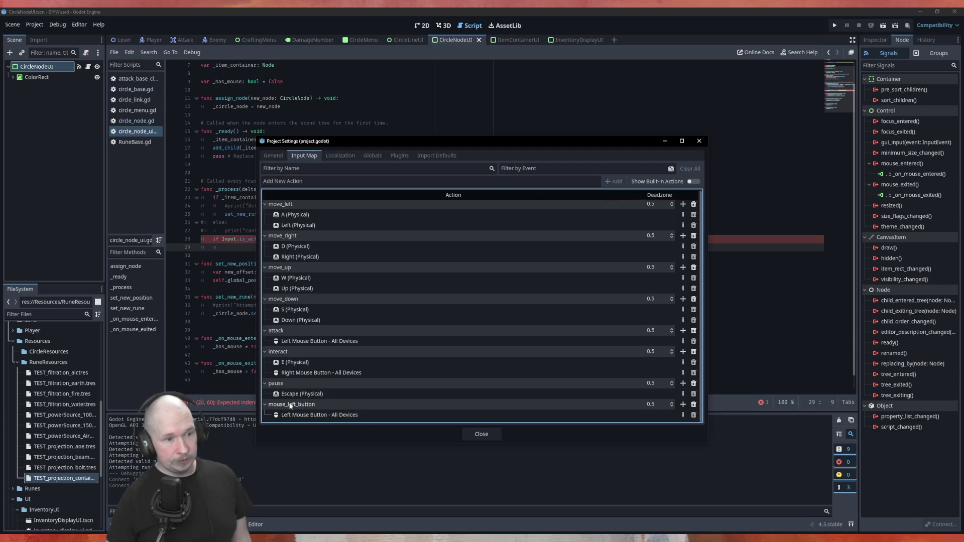
double_click(296, 404)
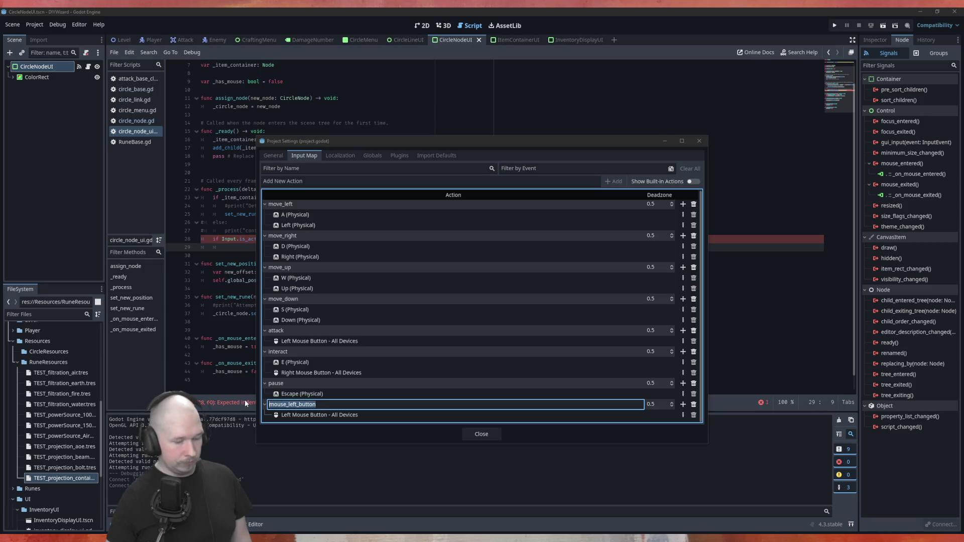
key(ctrl+c)
key(Escape)
click(452, 180)
key(ctrl+v)
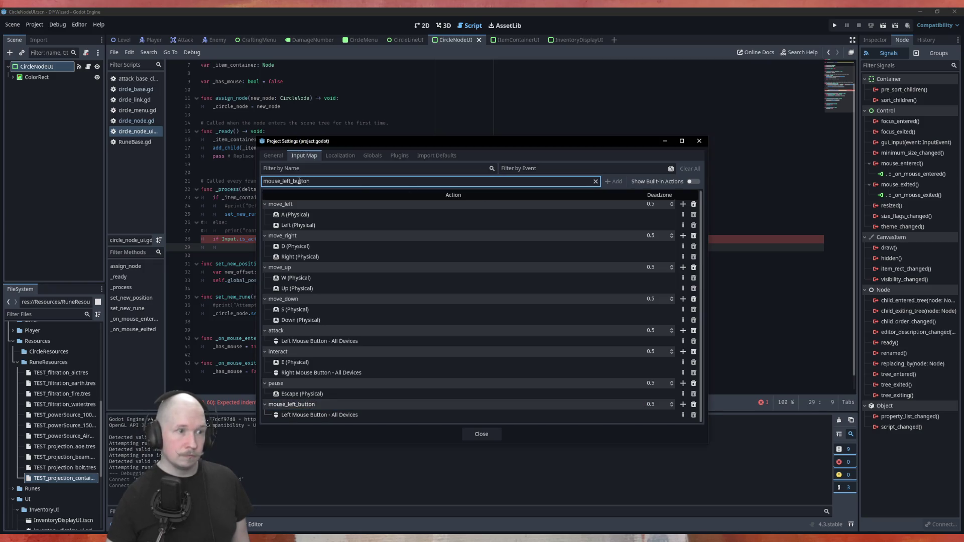
key(Left)
key(Left)
key(Left)
key(BackSpace)
key(BackSpace)
key(BackSpace)
text(right)
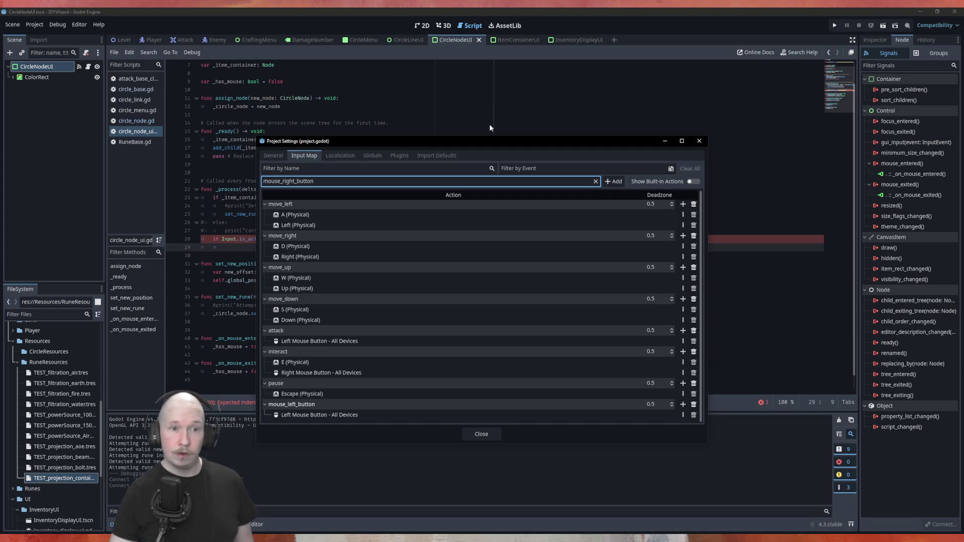
click(614, 182)
Bind the Right Mouse Button event to mouse_right_button and close the project settings.
scroll(578, 301, down, 1)
click(683, 415)
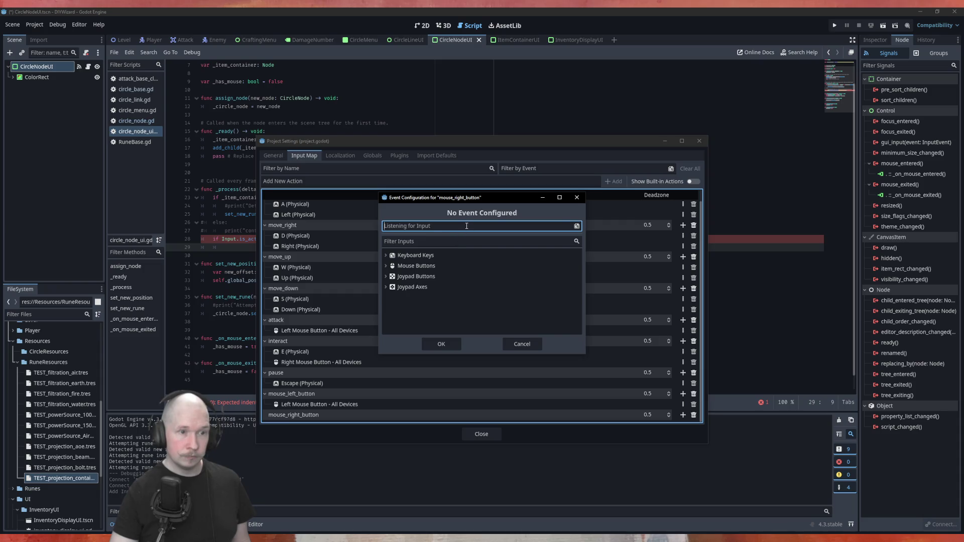
right_click(464, 226)
click(441, 344)
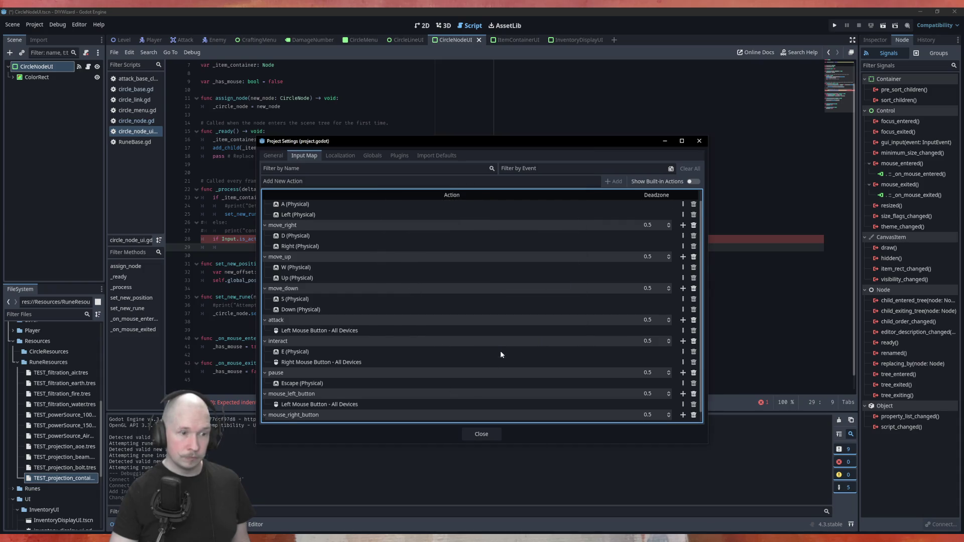
click(481, 435)
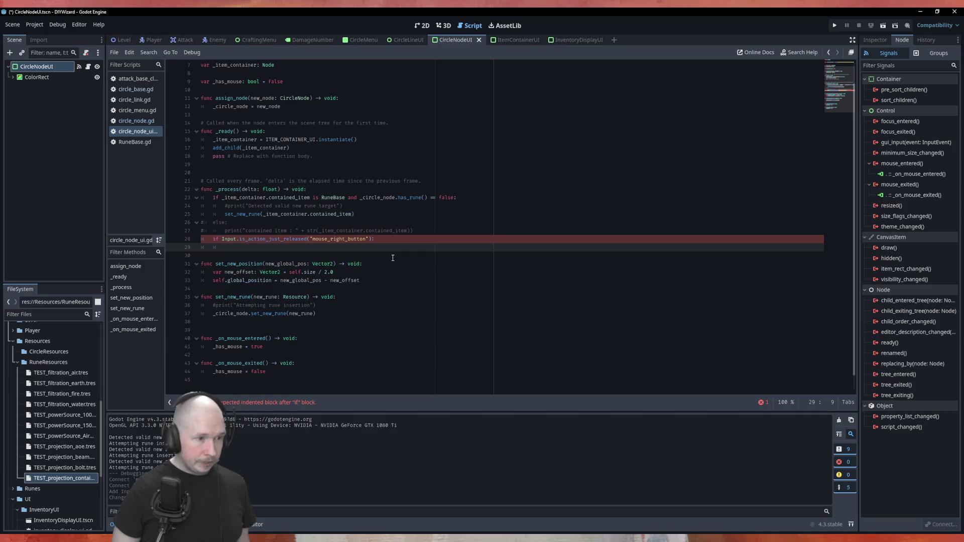
Call _circle_node.clear_rune() on right-button release, save, and test dropping Power_100 on the top node.
text(_c)
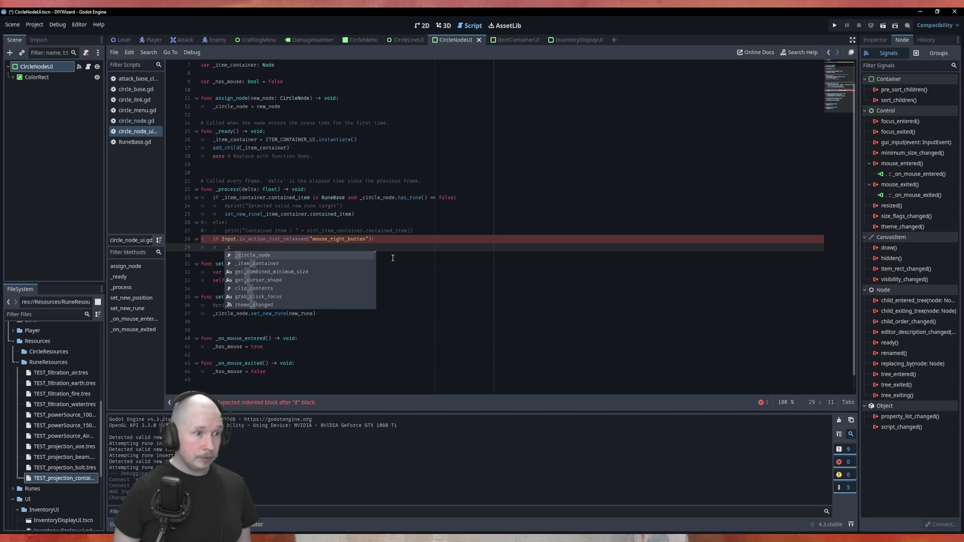
text(ircle_node.clear_rune())
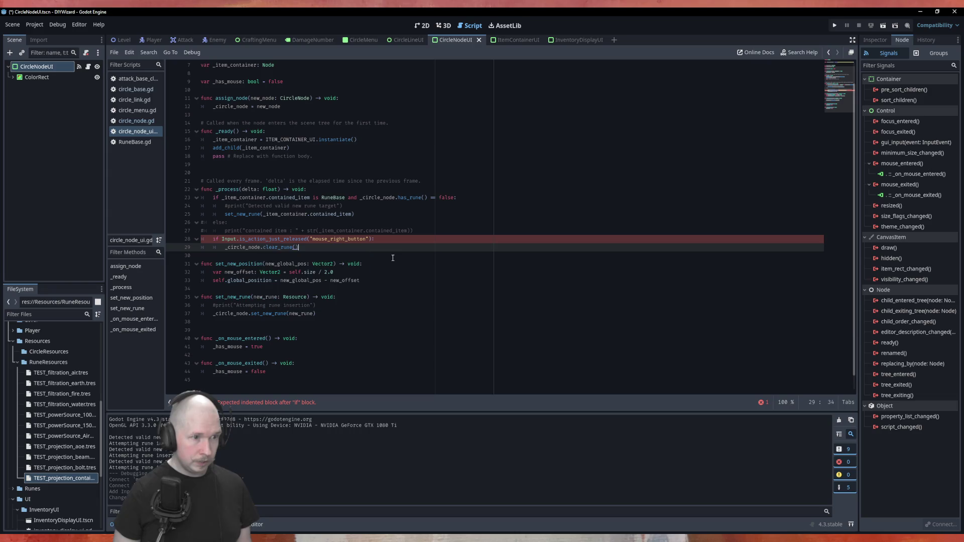
key(ctrl+s)
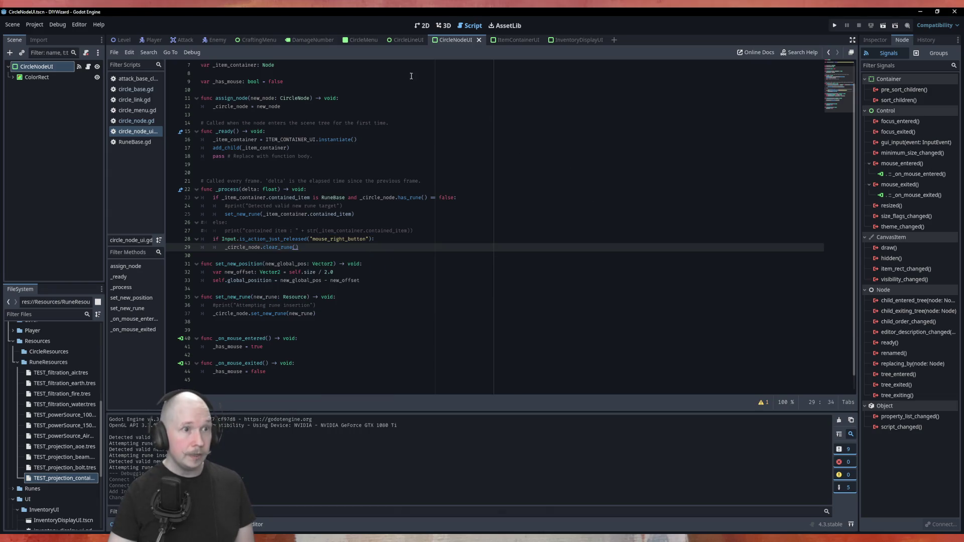
click(359, 40)
key(F5)
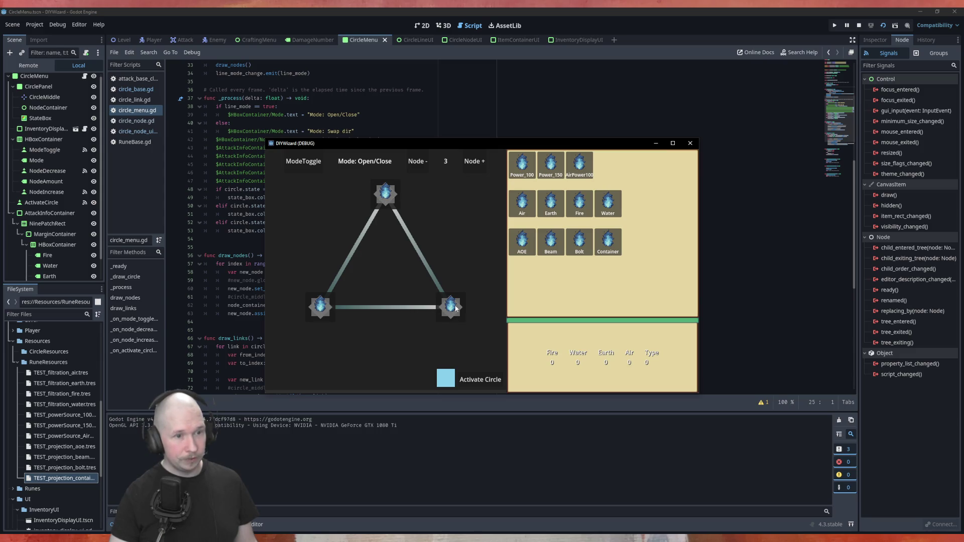
mouse_move(522, 163)
mouse_down()
mouse_move(522, 176)
mouse_move(389, 196)
mouse_move(395, 203)
mouse_up()
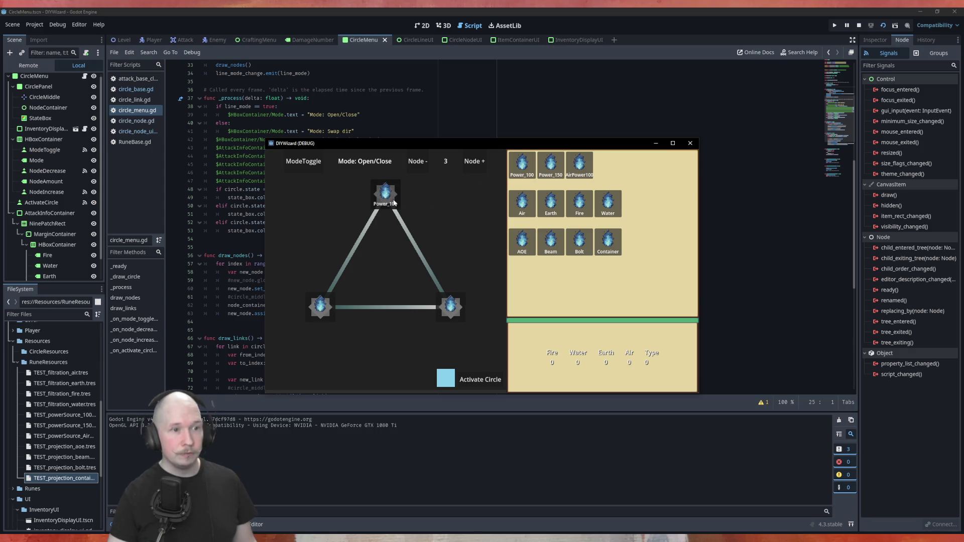
click(690, 143)
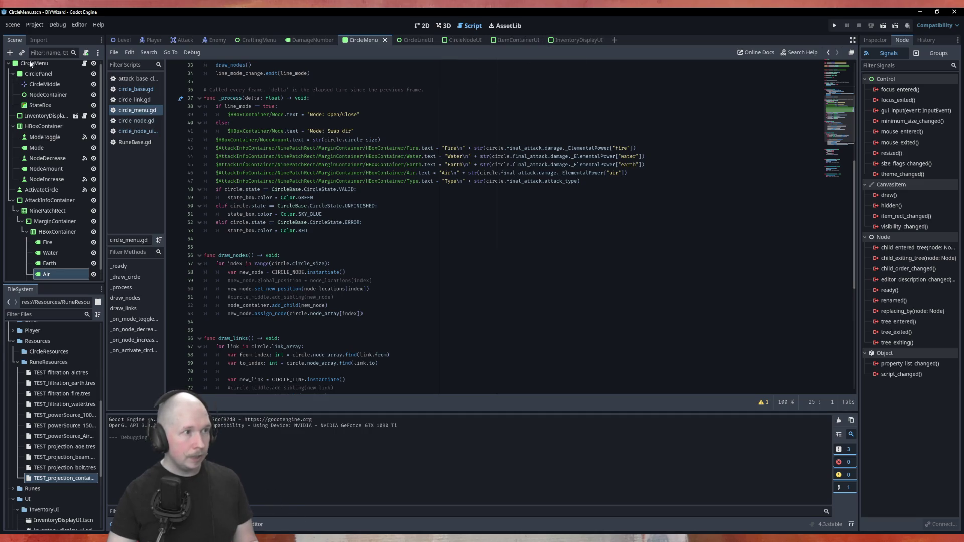
Change ItemContainerUI's mouse filter from Stop to Pass, save, and run the scene with F6.
click(462, 40)
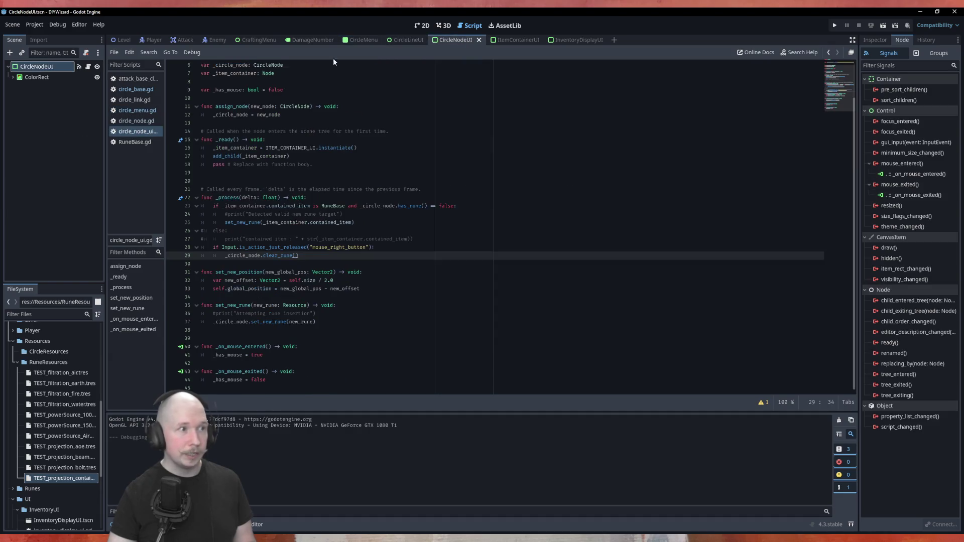
click(872, 41)
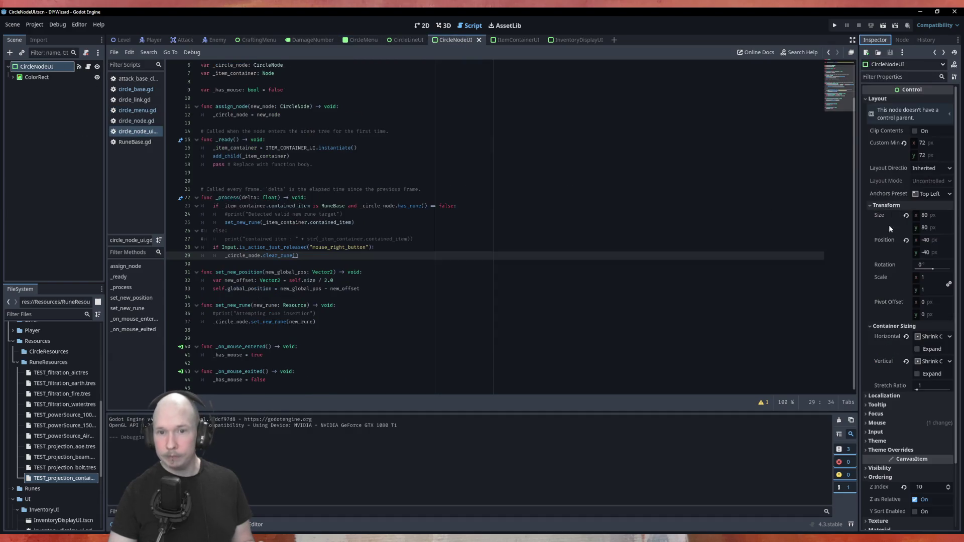
click(892, 423)
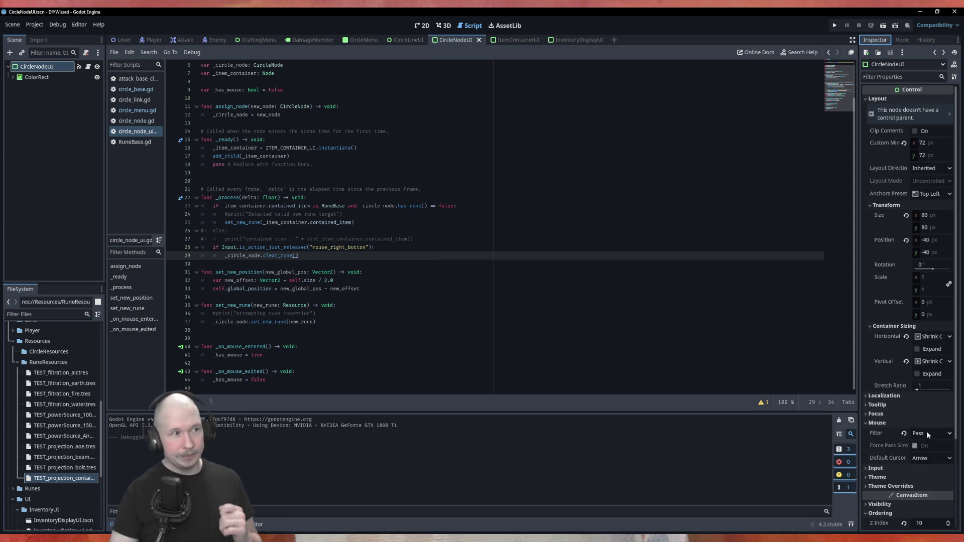
click(513, 42)
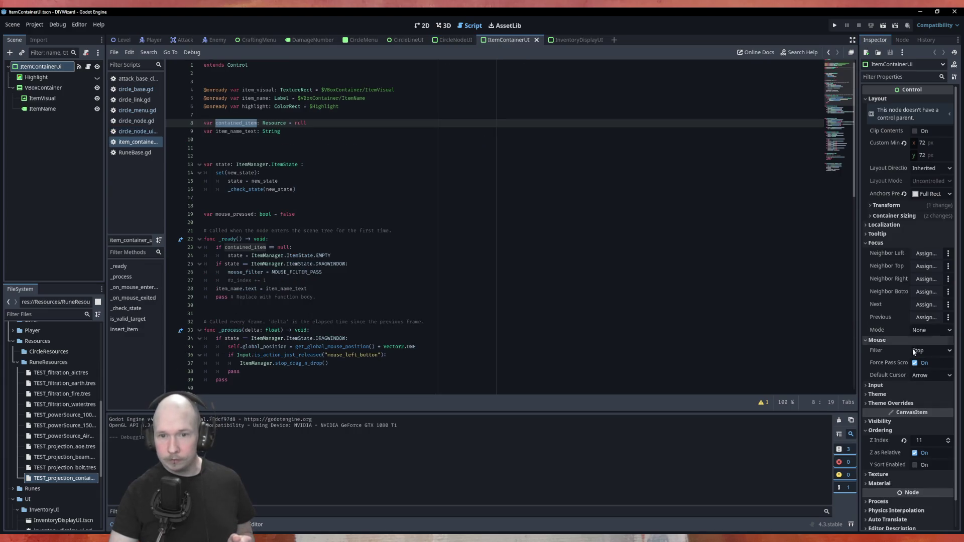
click(923, 351)
click(925, 377)
key(ctrl+s)
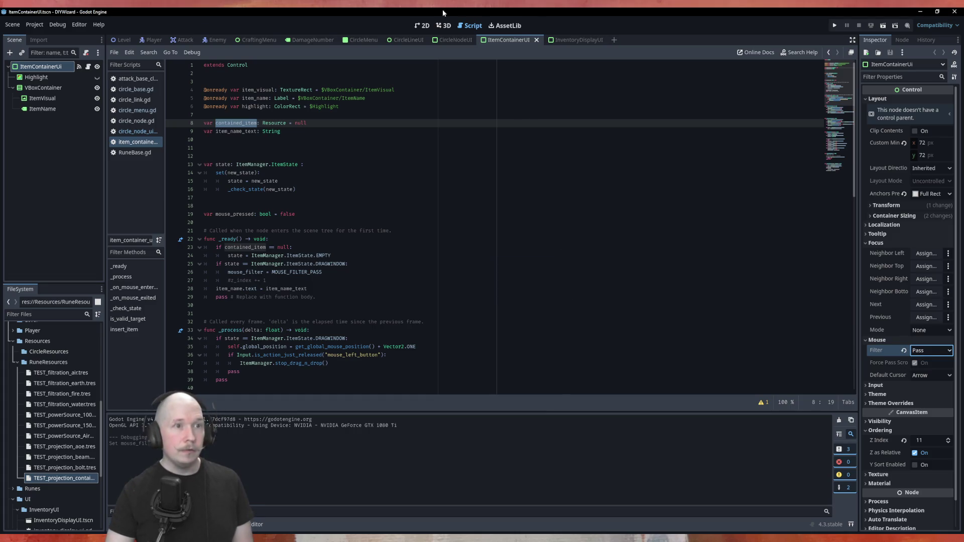
click(424, 26)
key(F6)
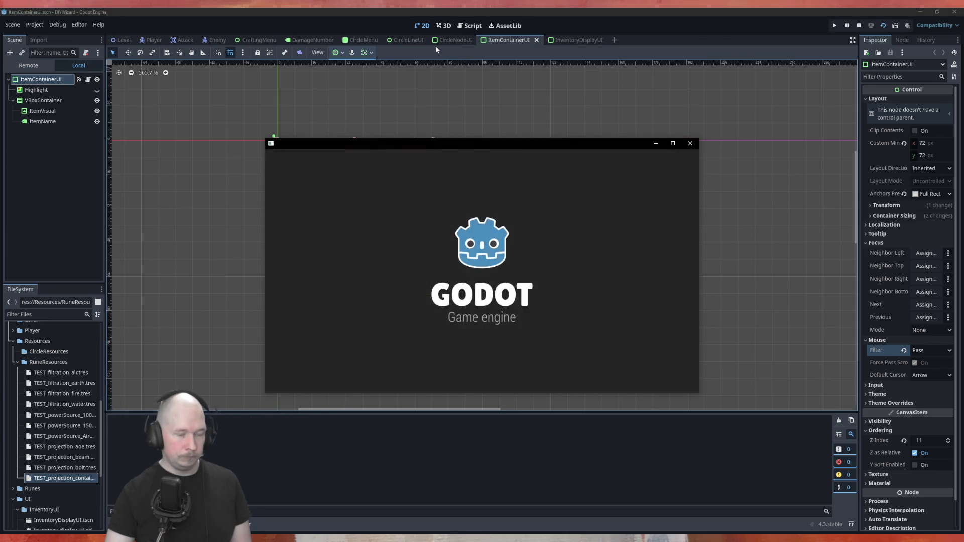
Run the CircleMenu scene, drop Power_100 onto the top node, close the game, and return to scripts.
click(363, 40)
key(F6)
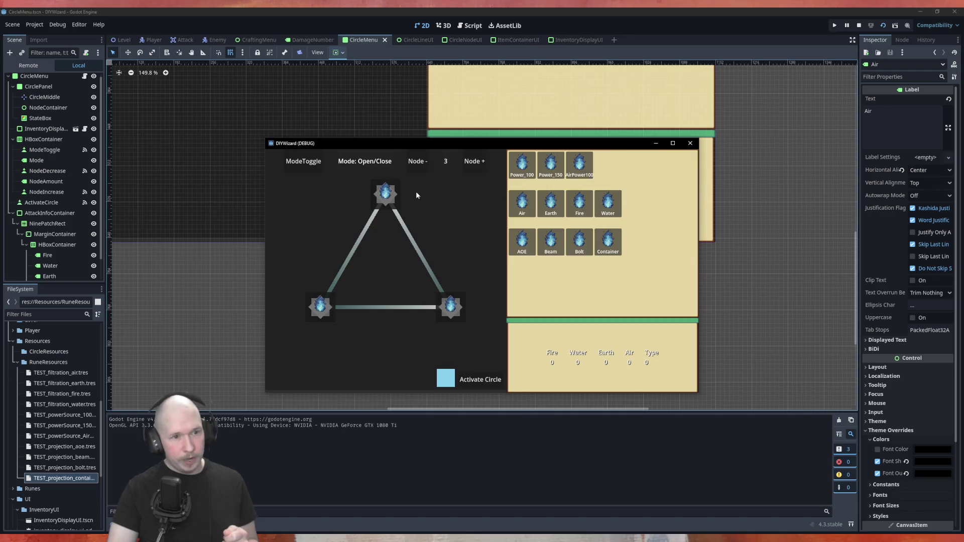
mouse_move(522, 166)
mouse_down()
mouse_move(402, 216)
mouse_move(386, 194)
mouse_up()
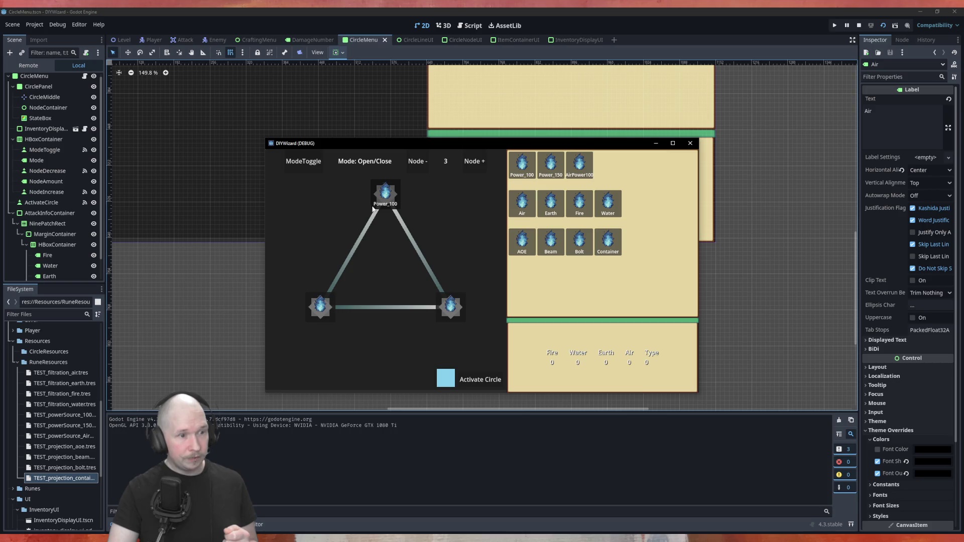
click(689, 143)
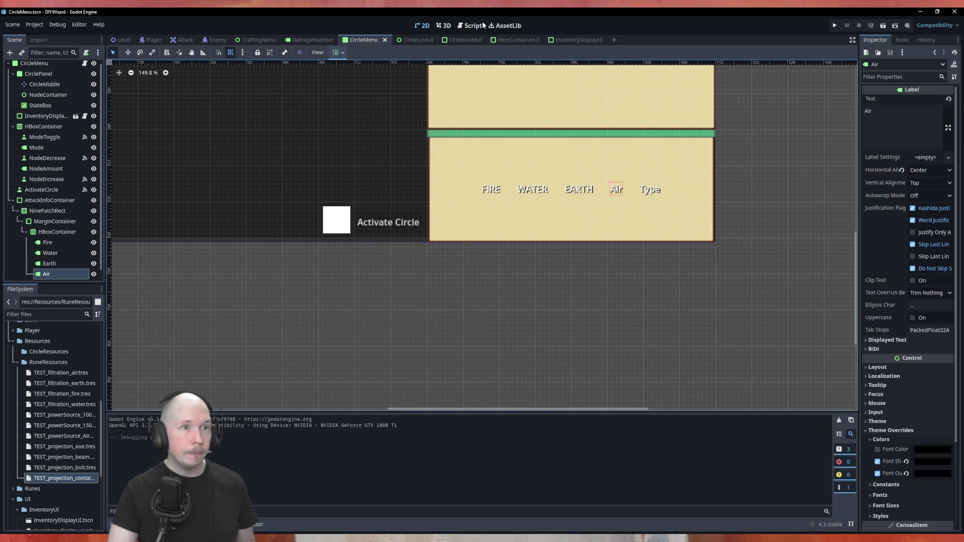
click(482, 25)
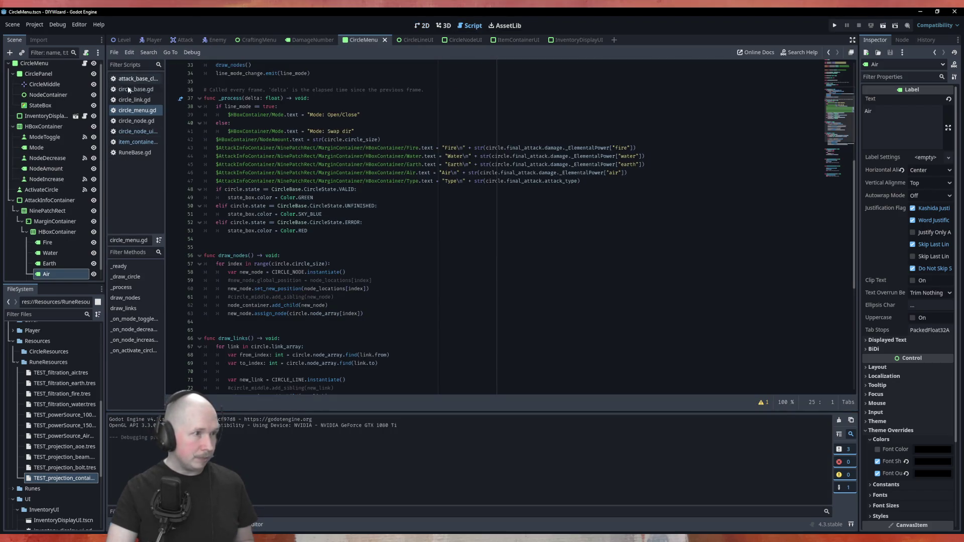
Browse RuneBase.gd and the ItemContainerUI script, then switch to the CircleNodeUI scene and script.
click(135, 152)
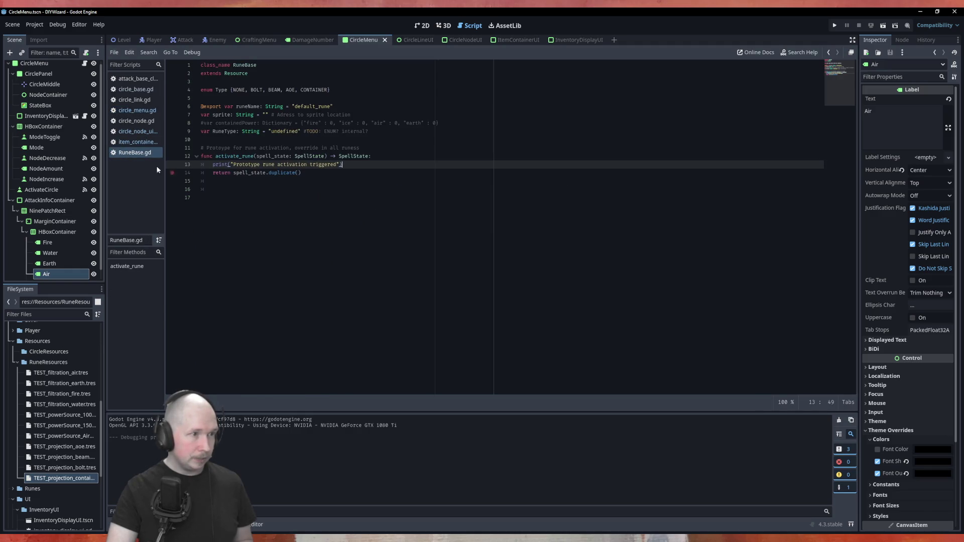
click(132, 143)
click(350, 153)
scroll(348, 151, down, 12)
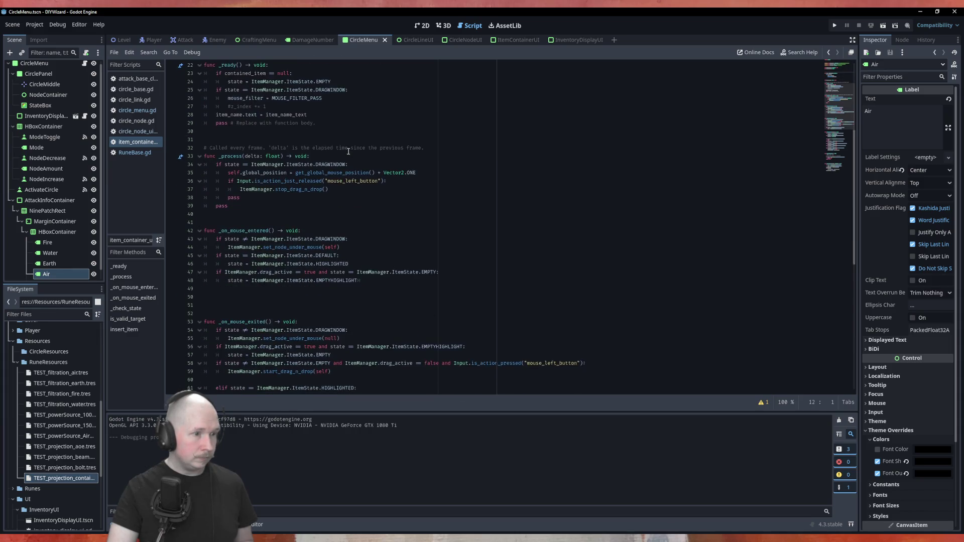
scroll(308, 131, up, 12)
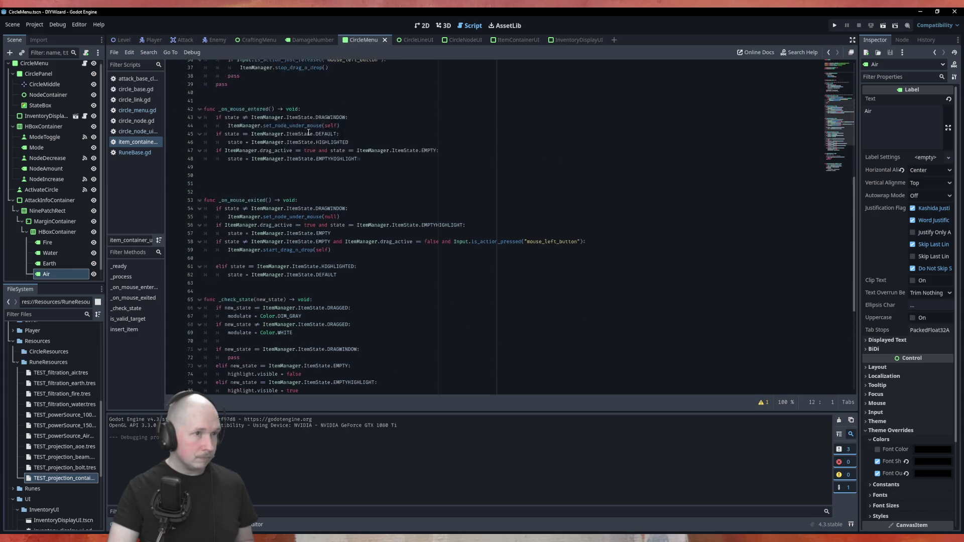
scroll(66, 74, up, 1)
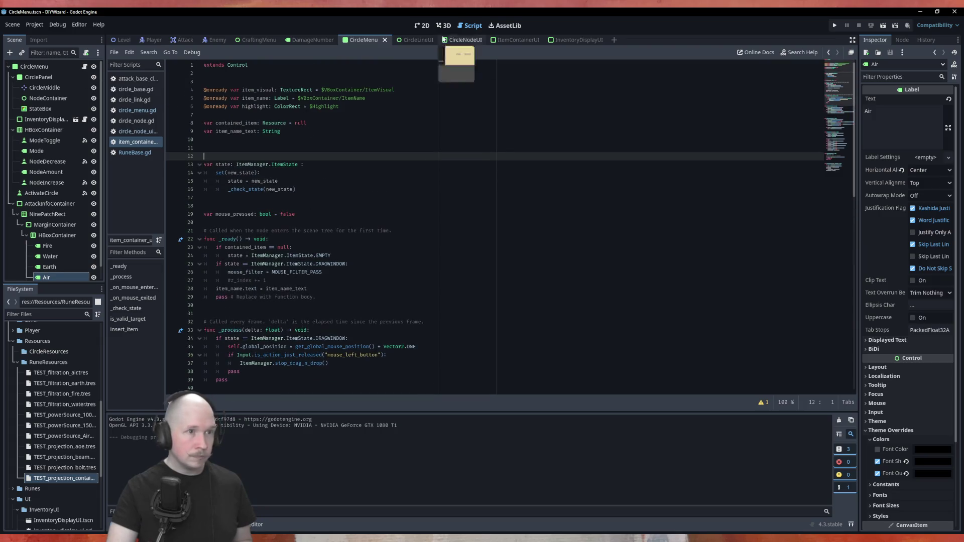
mouse_move(463, 44)
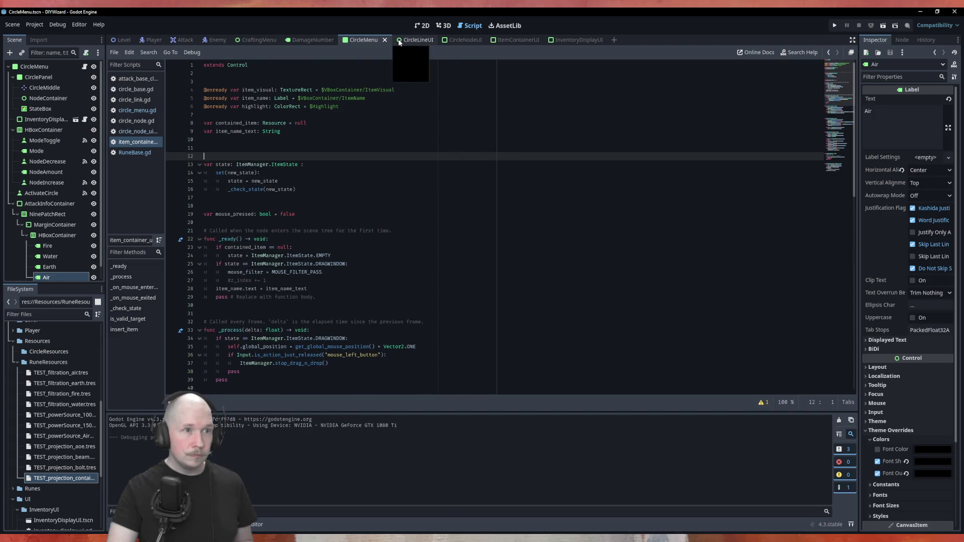
click(462, 40)
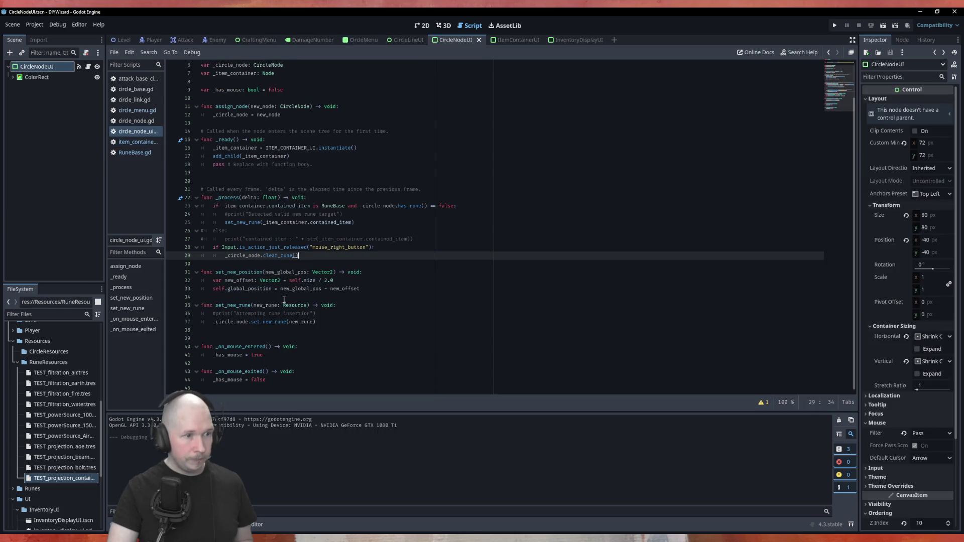
Add print("Mouse entered") inside _on_mouse_entered in circle_node_ui.gd.
click(319, 346)
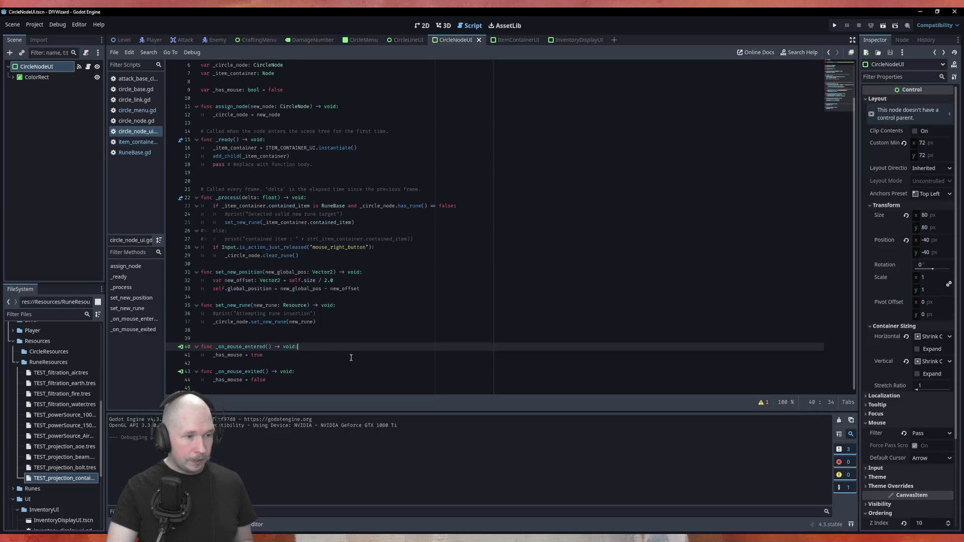
key(Return)
text(P)
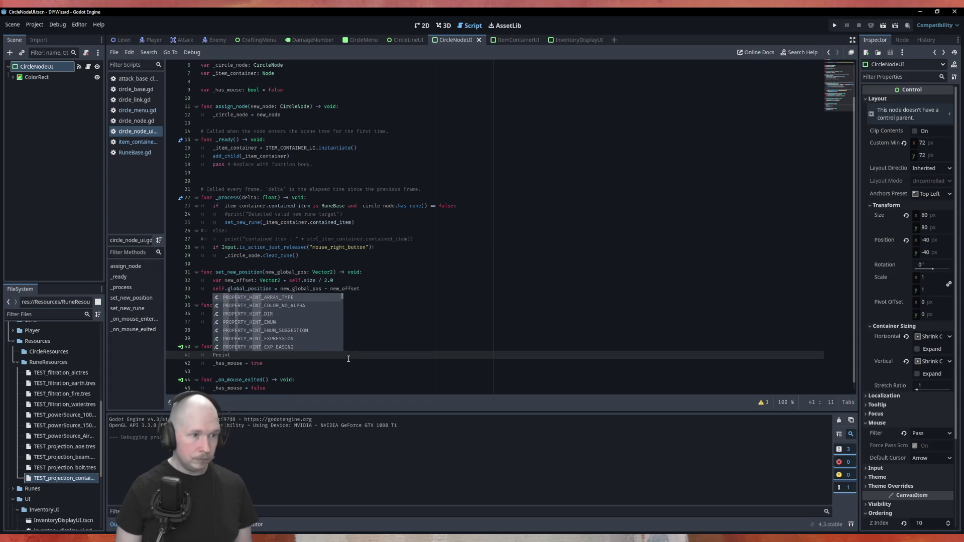
key(BackSpace)
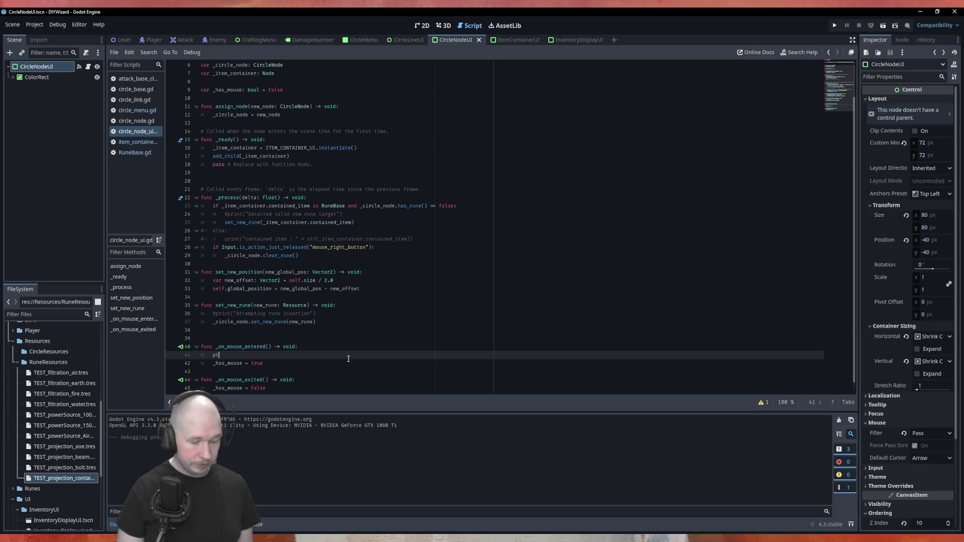
key(Return)
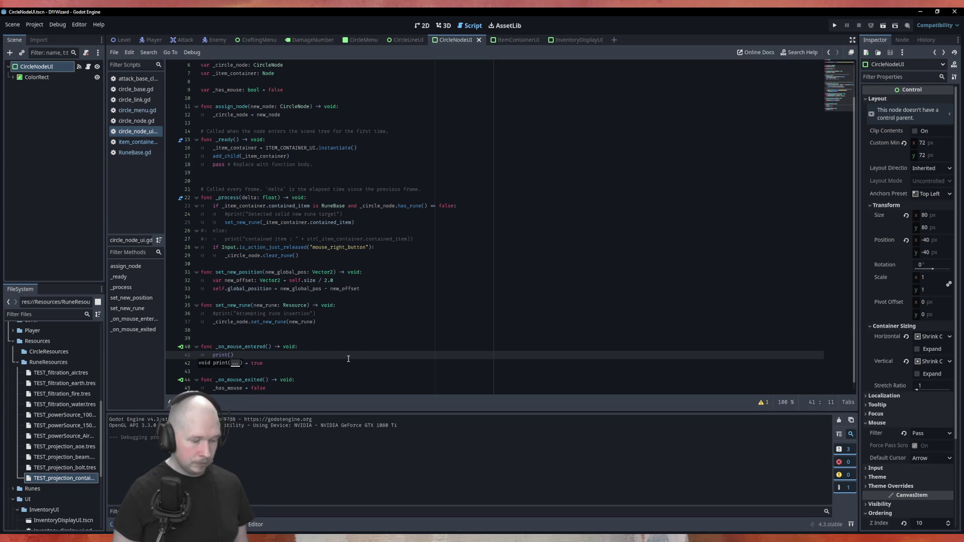
text(M)
text(ouse en)
text(terd)
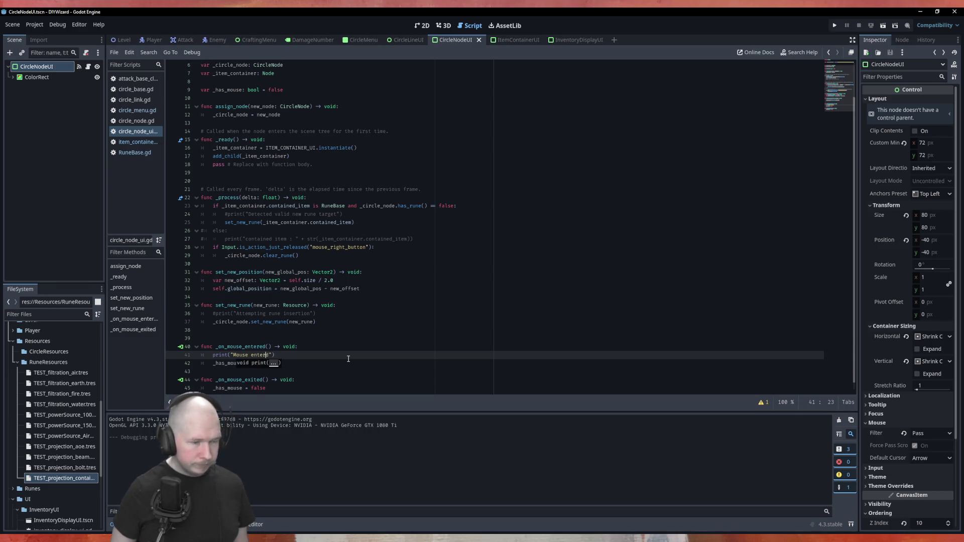
Copy the print into _on_mouse_exited as "Mouse exited" and run the game with F5.
key(ctrl+c)
key(Down)
key(Down)
key(Down)
key(End)
key(Return)
key(ctrl+v)
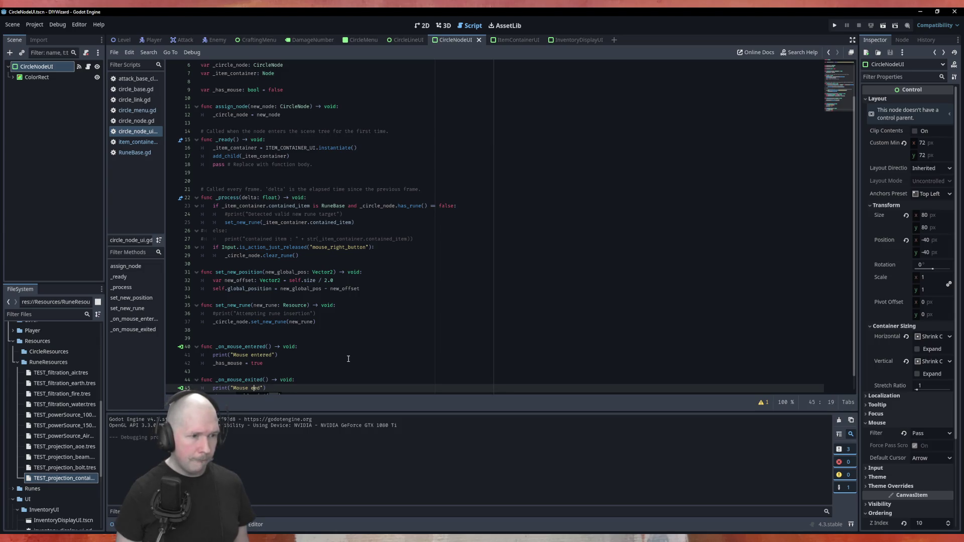
text(xit)
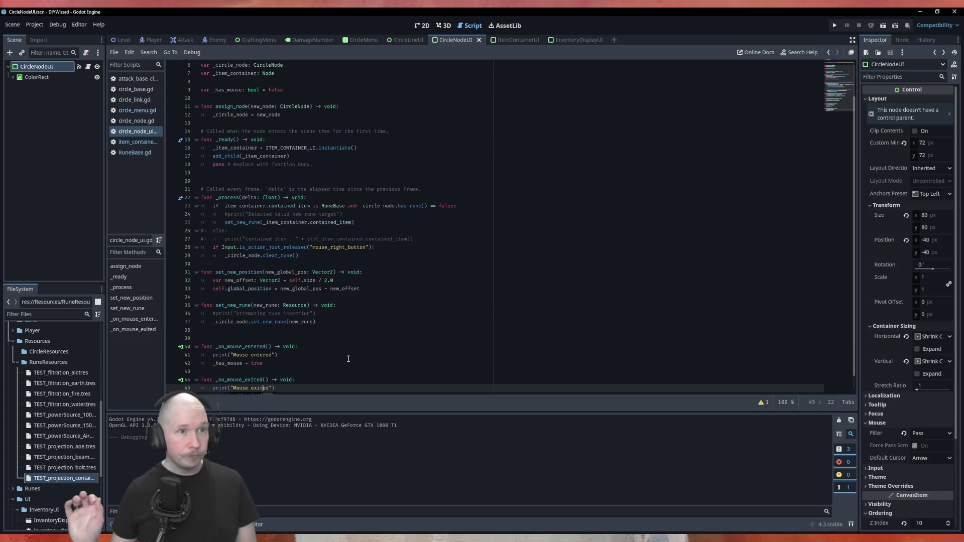
key(F5)
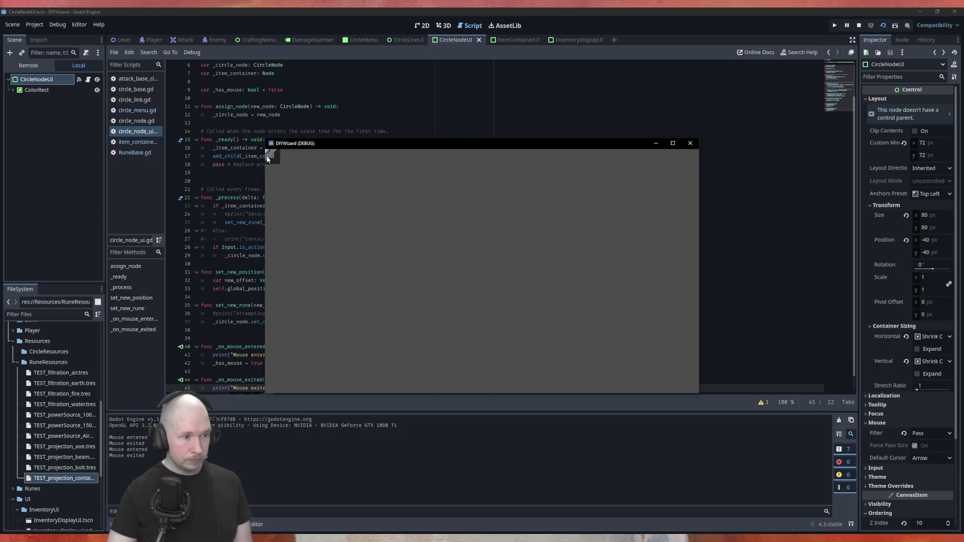
Close the game, switch to the CircleMenu scene and rerun with F5.
click(690, 143)
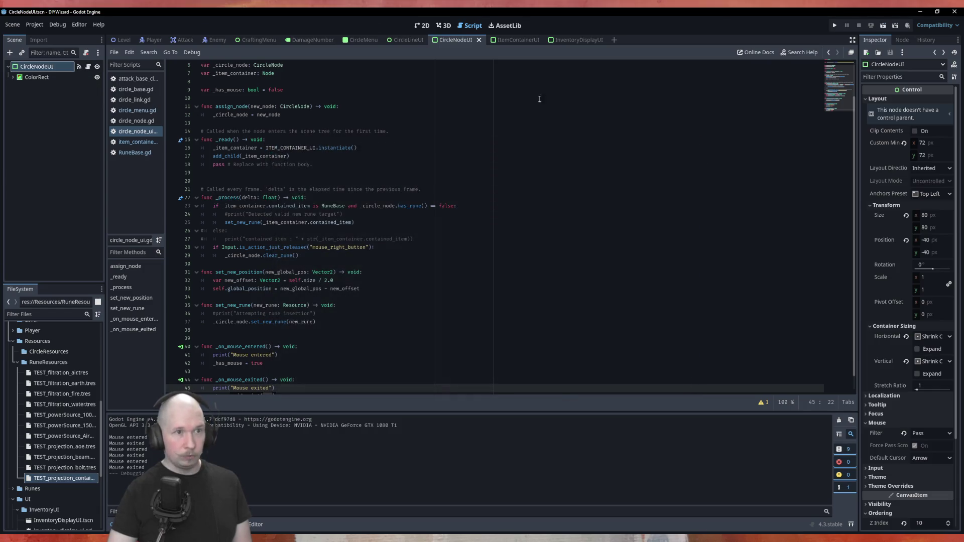
click(362, 40)
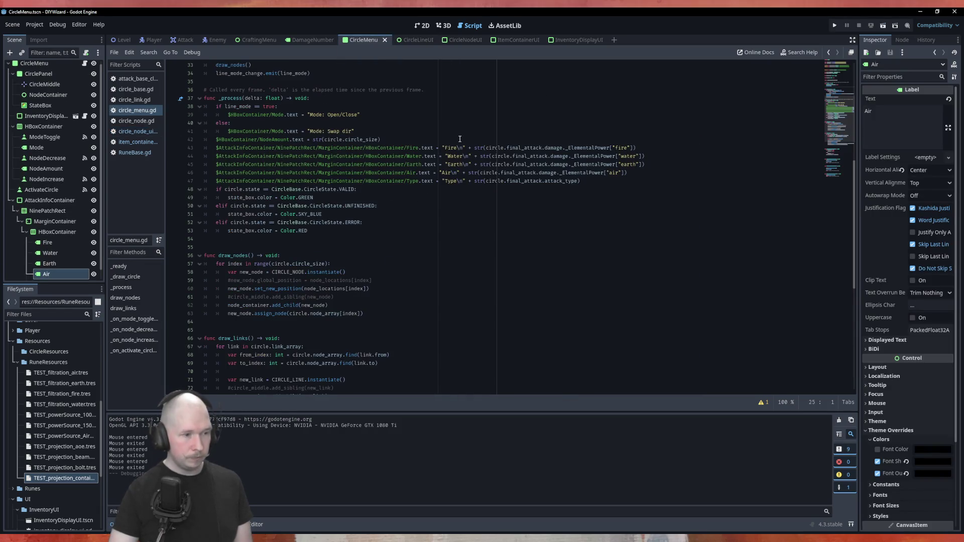
key(F5)
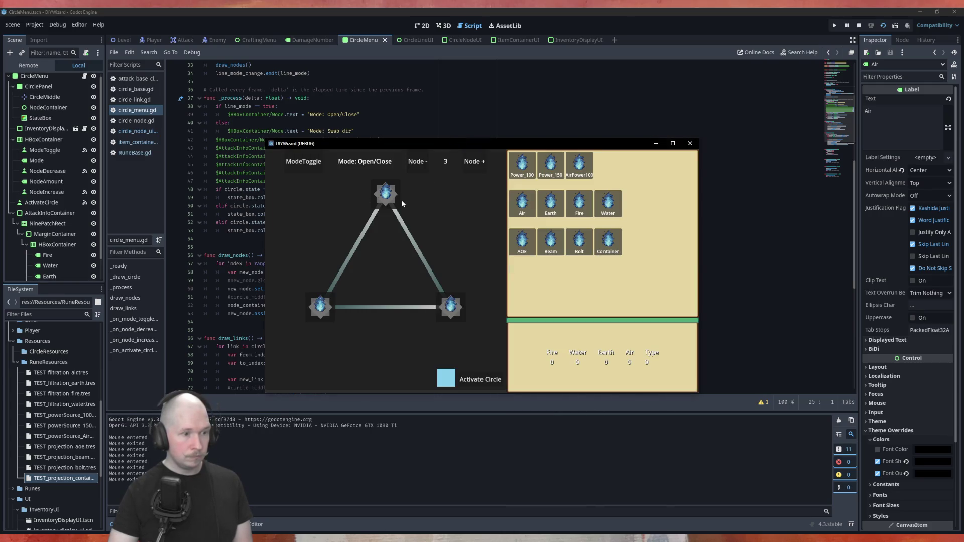
Relaunch the CircleMenu scene with F6, drop Power_100 on the top node, then close it.
click(690, 144)
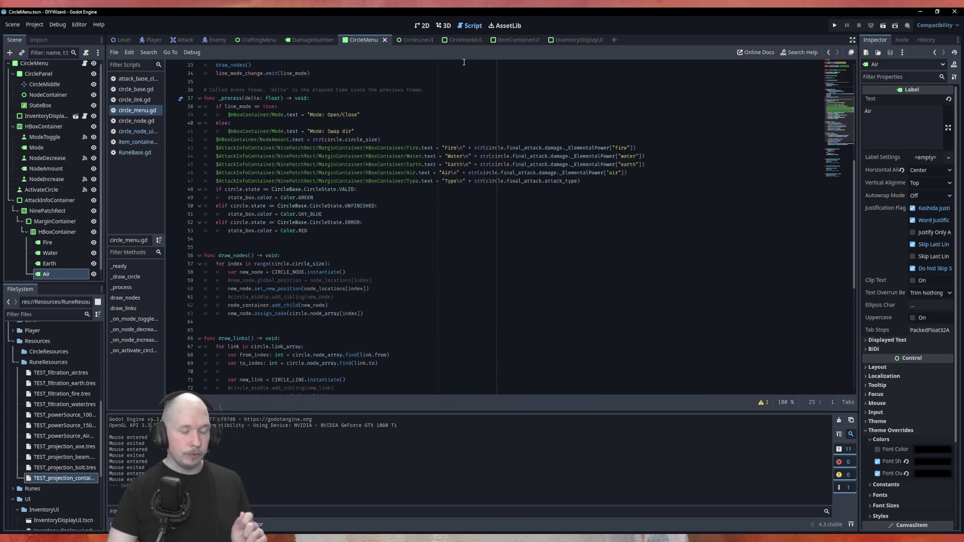
key(F6)
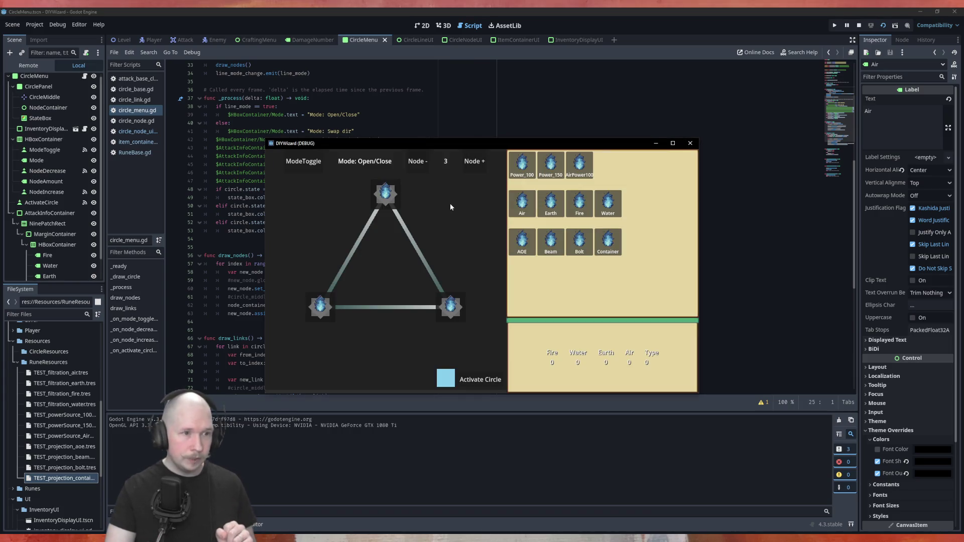
mouse_move(522, 163)
mouse_down()
mouse_move(459, 189)
mouse_move(400, 192)
mouse_up()
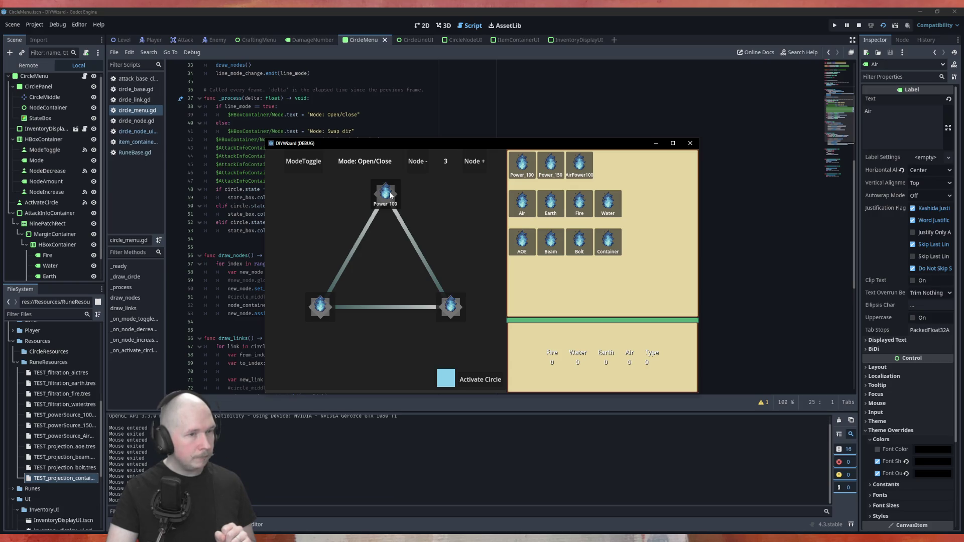
click(690, 143)
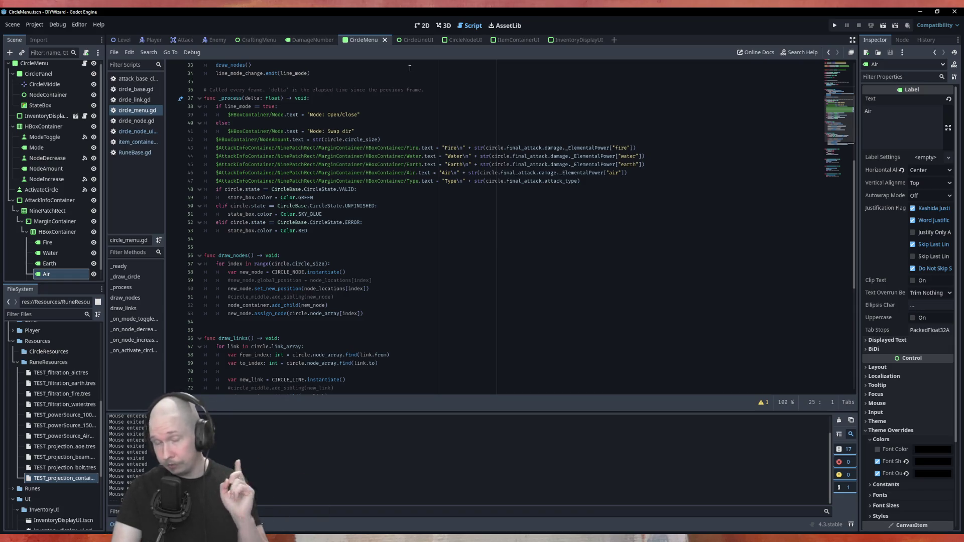
Scroll through item_container_ui.gd's state handling, then return to circle_node_ui.gd.
click(513, 41)
scroll(500, 124, down, 12)
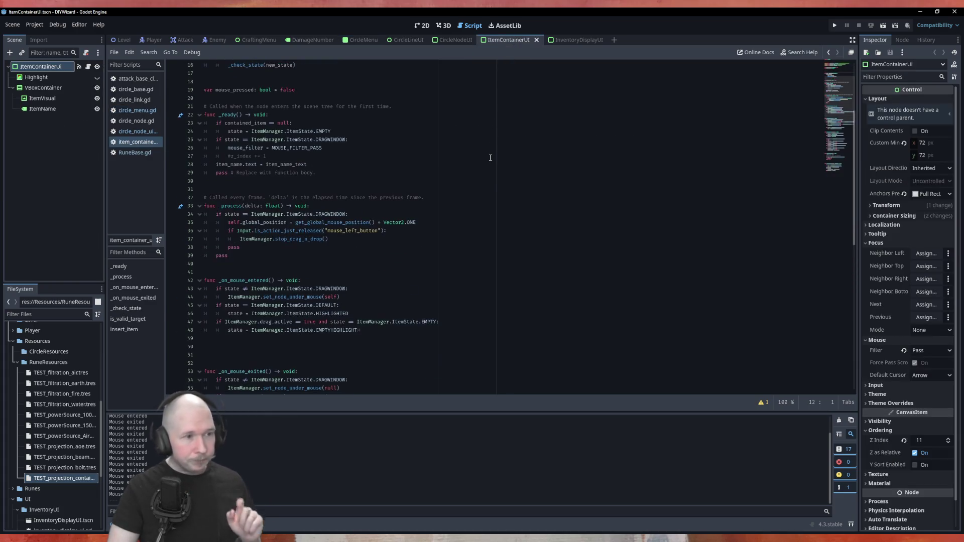
scroll(283, 226, down, 4)
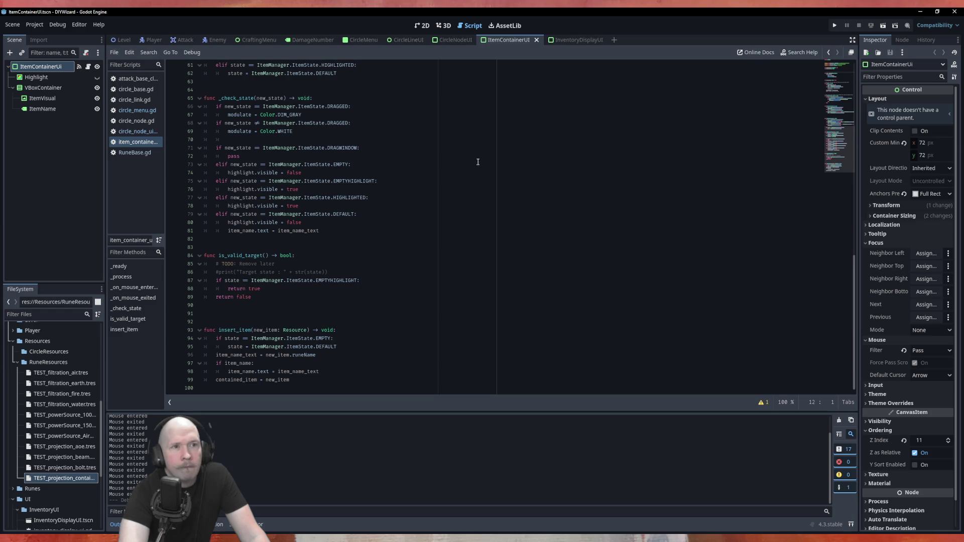
click(454, 40)
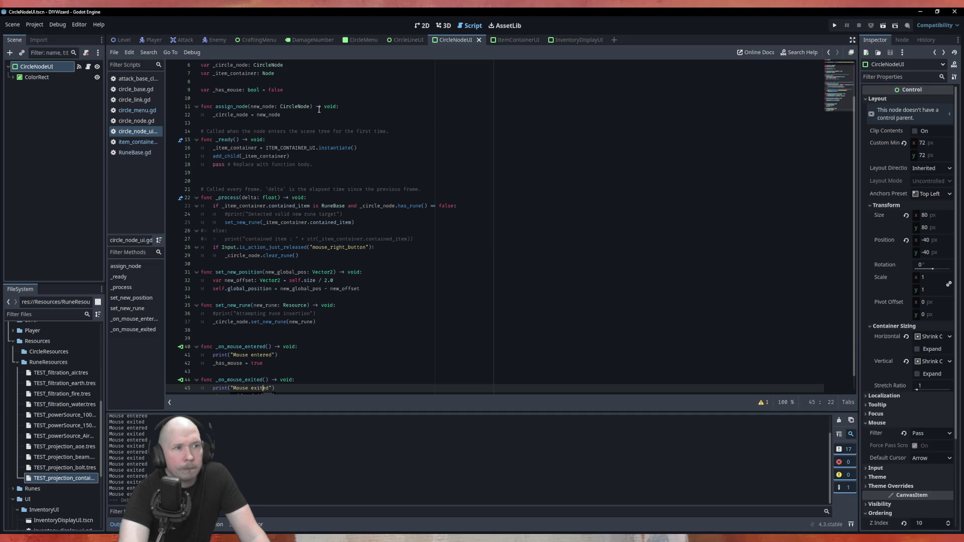
scroll(214, 372, down, 1)
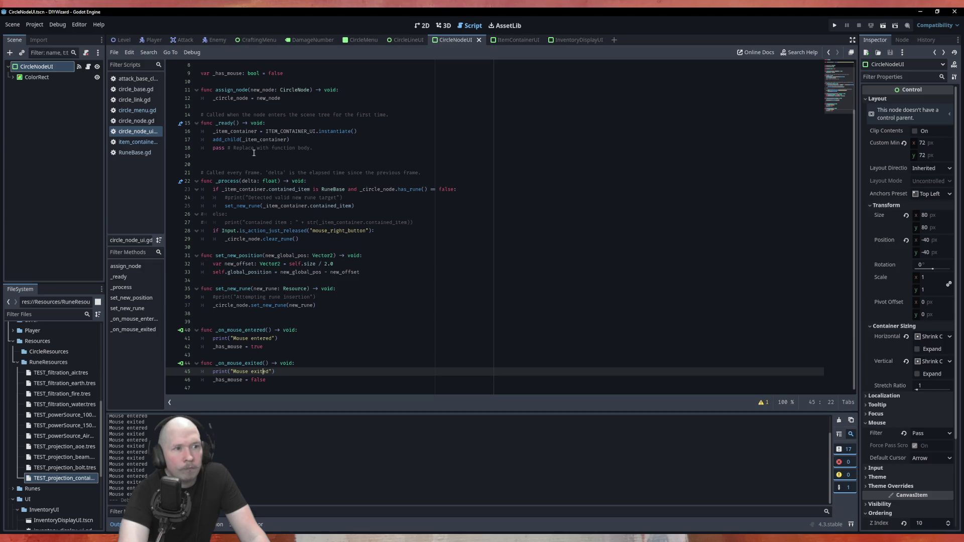
Add print("Mouse button pressed") under the right-button release check on line 28.
click(375, 230)
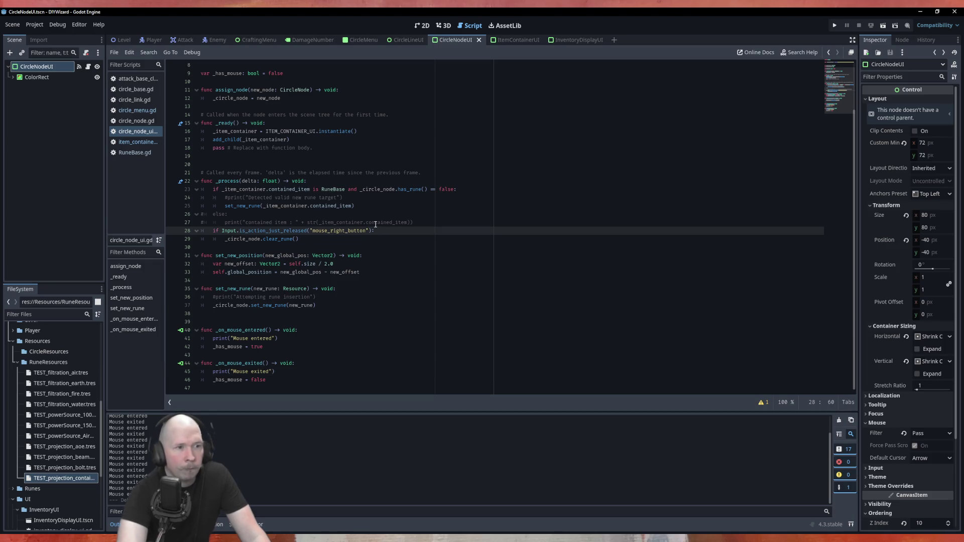
key(Return)
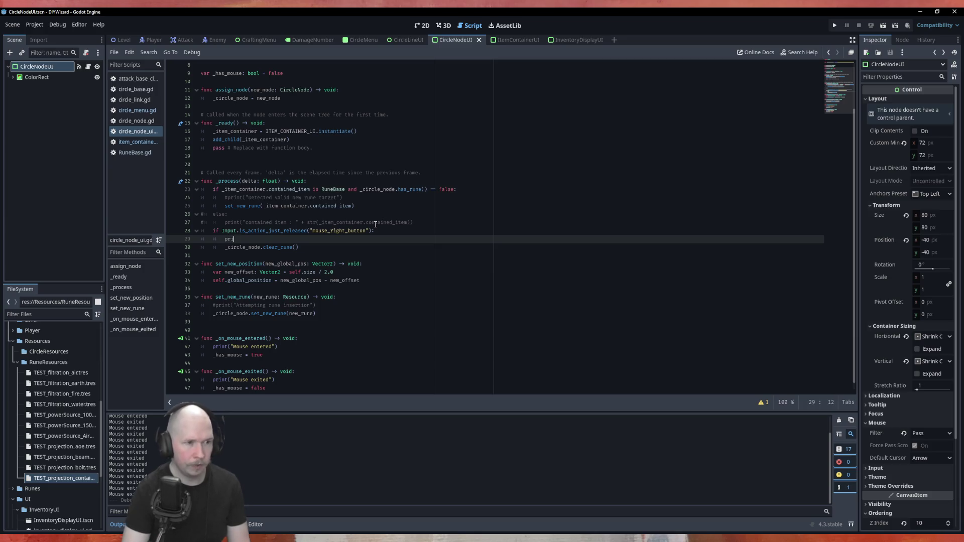
text(print)
text((")
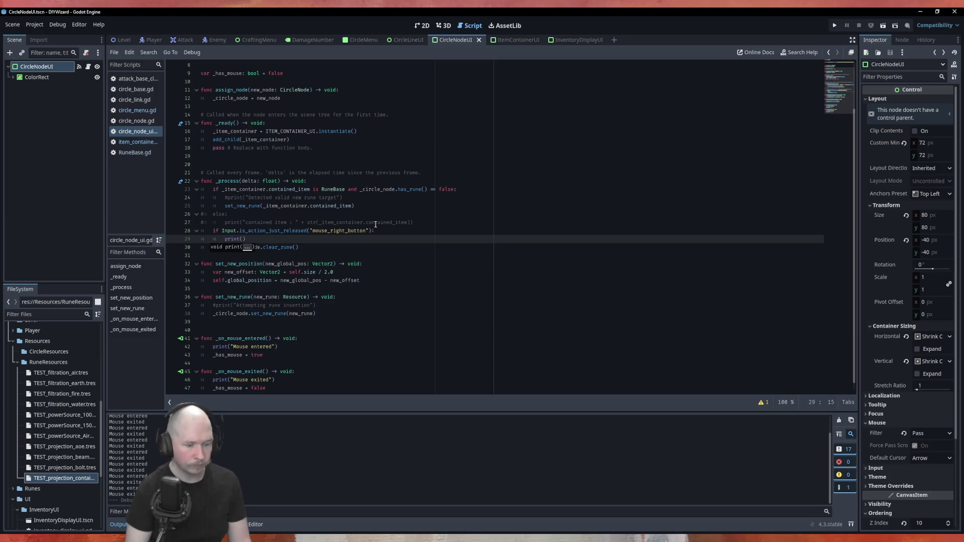
text(Mouse bu)
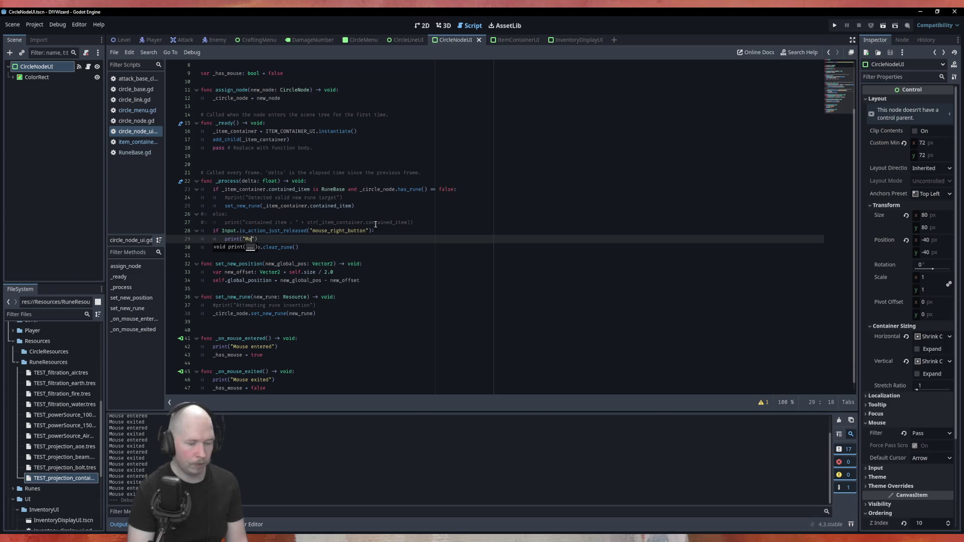
text(tton pressed)
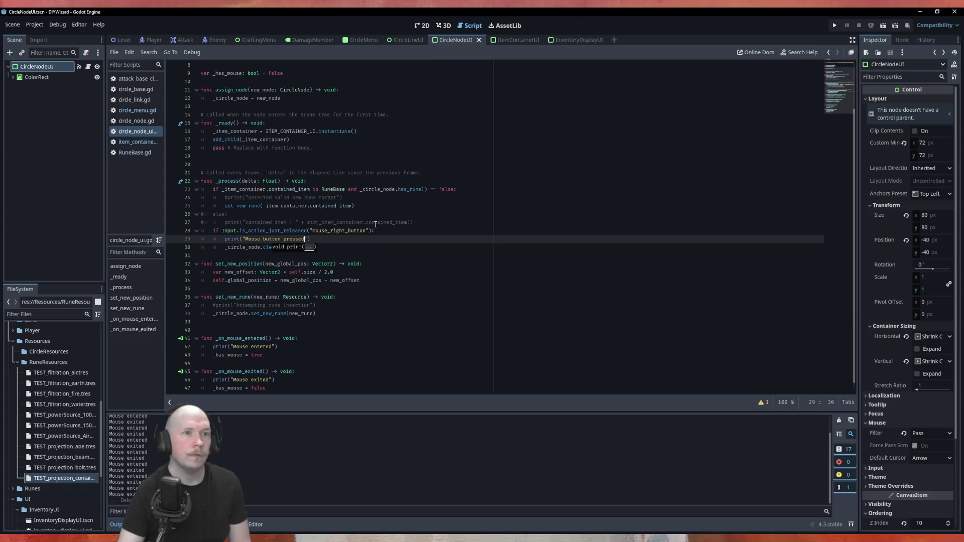
click(432, 214)
click(363, 39)
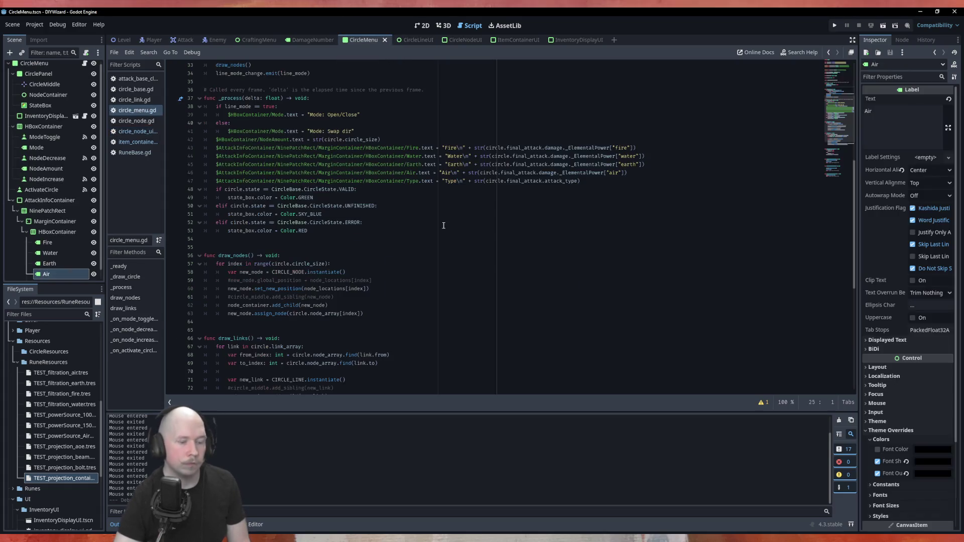
Run with F6, drop Power_100 on the top circle node, close the game and open item_container_ui.gd.
key(F6)
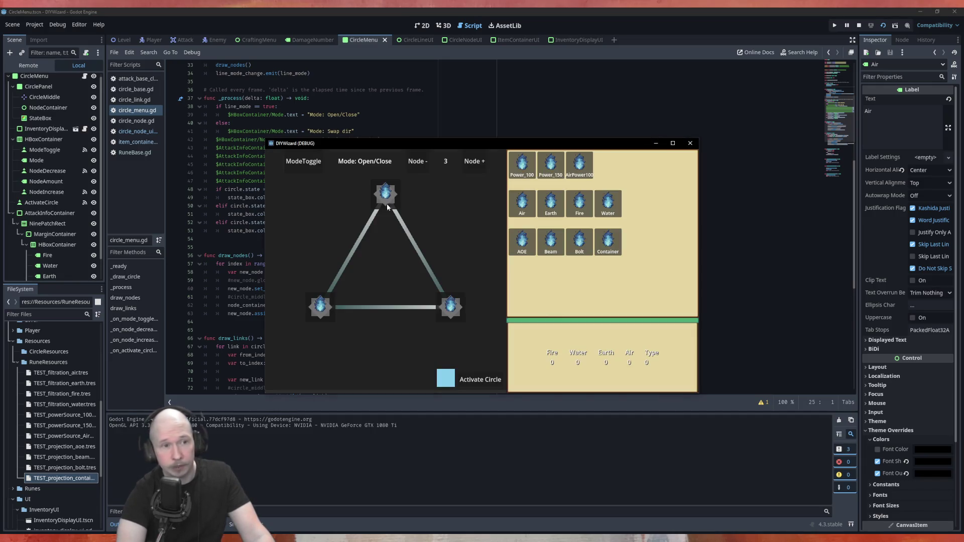
drag(522, 166, 393, 193)
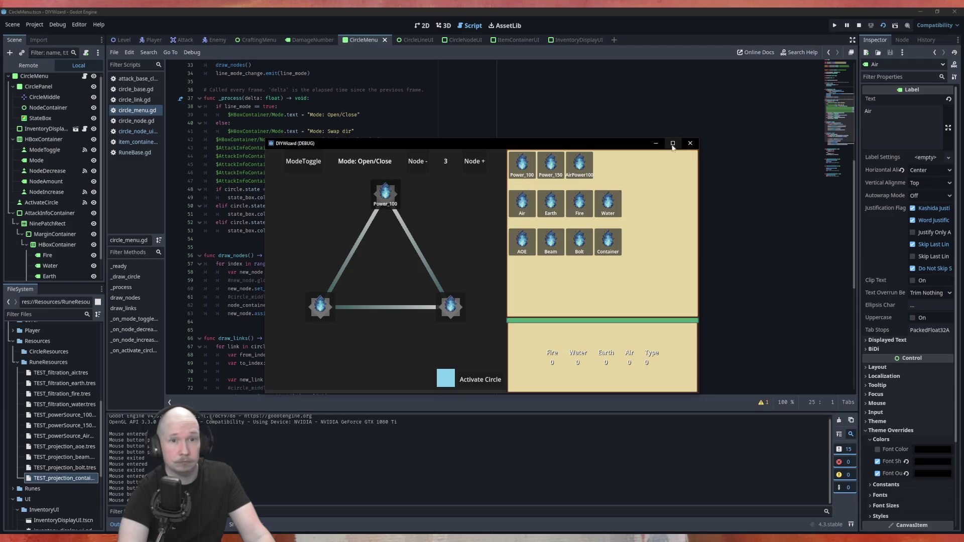
click(690, 143)
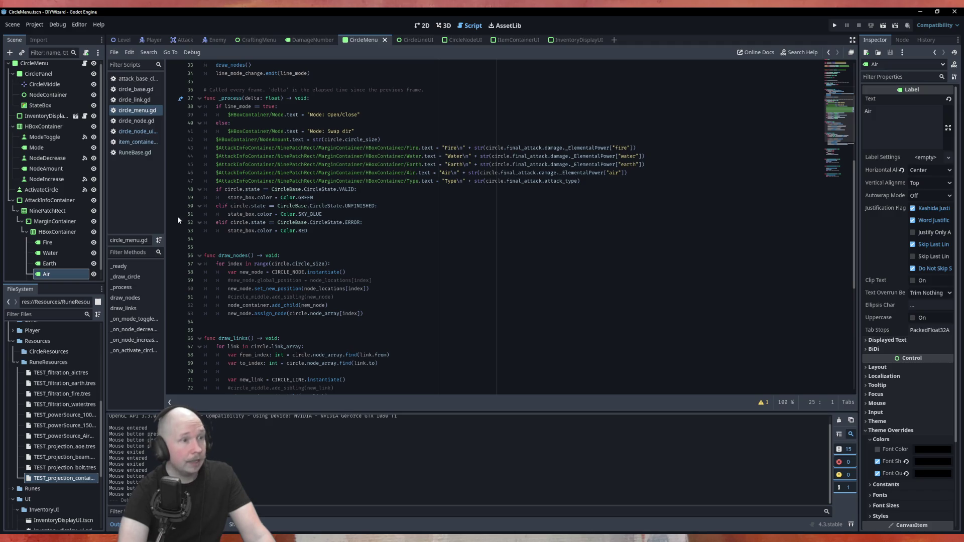
click(136, 142)
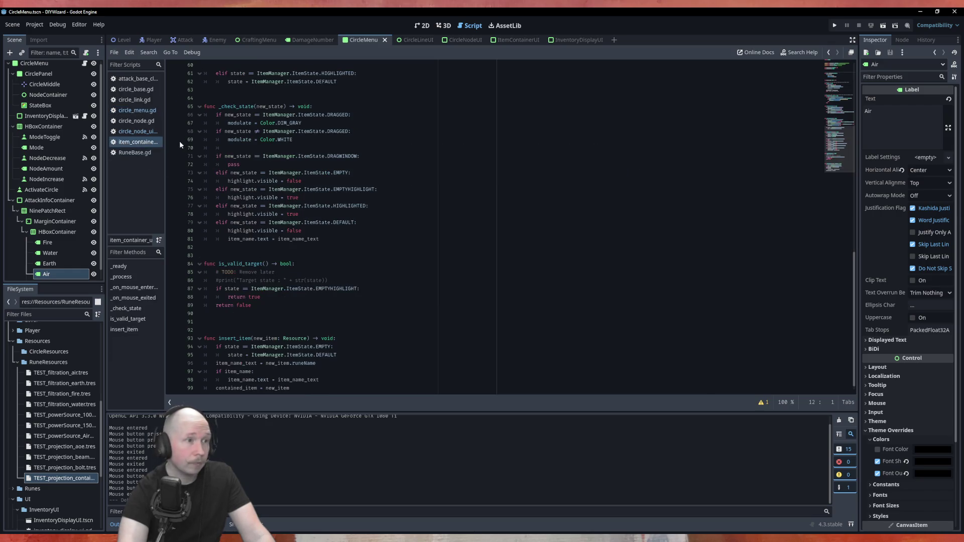
Comment out the right-click rune-clearing block on lines 28–30 of circle_node_ui.gd.
click(461, 39)
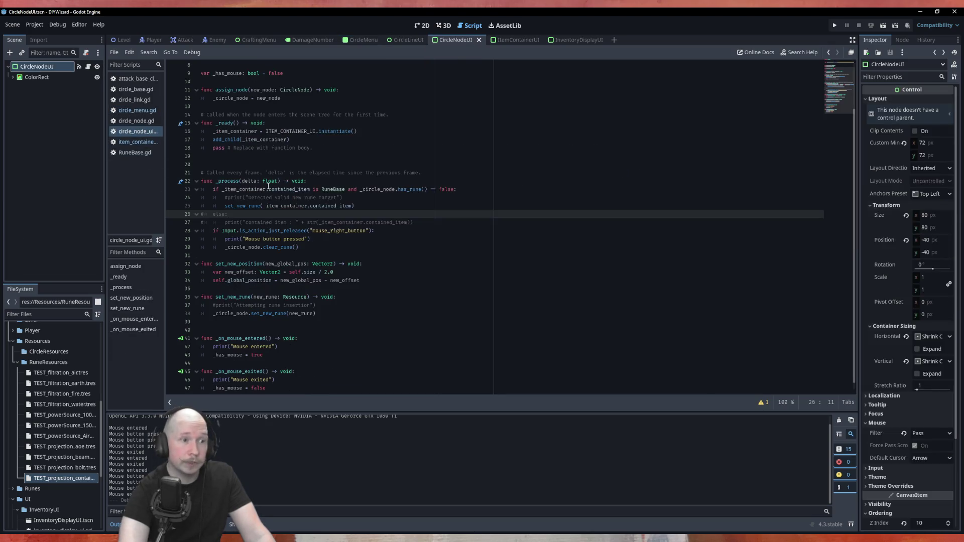
click(206, 248)
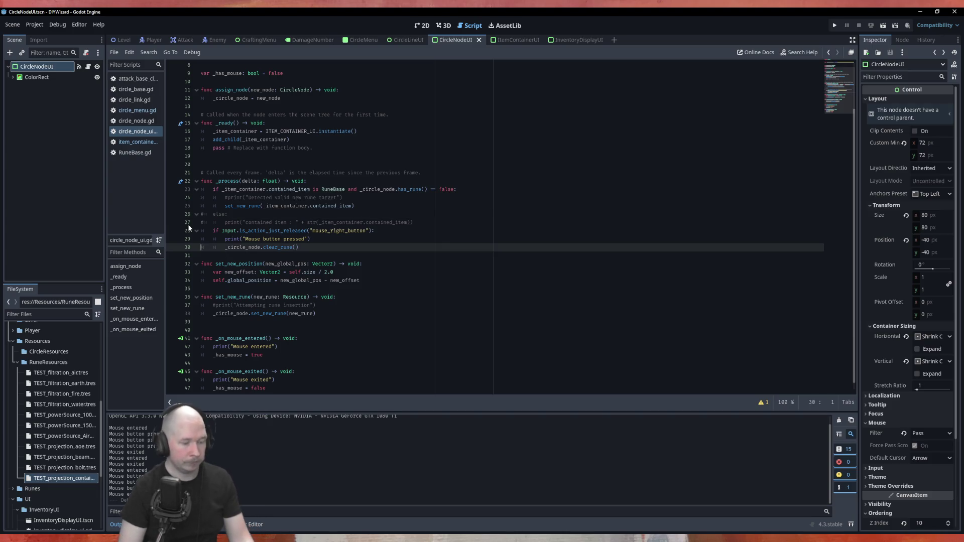
key(shift+alt+Up)
key(shift+alt+Up)
key(ctrl+k)
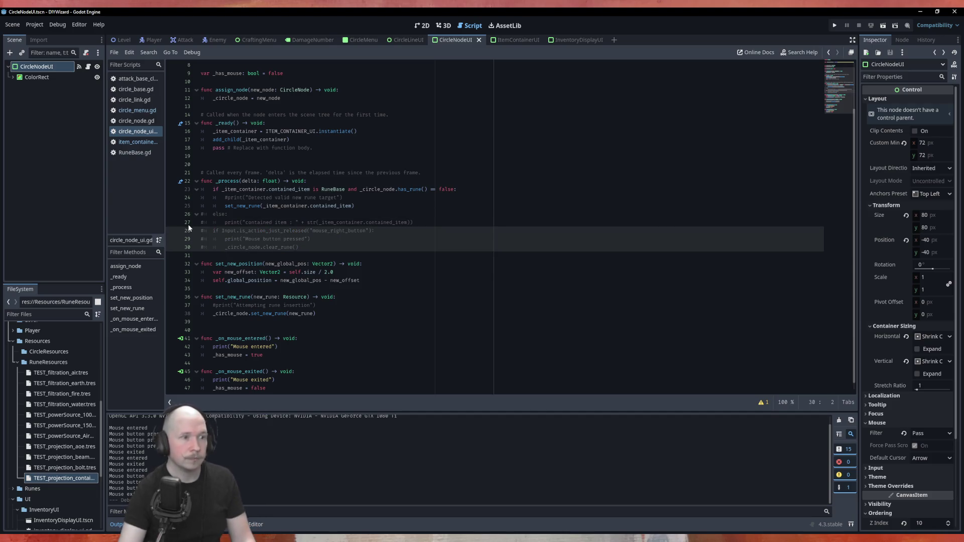
Comment out the "Mouse entered" and "Mouse exited" print lines.
click(210, 347)
key(ctrl+k)
key(Down)
key(Down)
key(Down)
key(Down)
key(ctrl+k)
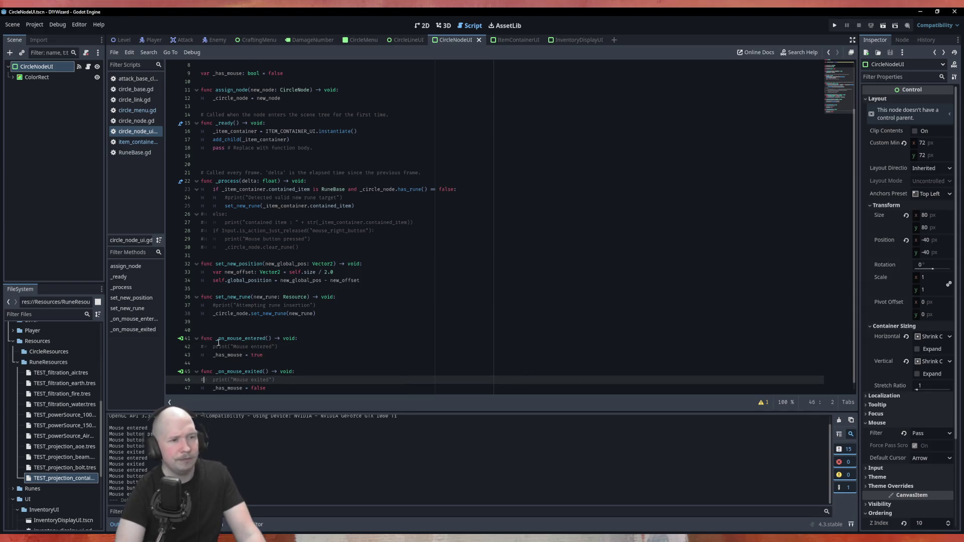
scroll(319, 341, up, 3)
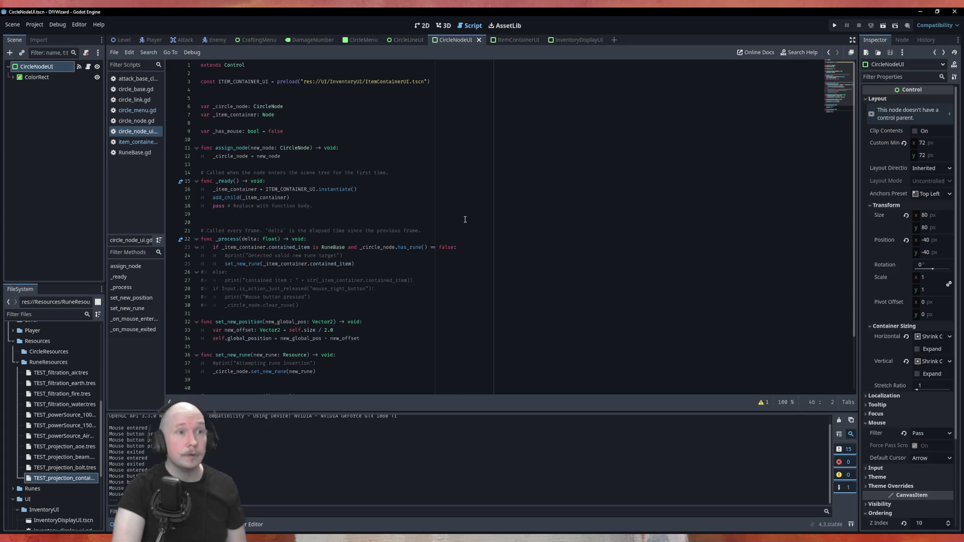
click(506, 44)
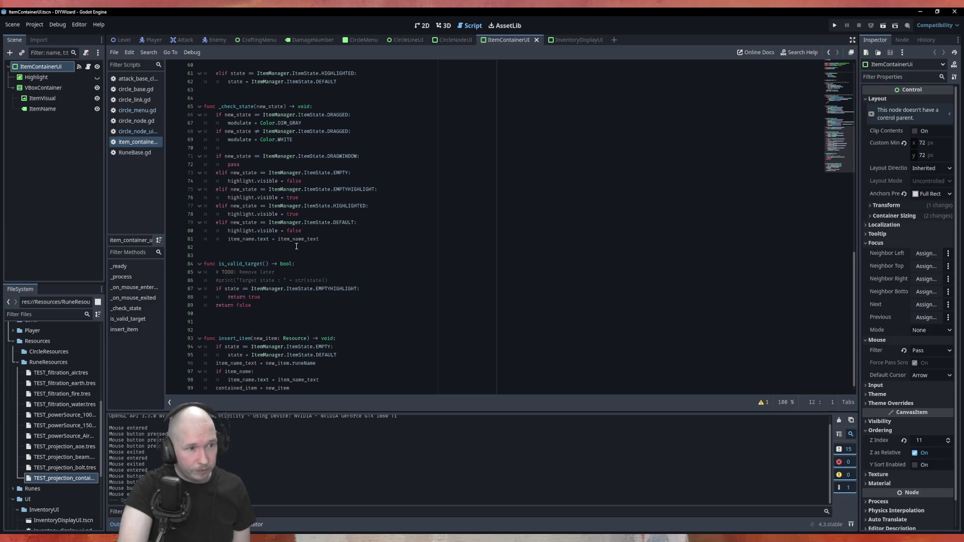
scroll(297, 310, down, 1)
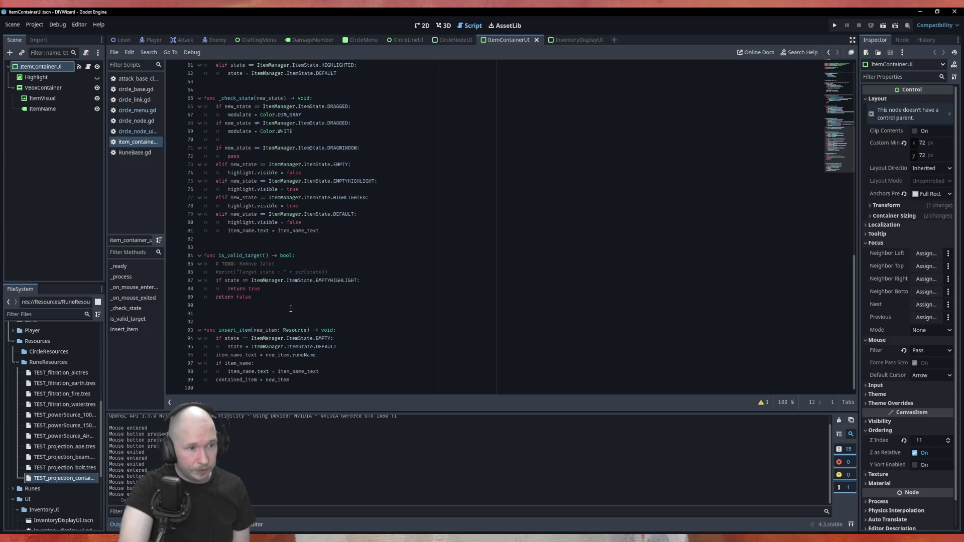
scroll(291, 309, up, 10)
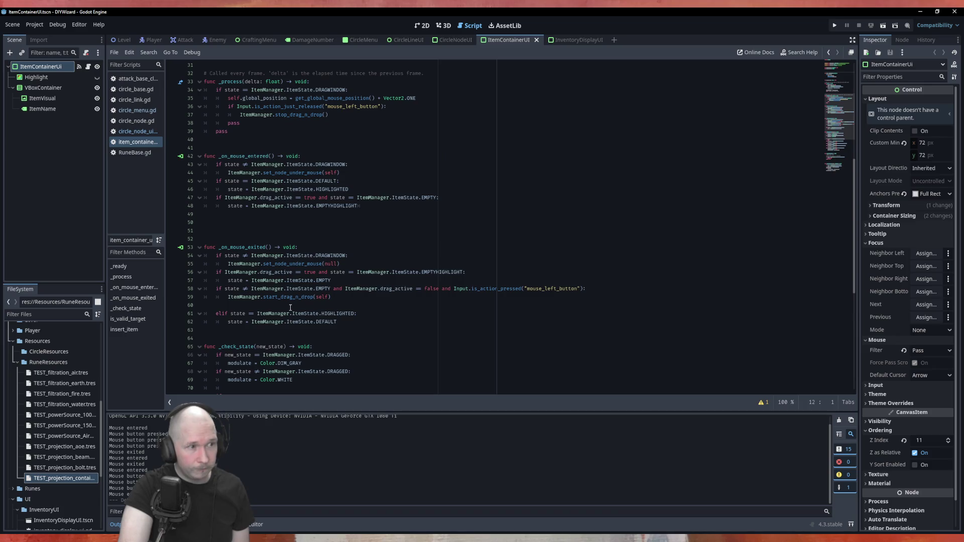
scroll(290, 307, up, 10)
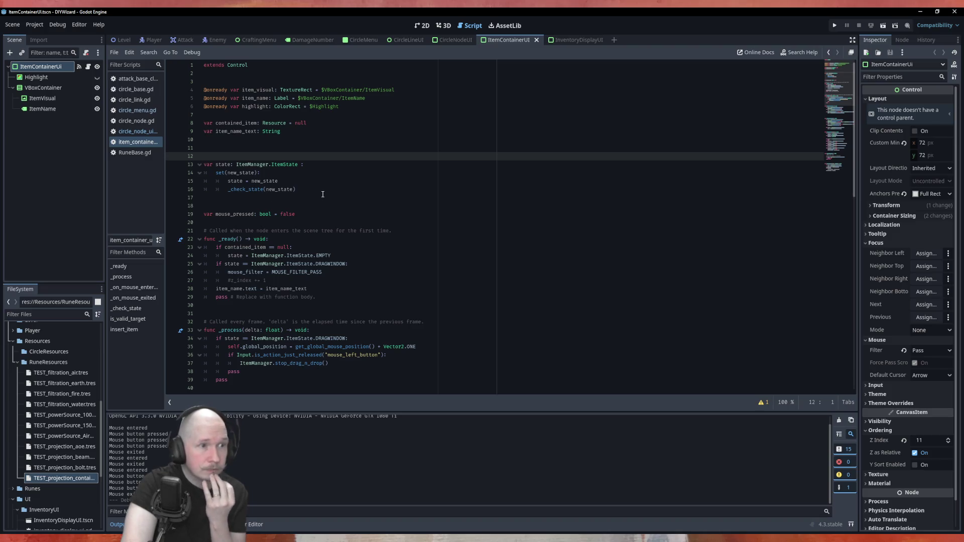
scroll(322, 194, down, 6)
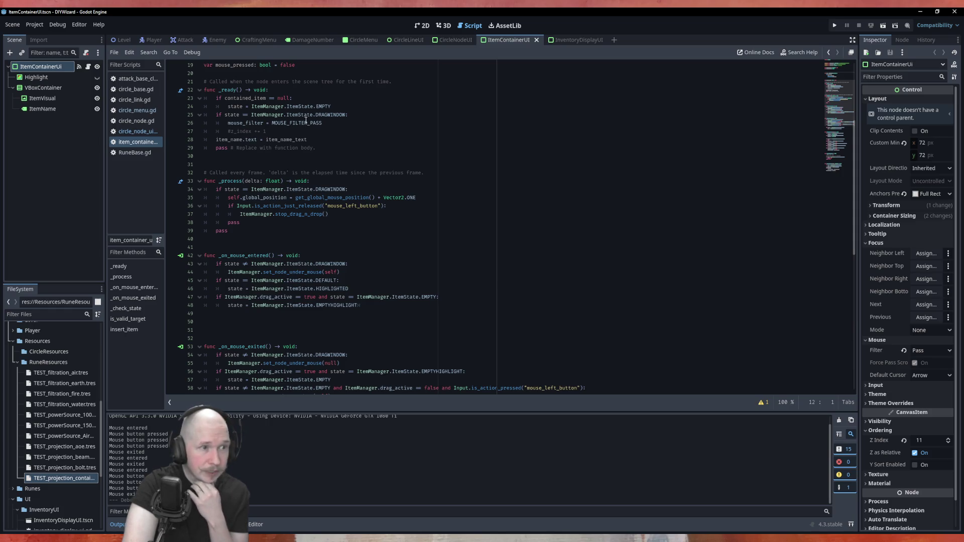
scroll(296, 155, down, 4)
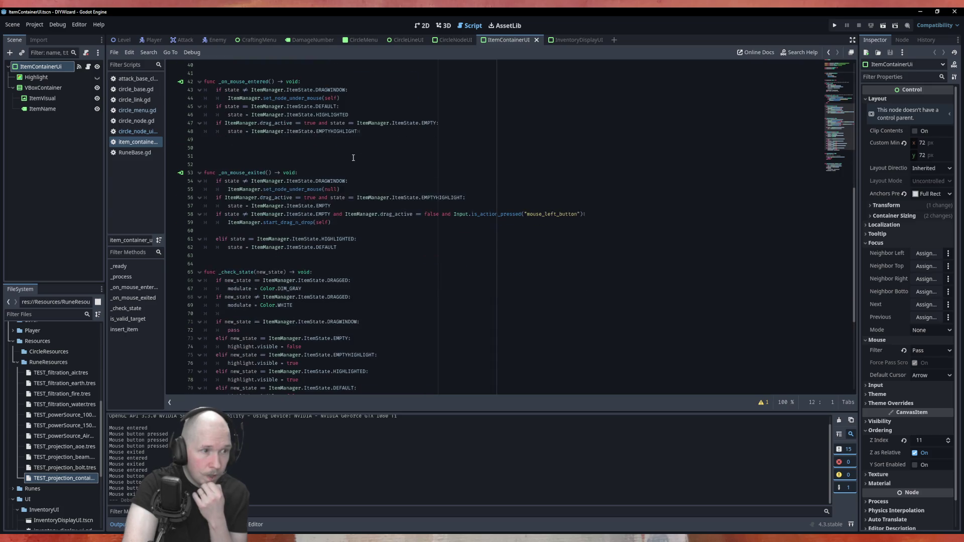
scroll(352, 159, down, 7)
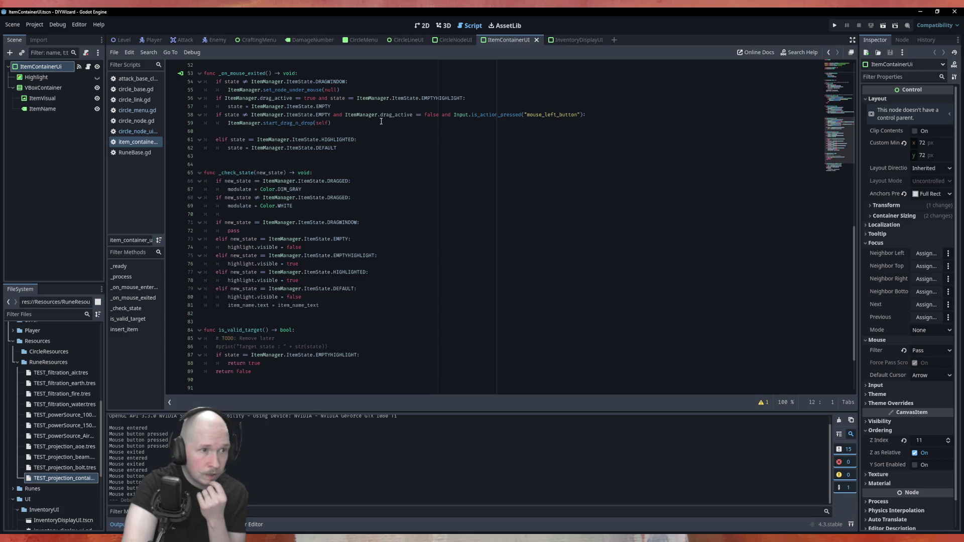
ctrl+click(271, 124)
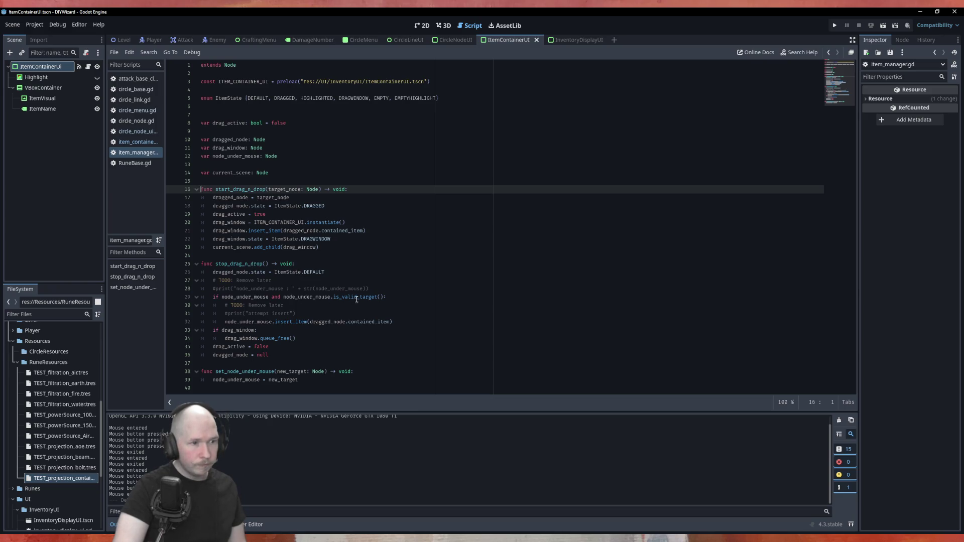
click(289, 323)
key(Up)
key(End)
click(289, 322)
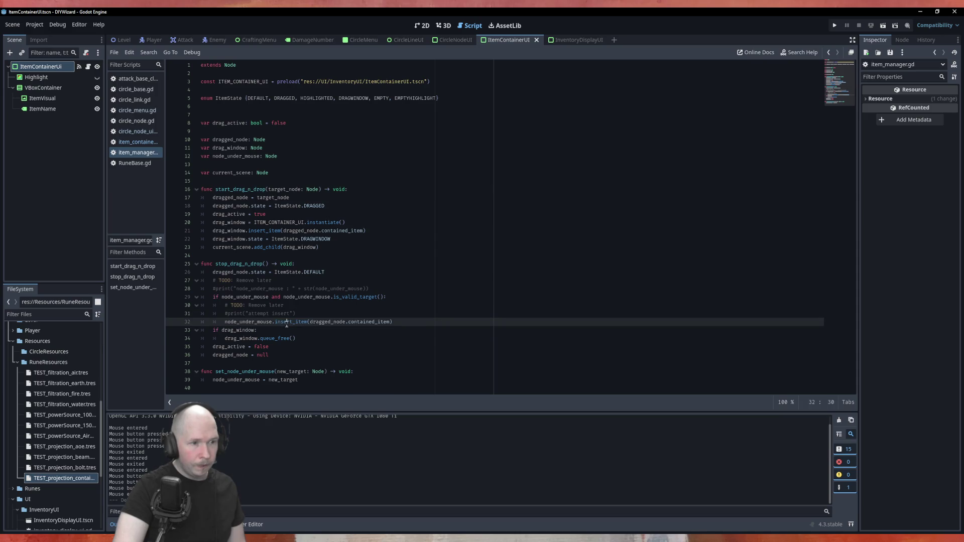
click(138, 141)
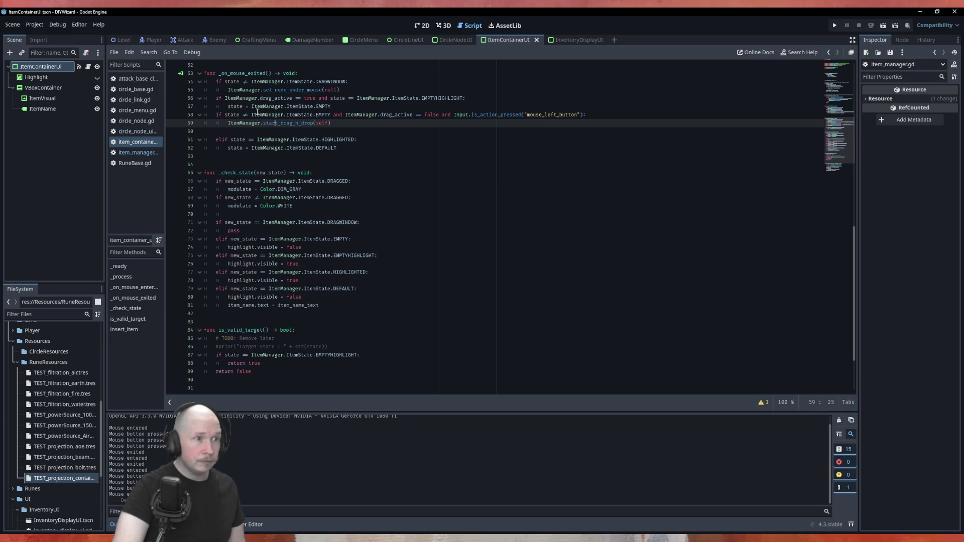
scroll(363, 281, down, 3)
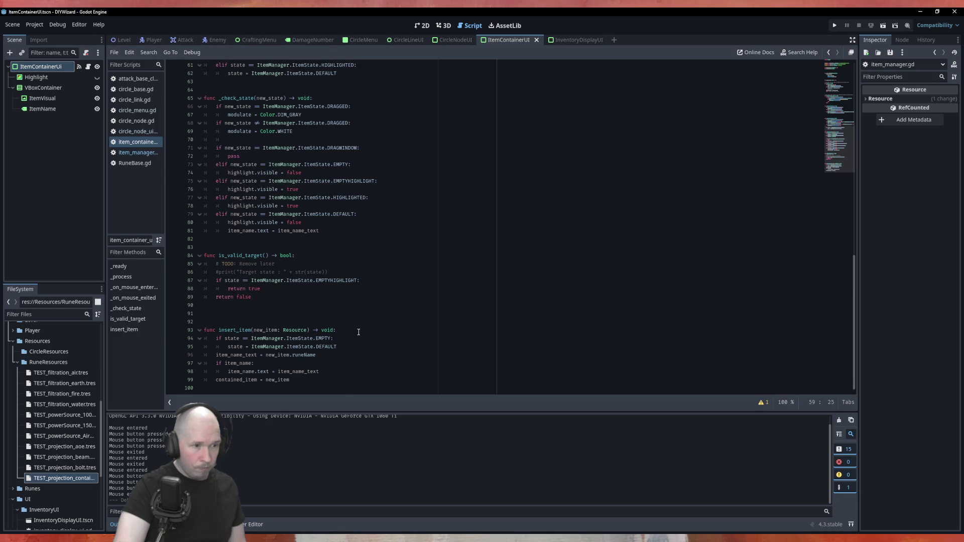
click(358, 331)
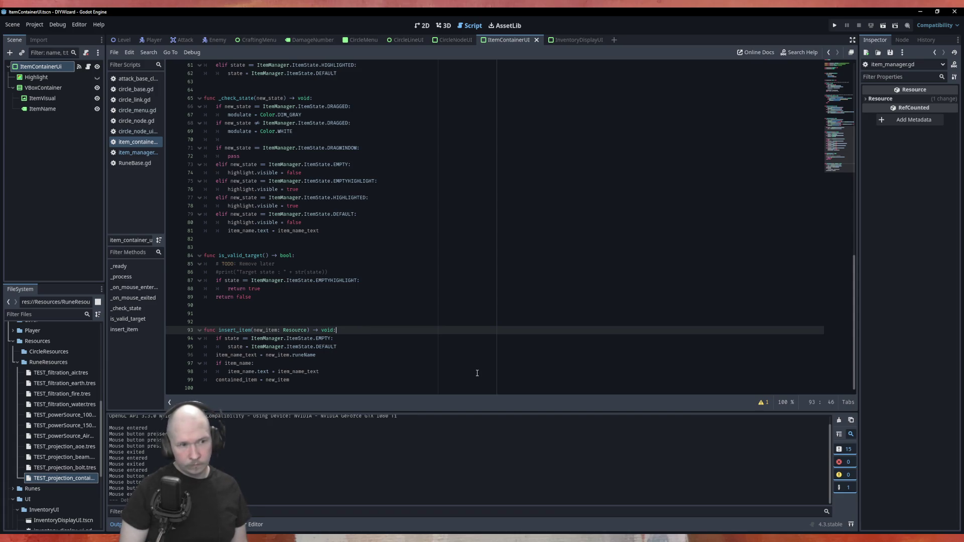
Add an 'if new_item == null:' check at the top of insert_item.
key(Return)
text(if)
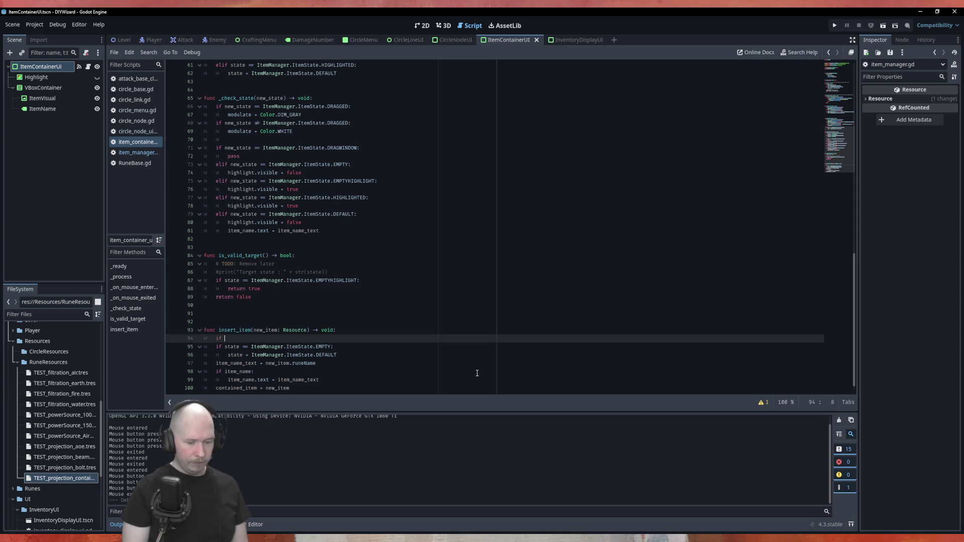
text( new)
key(Return)
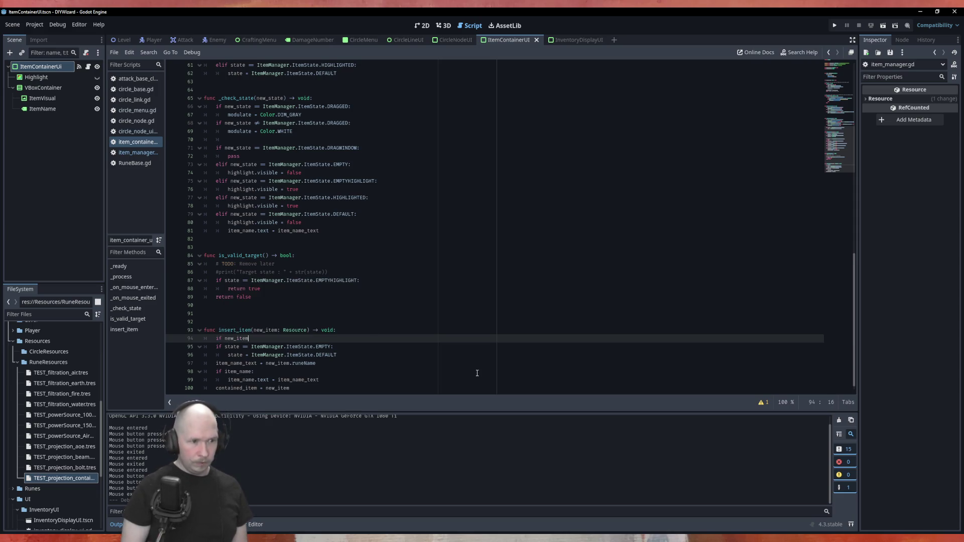
text(== null:)
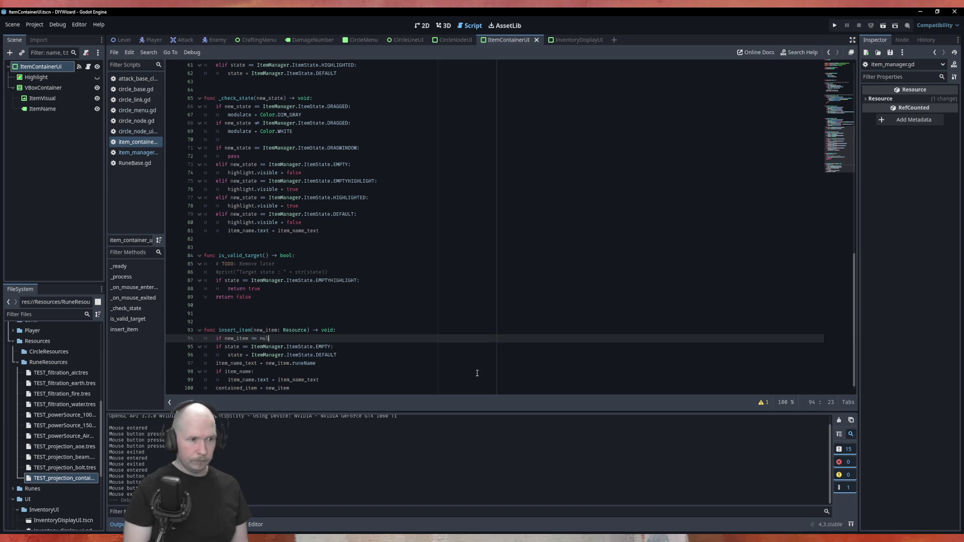
key(Return)
text(state)
Set state to ItemManager.ItemState.EMPTY inside the null check and save the script.
key(Down)
key(Down)
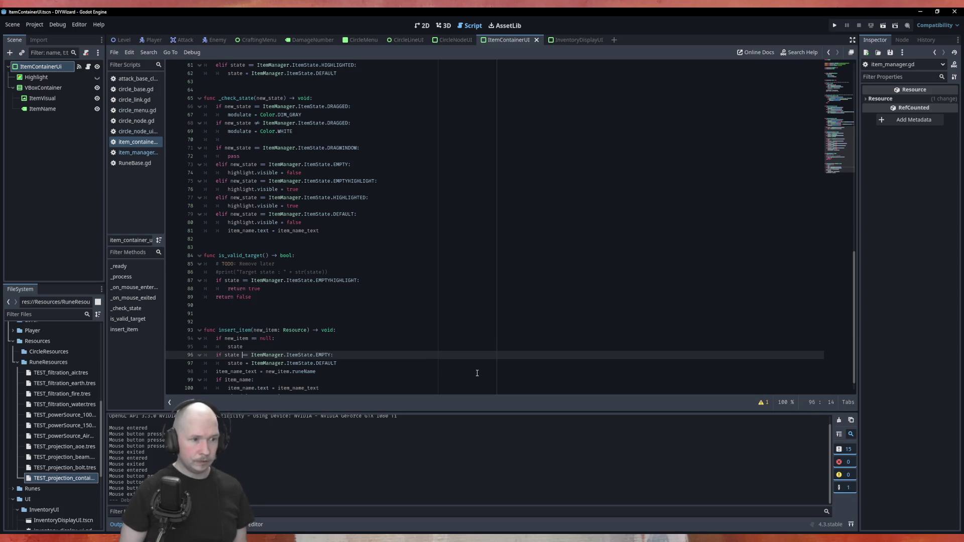
key(ctrl+alt+Down)
key(alt+Up)
key(alt+Up)
key(alt+Up)
key(End)
key(BackSpace)
key(BackSpace)
key(BackSpace)
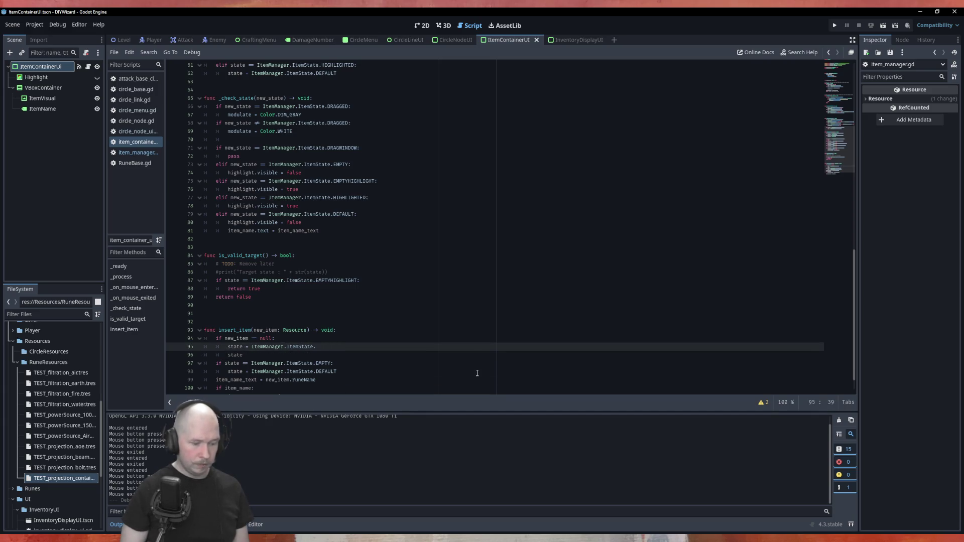
text(E)
key(Return)
key(Down)
key(ctrl+BackSpace)
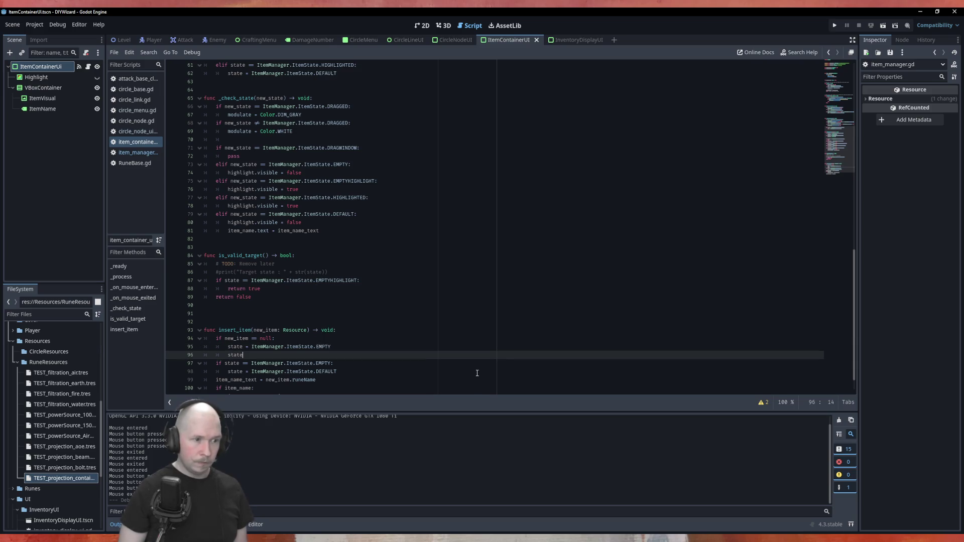
key(BackSpace)
key(ctrl+s)
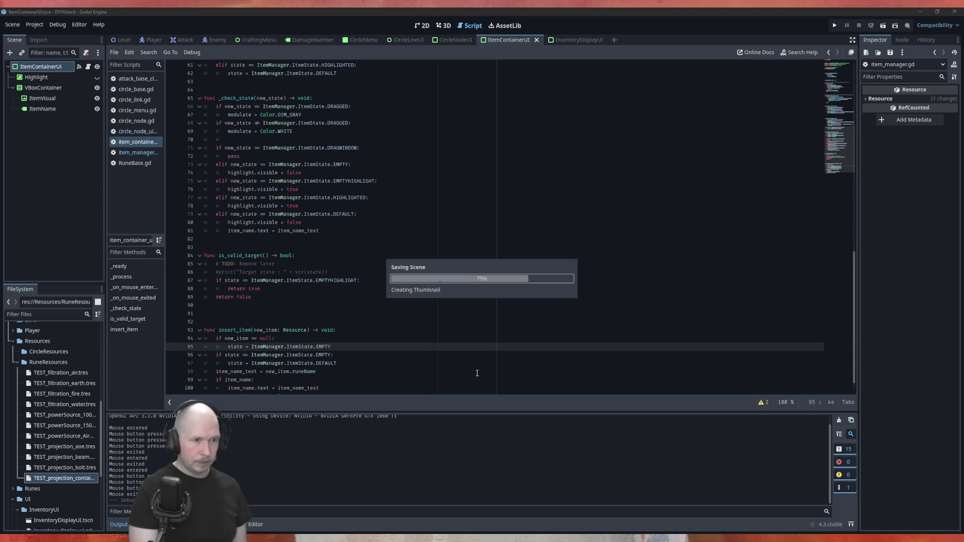
In the null branch, also set item_name.text = "" and contained_item = null.
scroll(457, 360, down, 1)
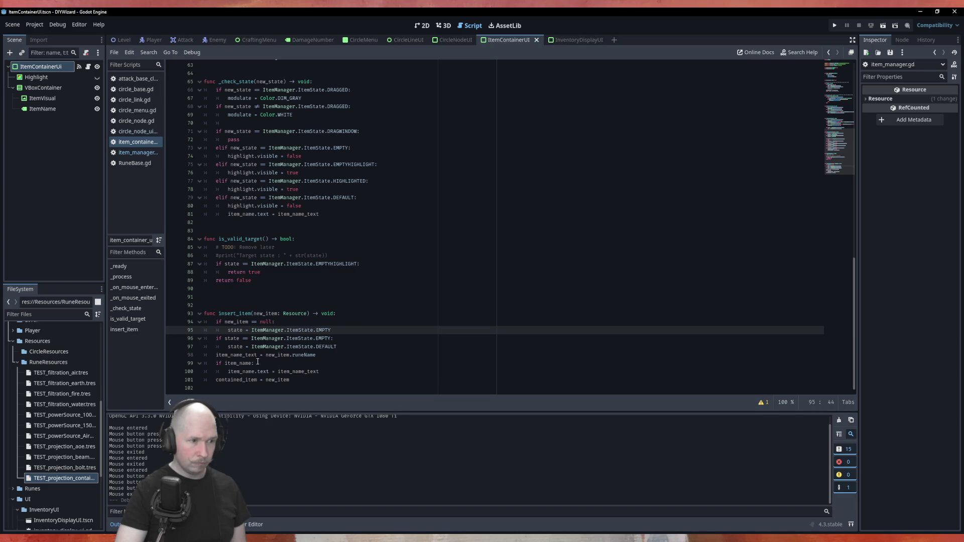
double_click(226, 356)
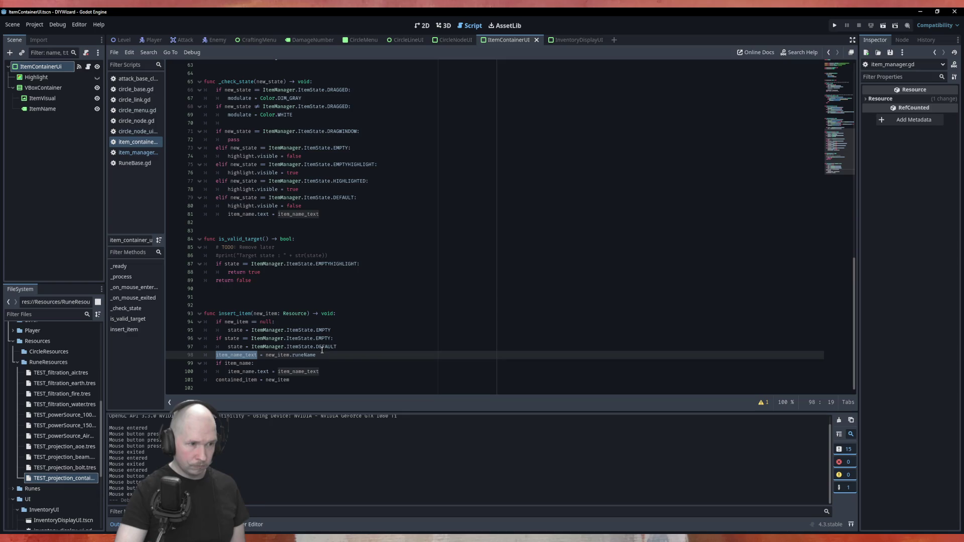
double_click(240, 363)
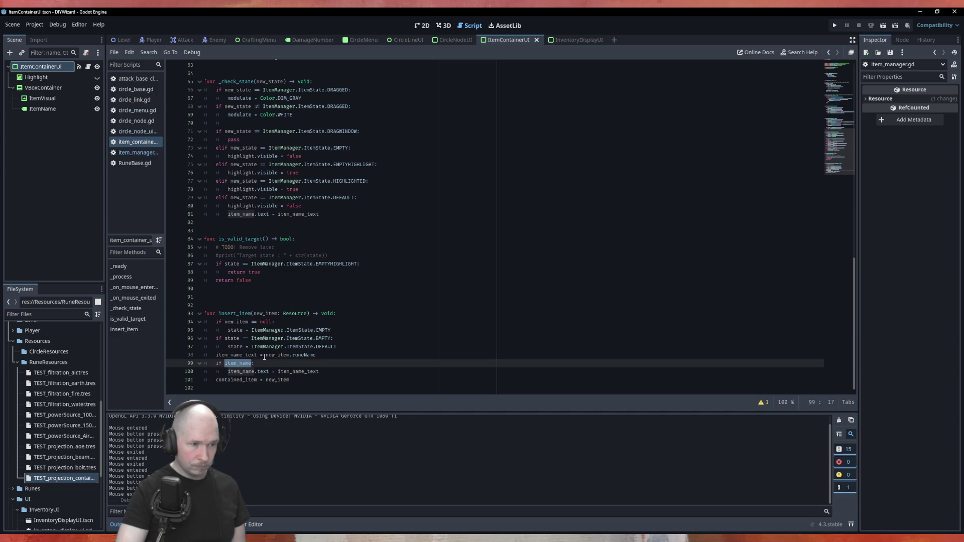
click(351, 331)
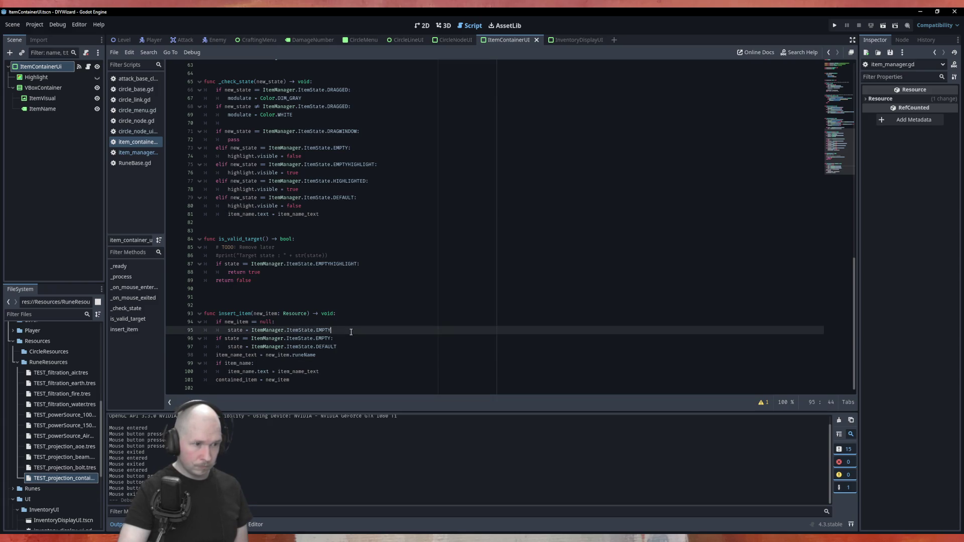
key(Return)
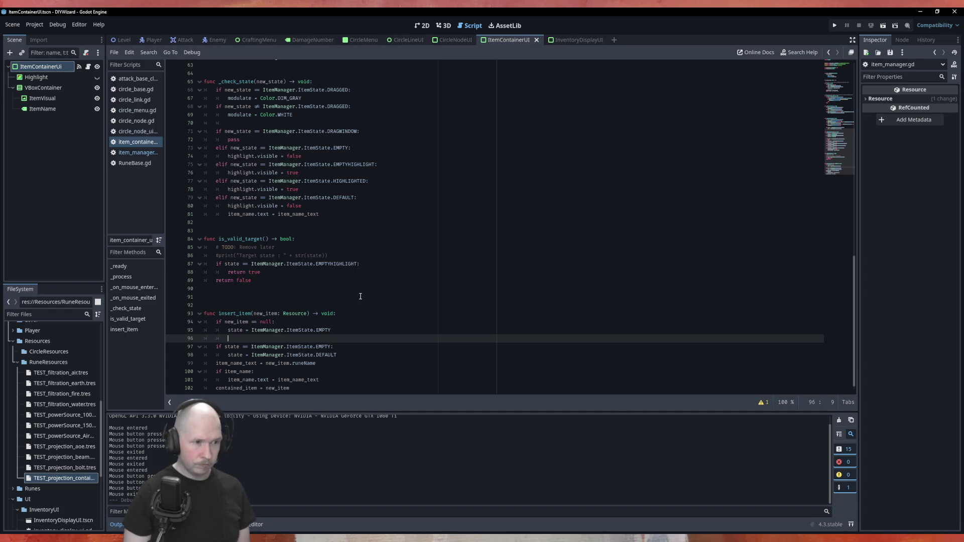
scroll(359, 301, down, 1)
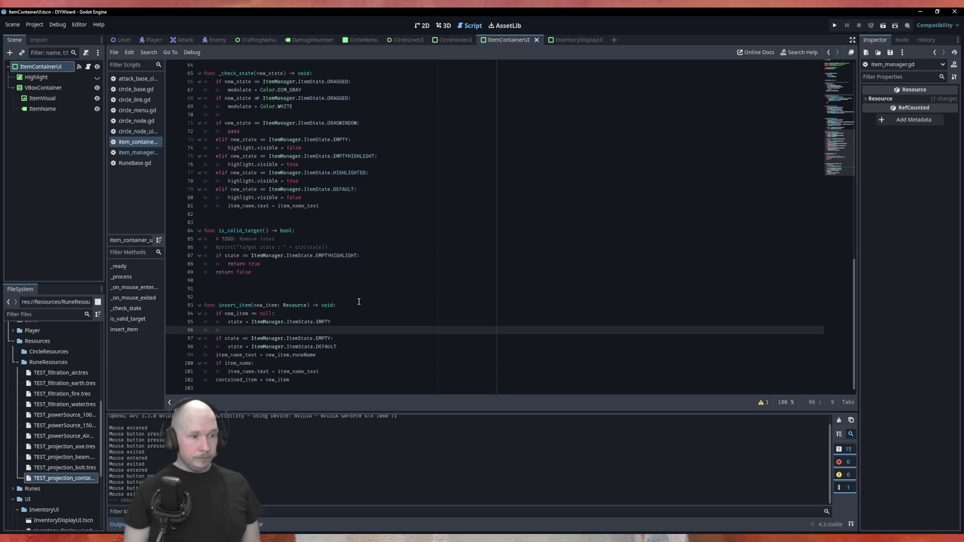
text(item_name.)
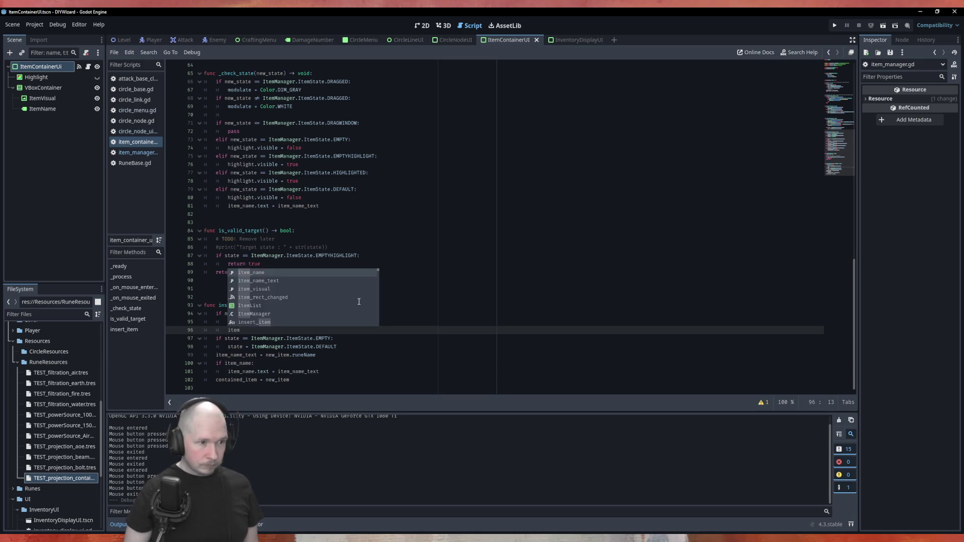
text(te)
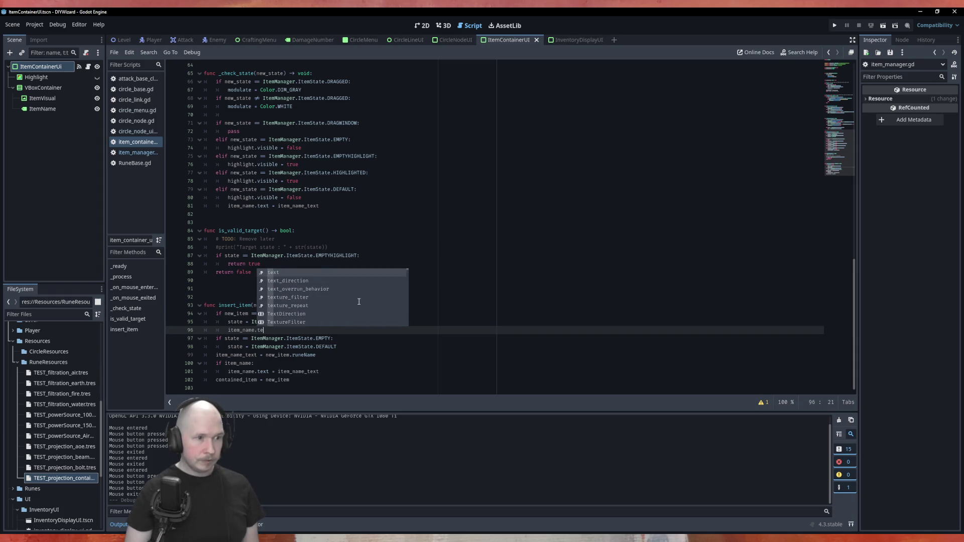
text(xt = ")
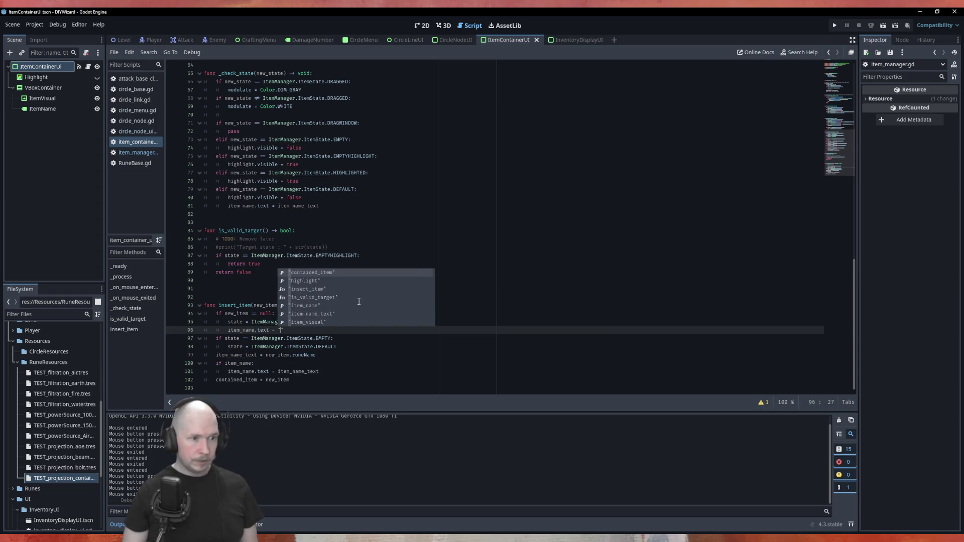
key(End)
key(Return)
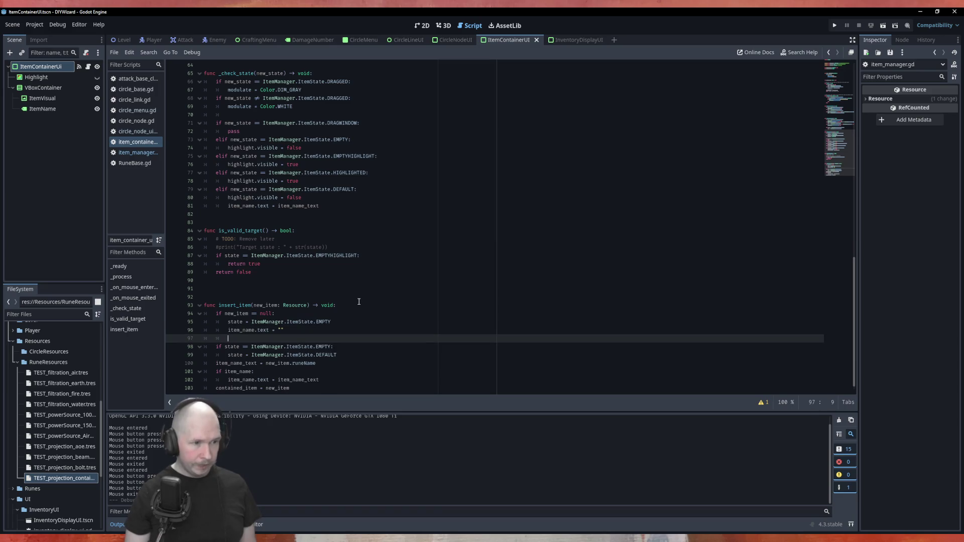
text(contained_item)
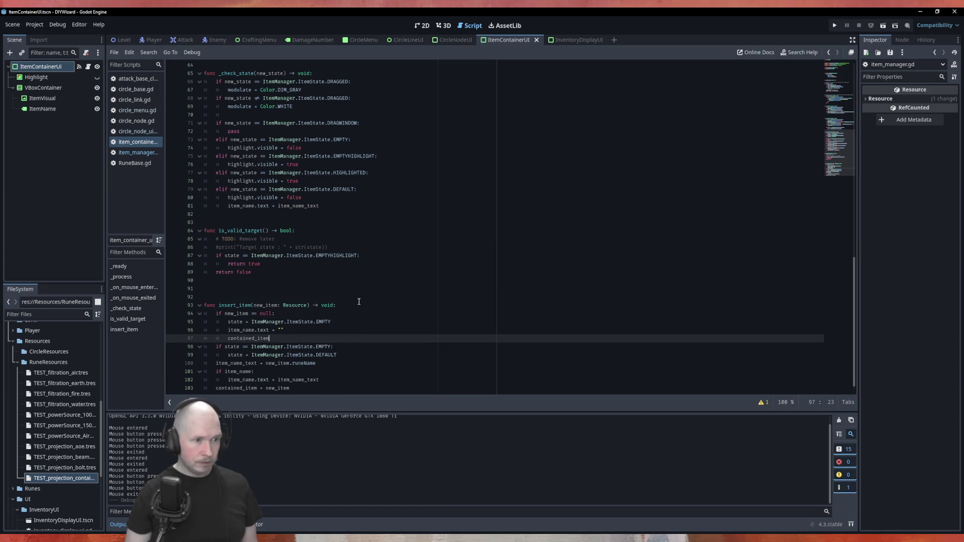
text( = null)
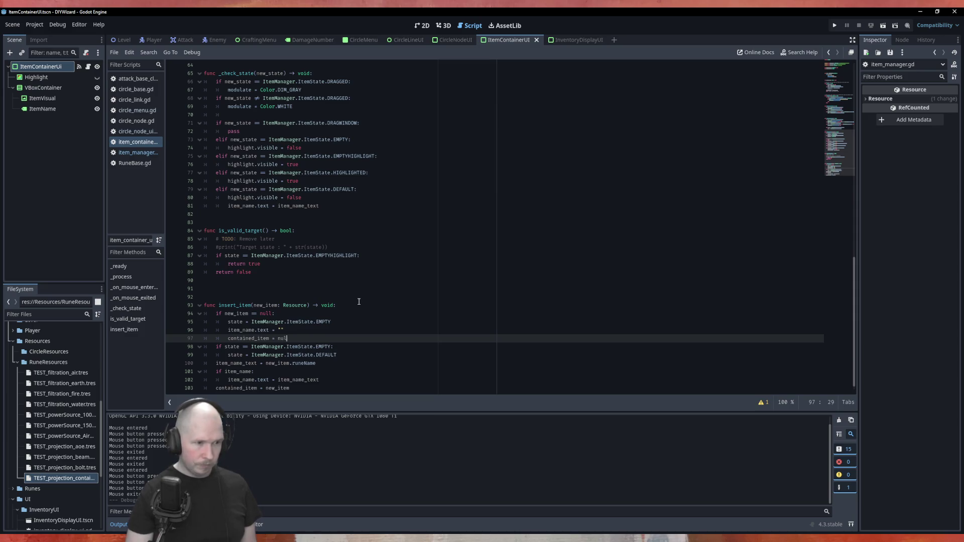
key(Escape)
Restore the accidental elif on line 98 back to if.
key(Down)
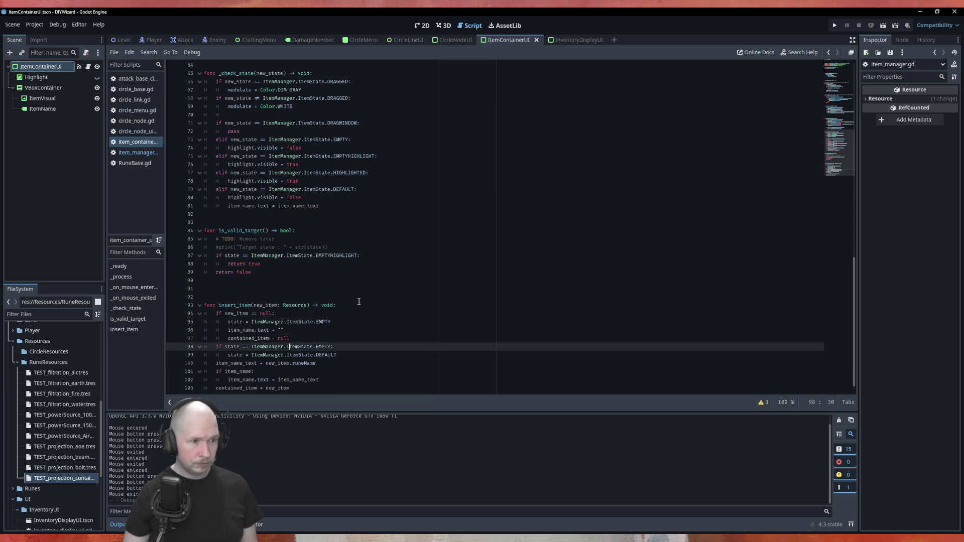
text(el)
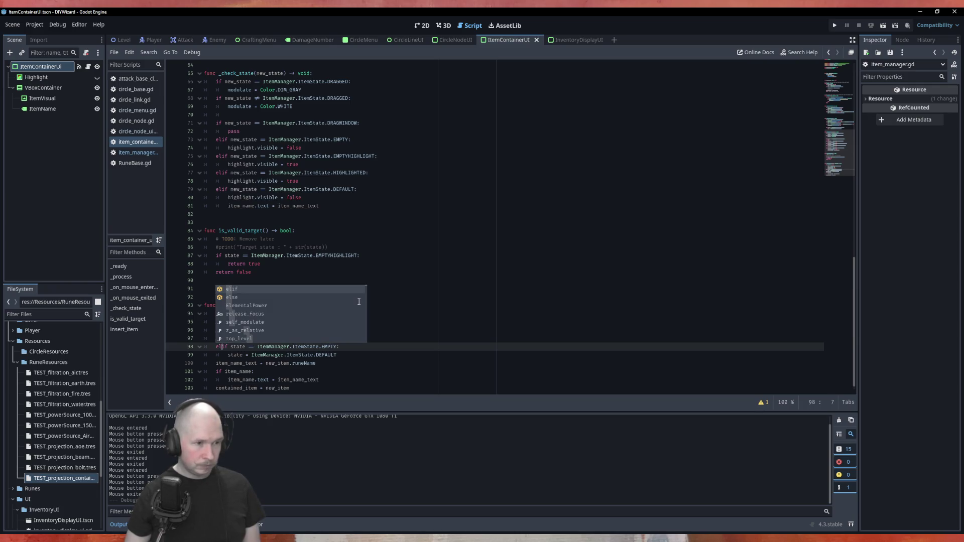
key(Down)
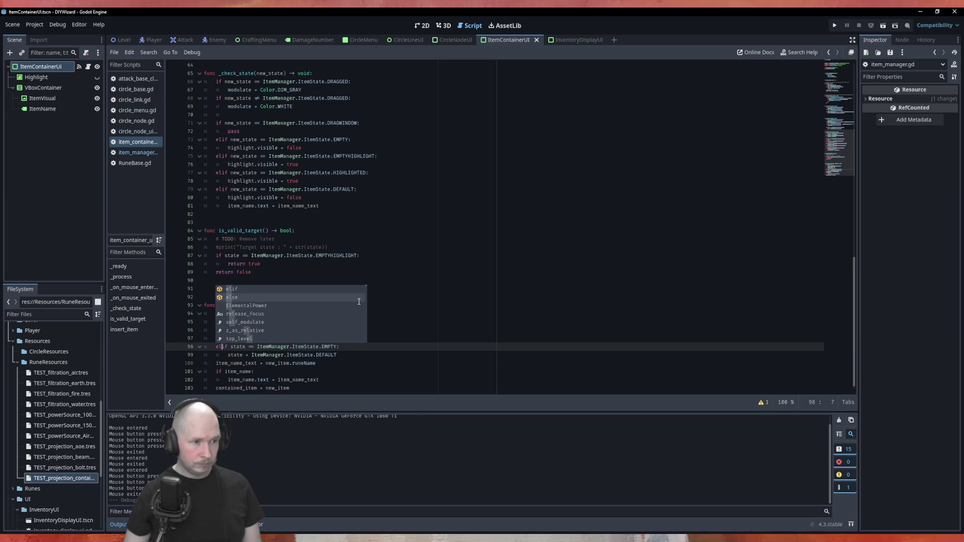
key(Escape)
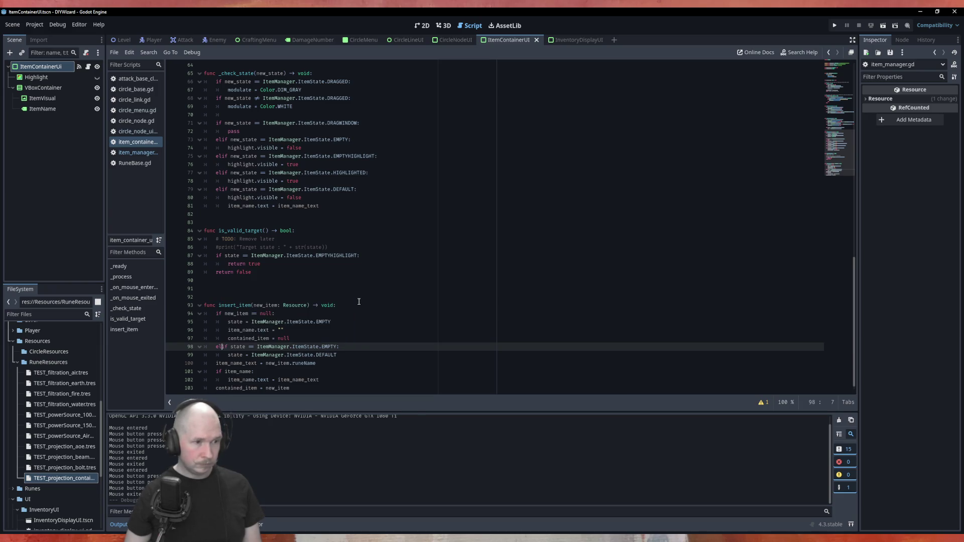
key(BackSpace)
key(BackSpace)
Add else: after contained_item = null, indent lines 99–104 under it, and save.
key(Up)
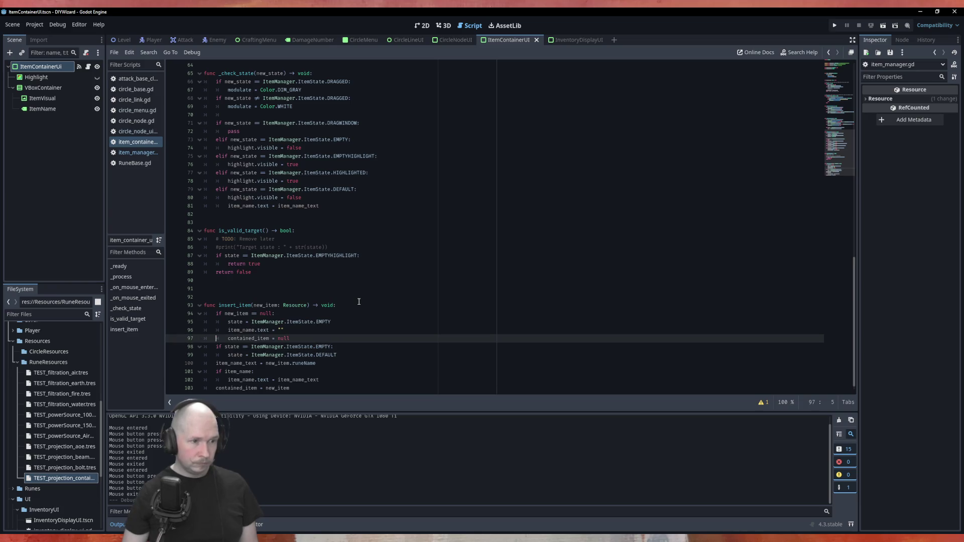
key(End)
key(Return)
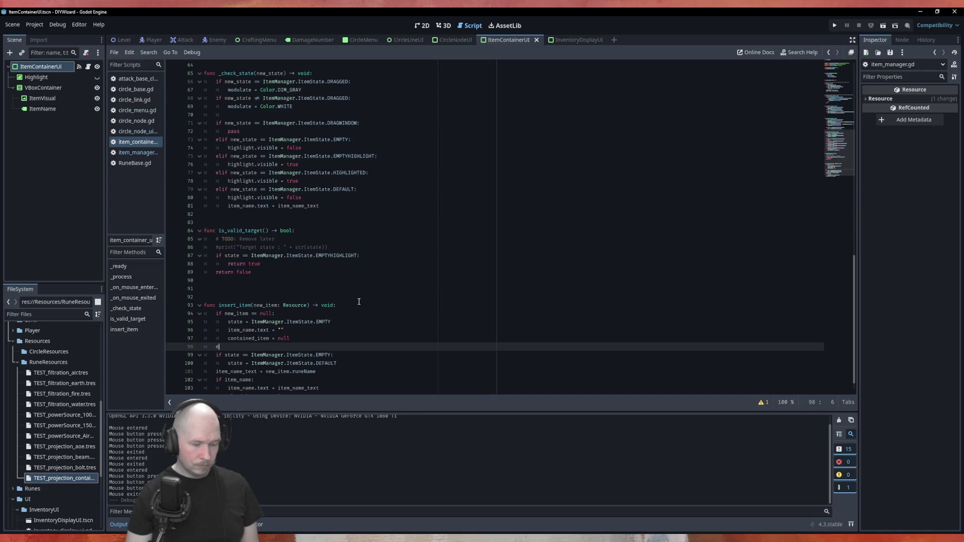
text(else:)
key(Down)
key(Down)
key(Down)
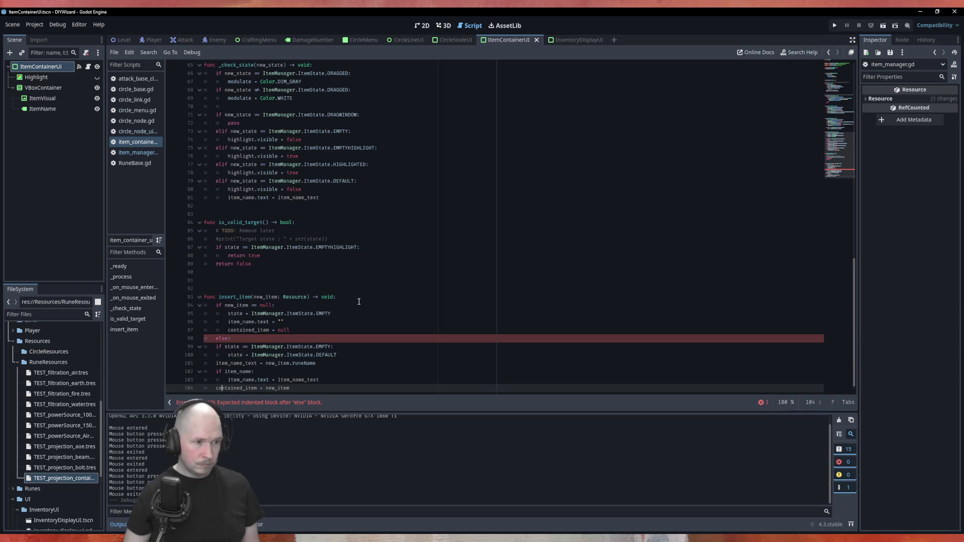
key(shift+Home)
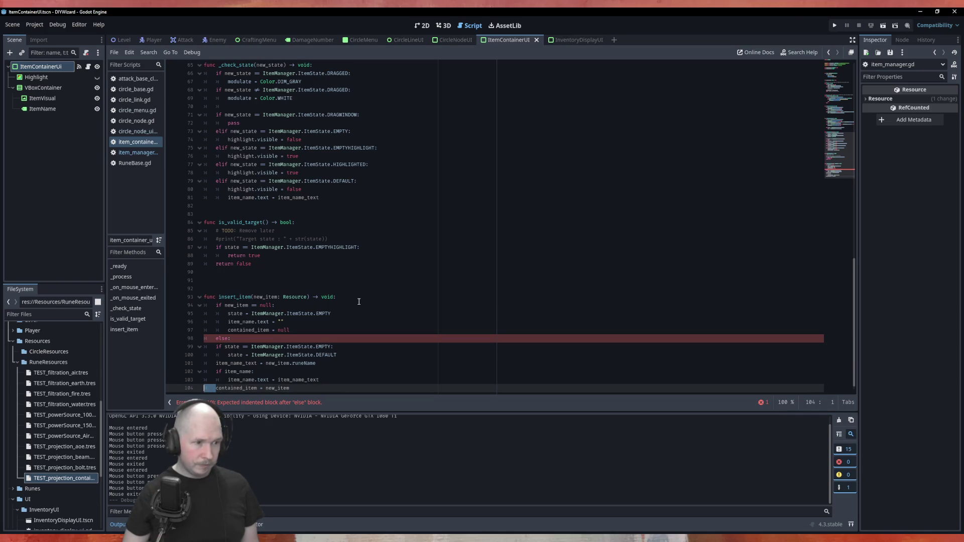
key(shift+Up)
key(shift+Up)
key(shift+Up)
key(Tab)
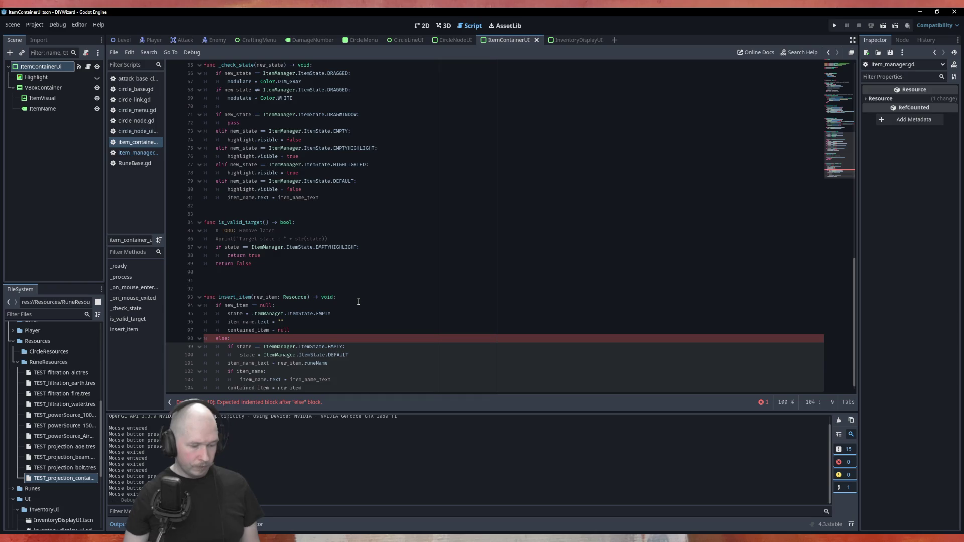
click(396, 327)
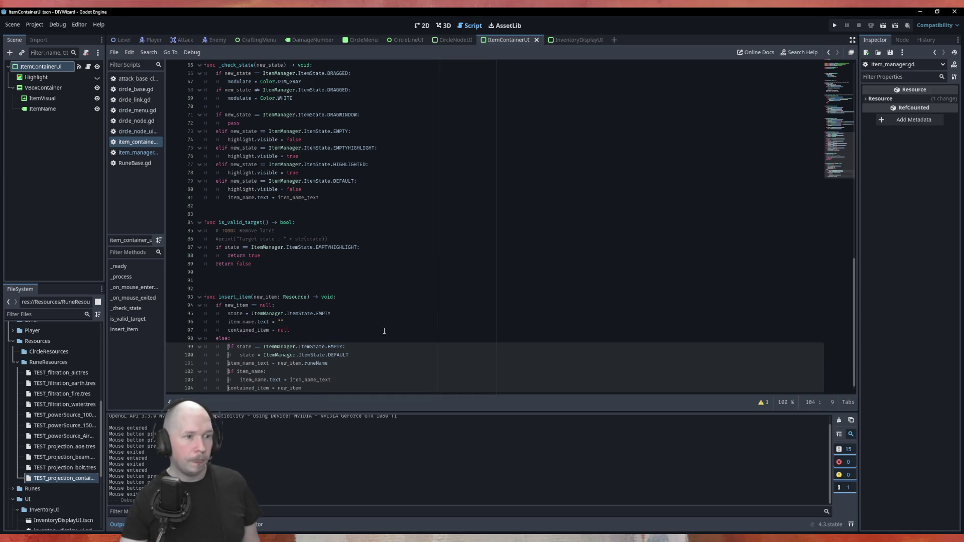
key(ctrl+s)
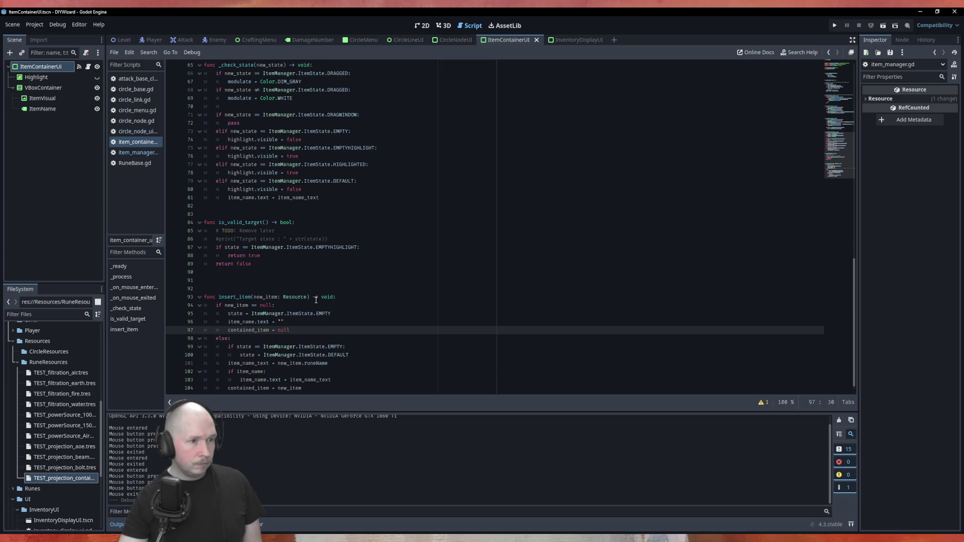
scroll(316, 298, up, 5)
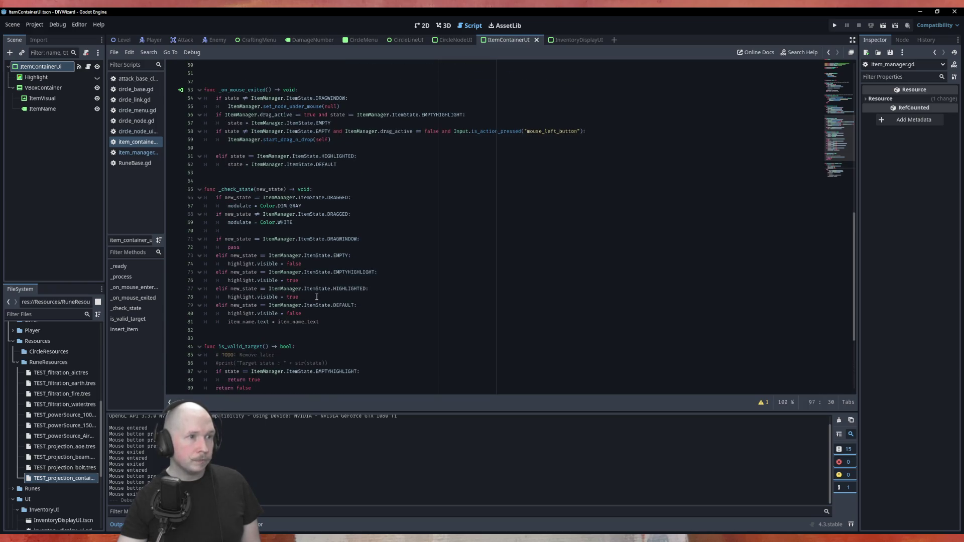
scroll(317, 297, up, 7)
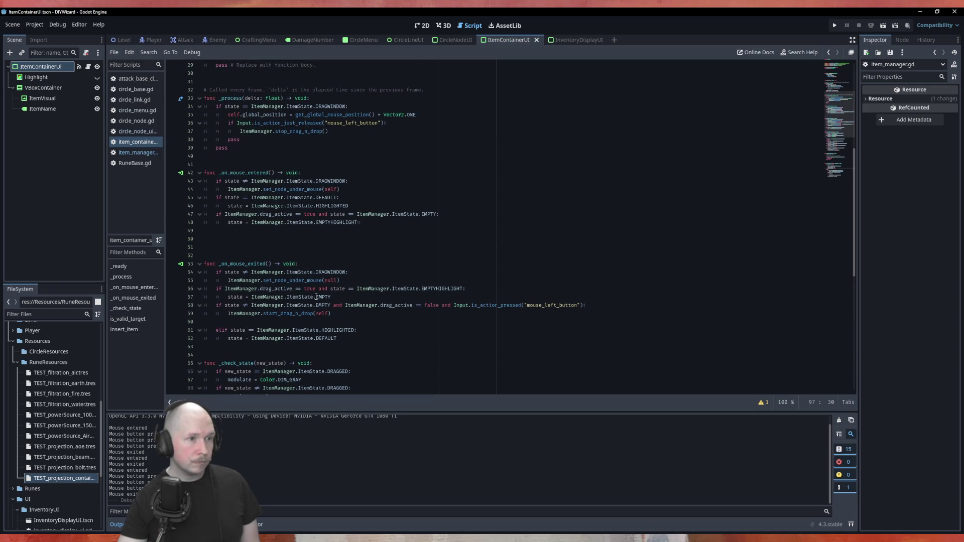
scroll(316, 297, up, 6)
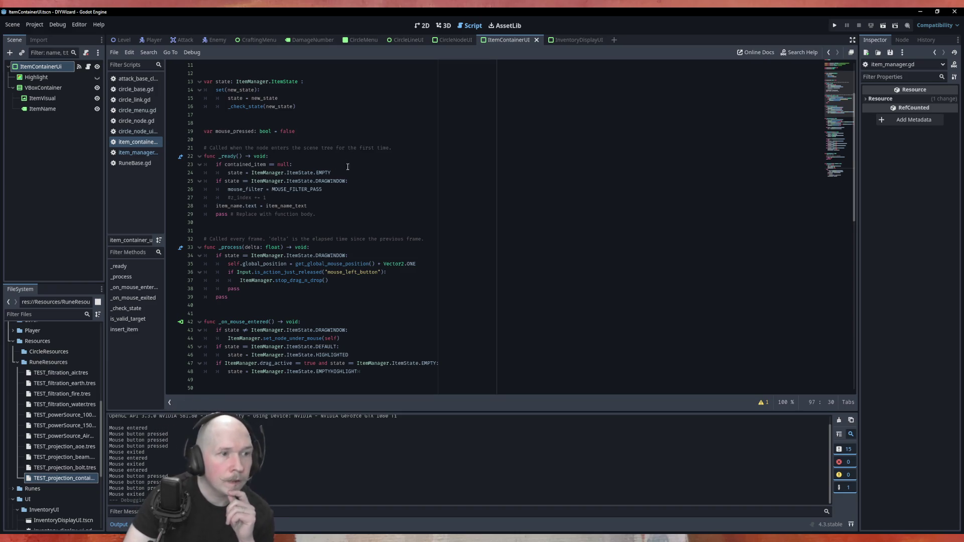
scroll(358, 201, up, 1)
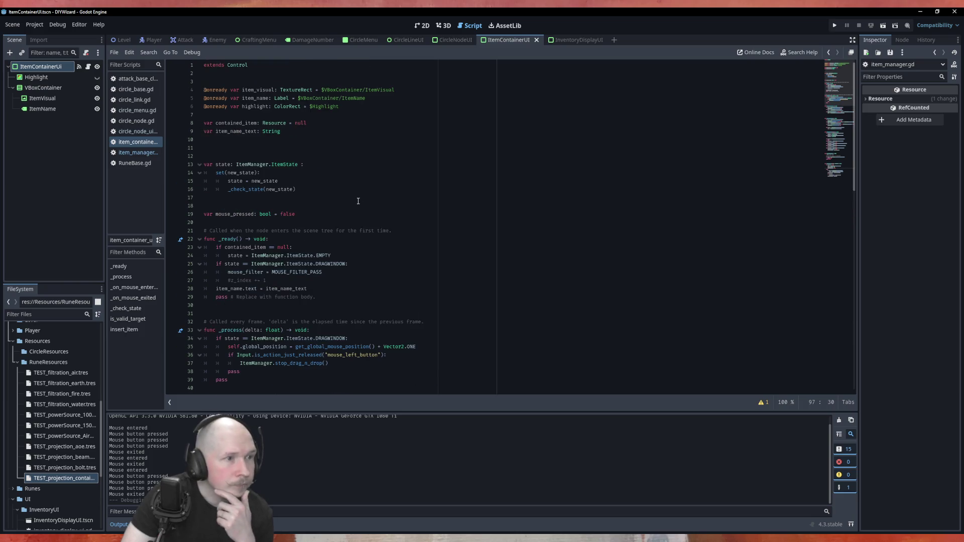
scroll(358, 201, down, 4)
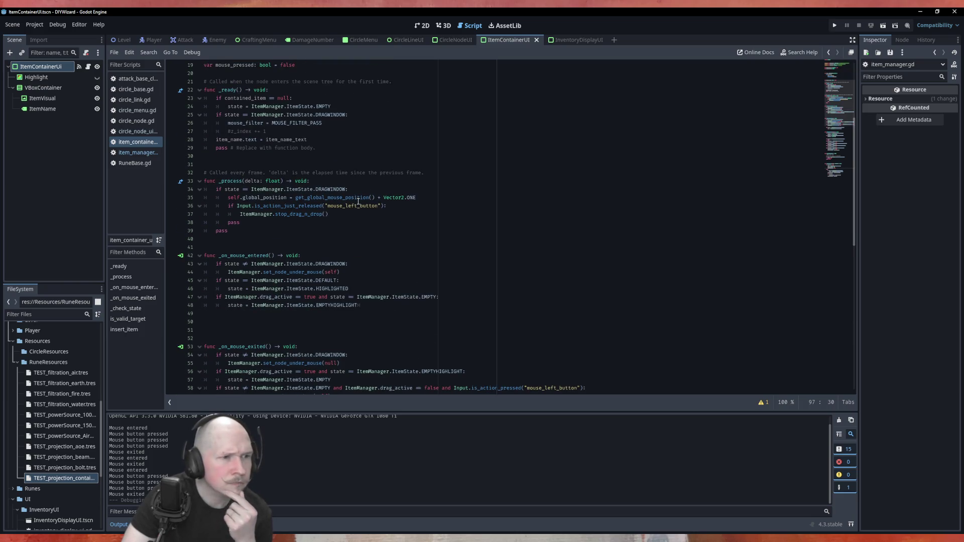
ctrl+click(313, 216)
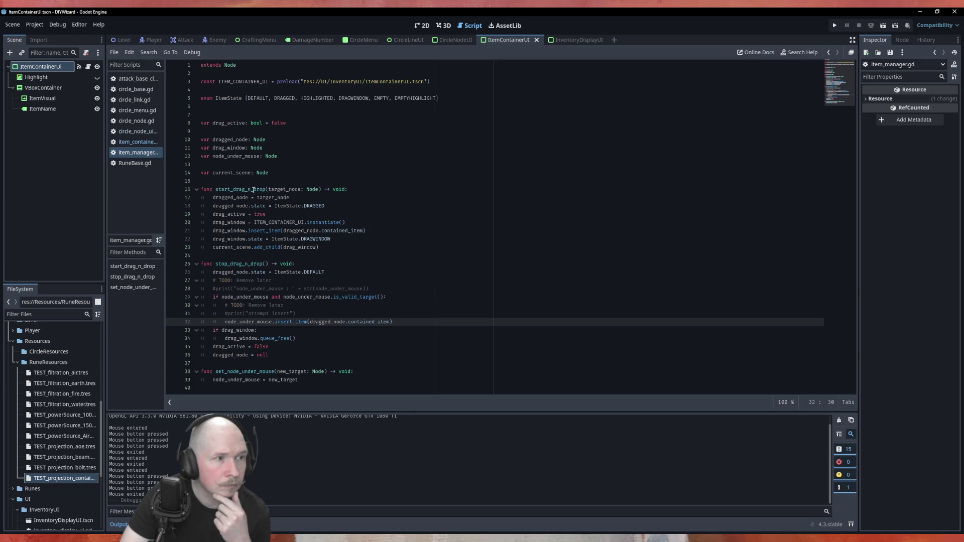
click(137, 142)
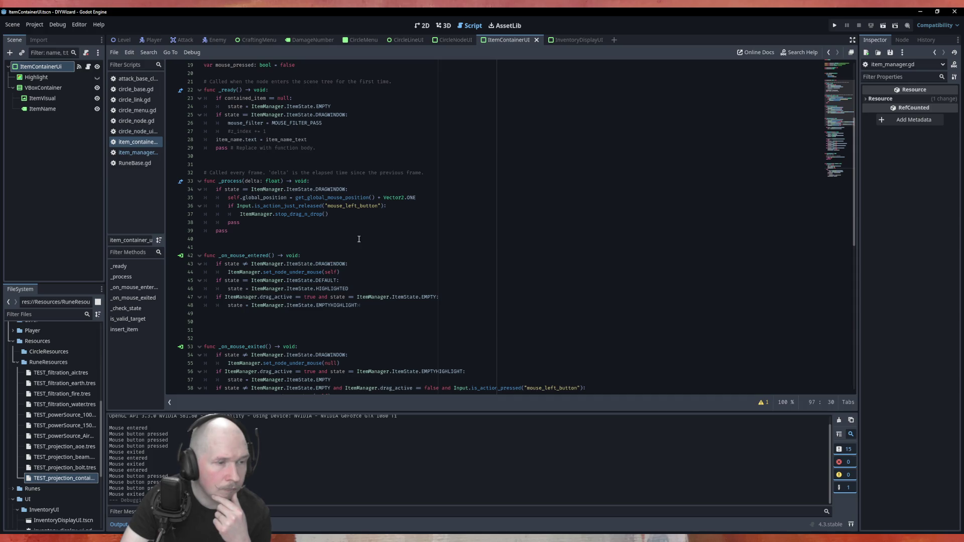
scroll(359, 239, down, 4)
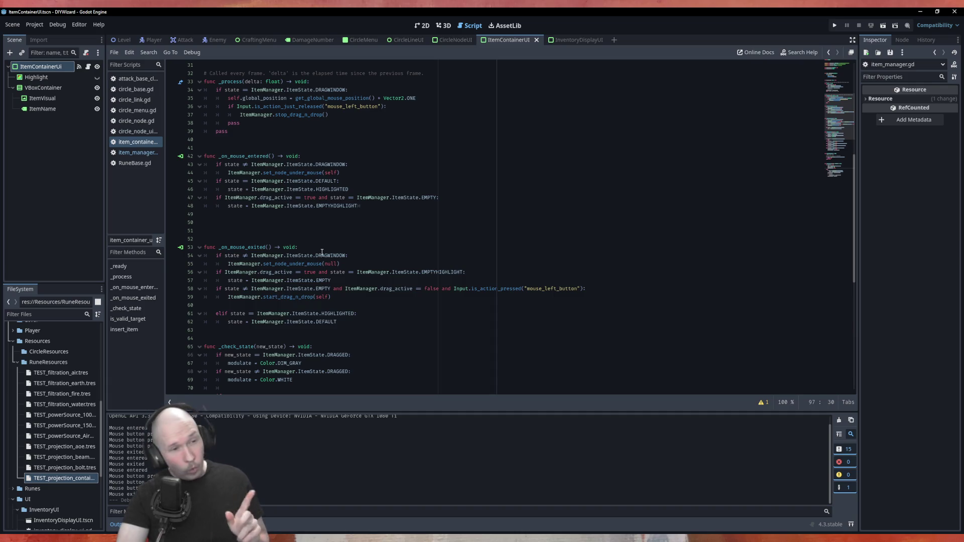
scroll(322, 252, up, 10)
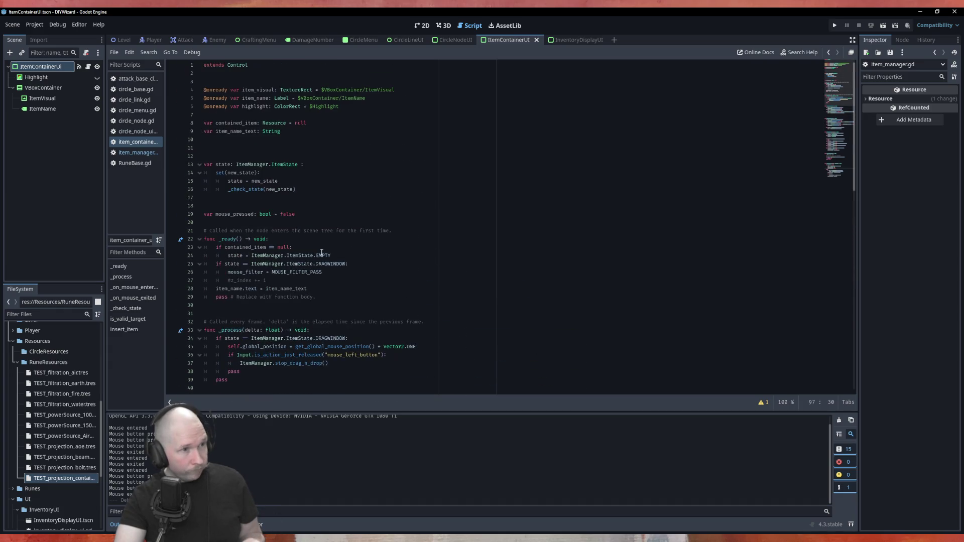
Declare var _has_mouse: bool = false at line 11 of item_container_ui.gd.
click(300, 143)
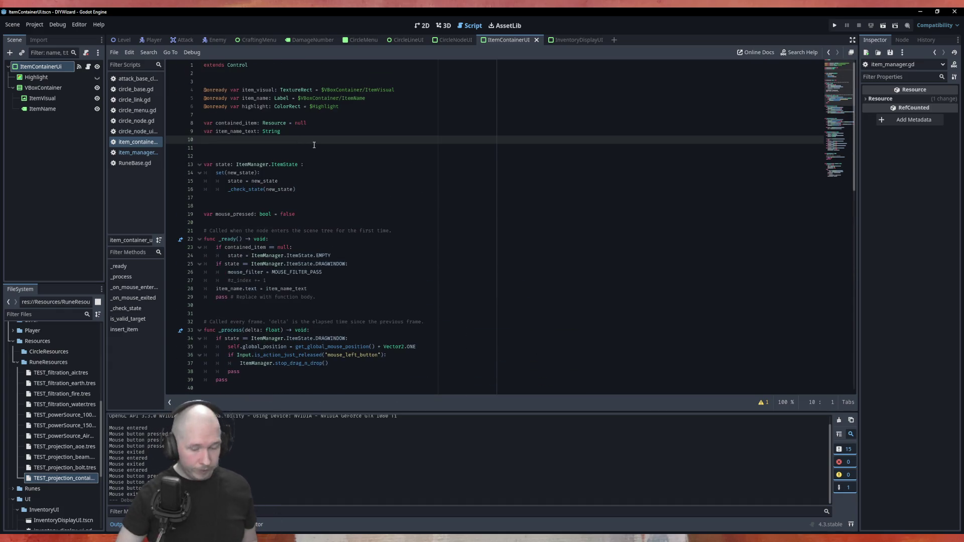
key(Return)
text(var)
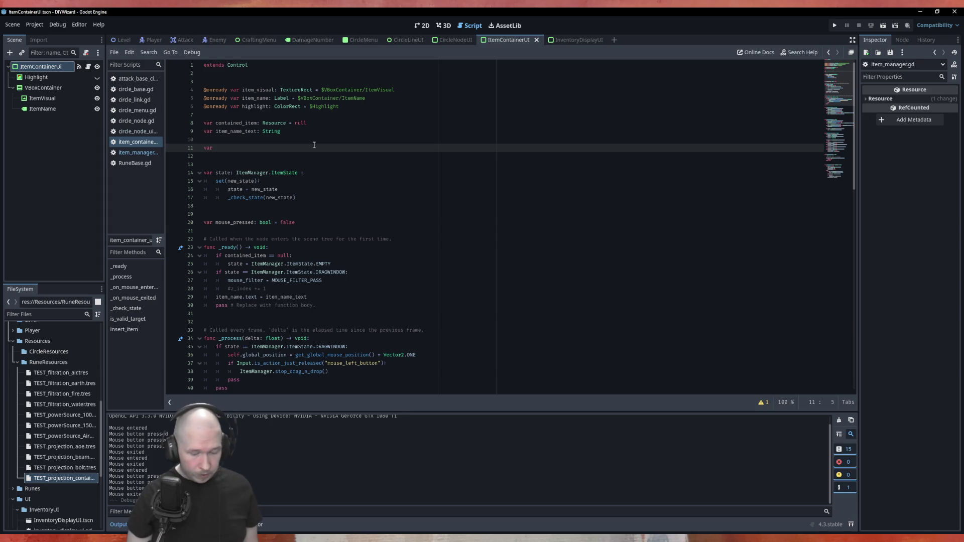
text( _has)
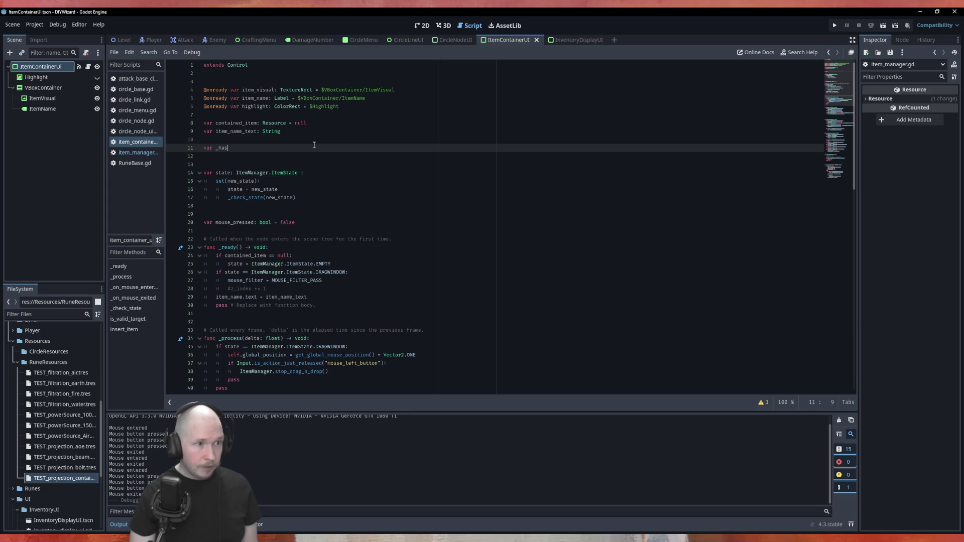
text(_mouse)
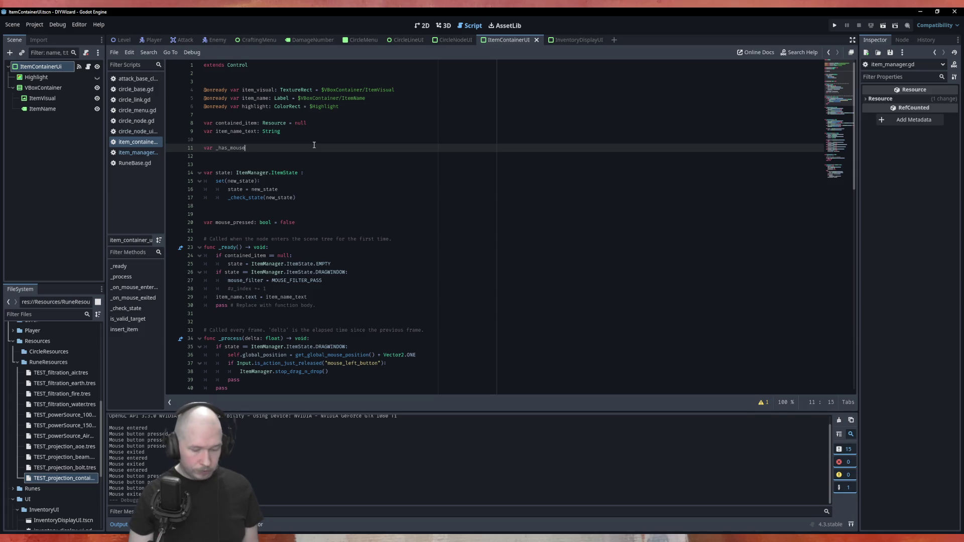
text(: bool = faslse)
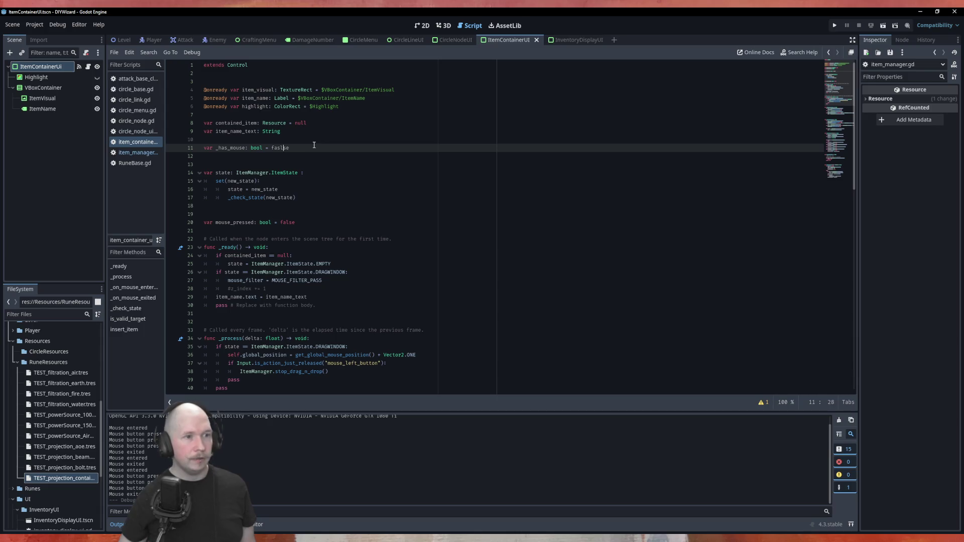
key(Left)
key(Left)
key(BackSpace)
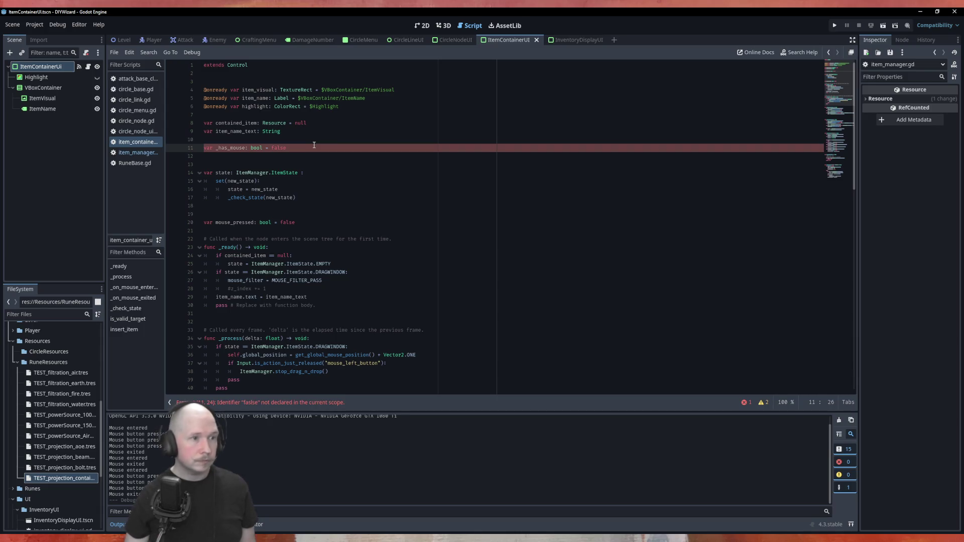
scroll(290, 257, down, 10)
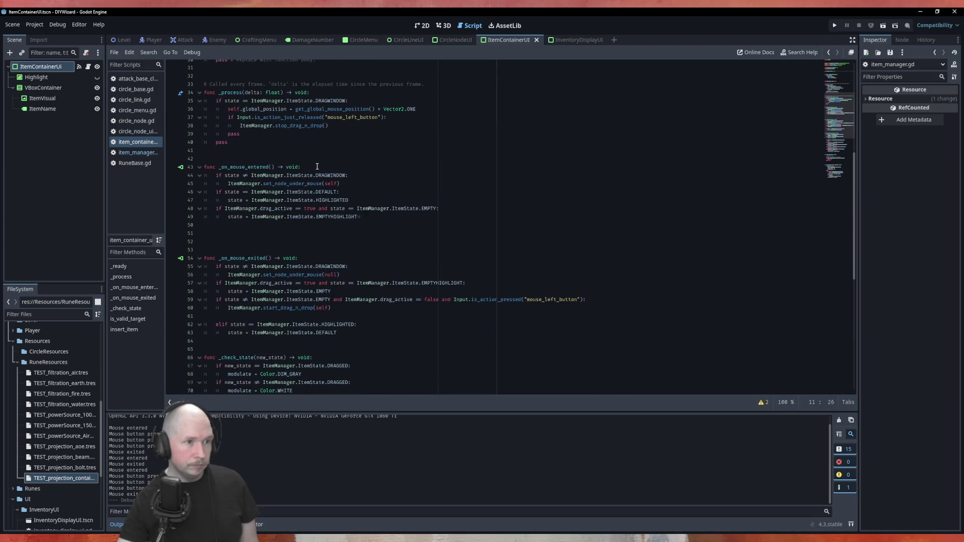
Set _has_mouse to true in _on_mouse_entered and false in _on_mouse_exited.
click(315, 167)
key(Return)
text(_has_mouse)
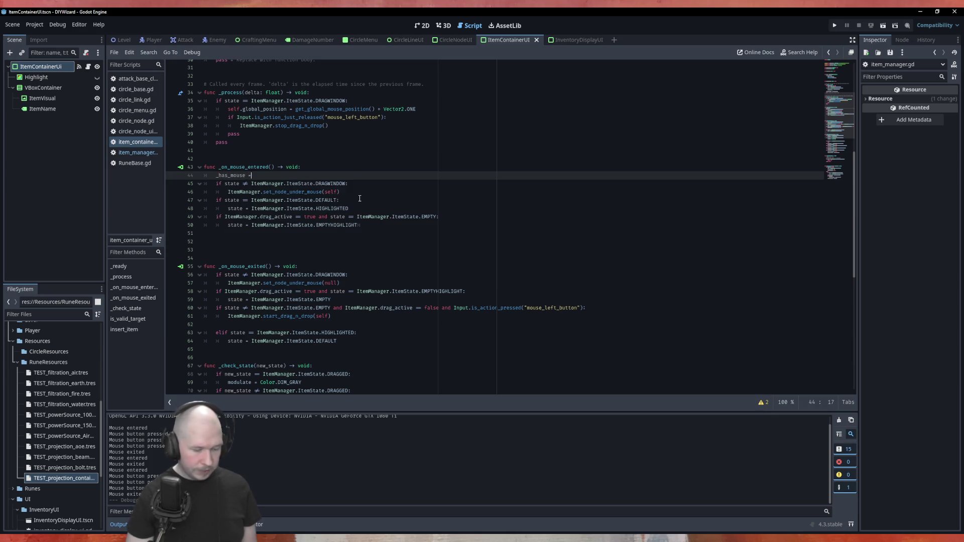
text( = true)
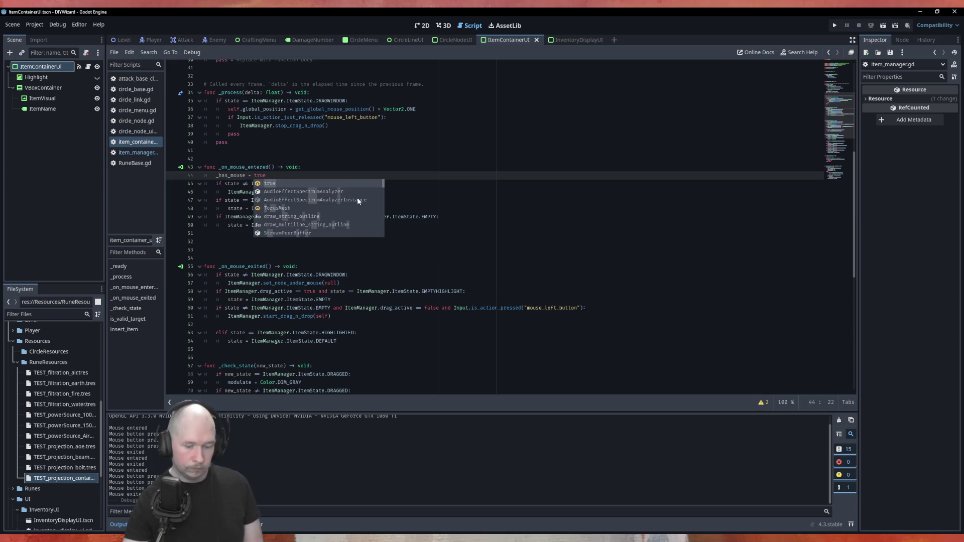
click(330, 264)
key(Return)
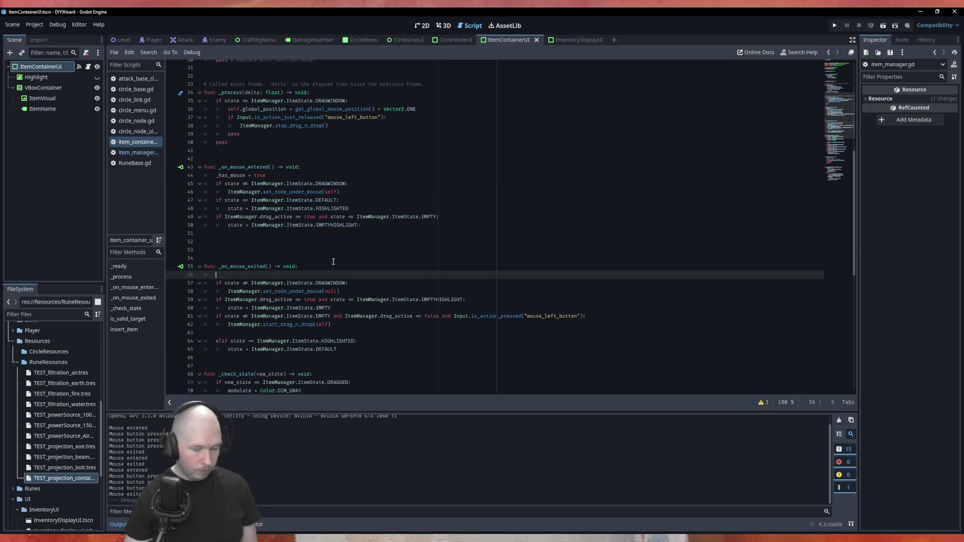
text(_has_mouse = false)
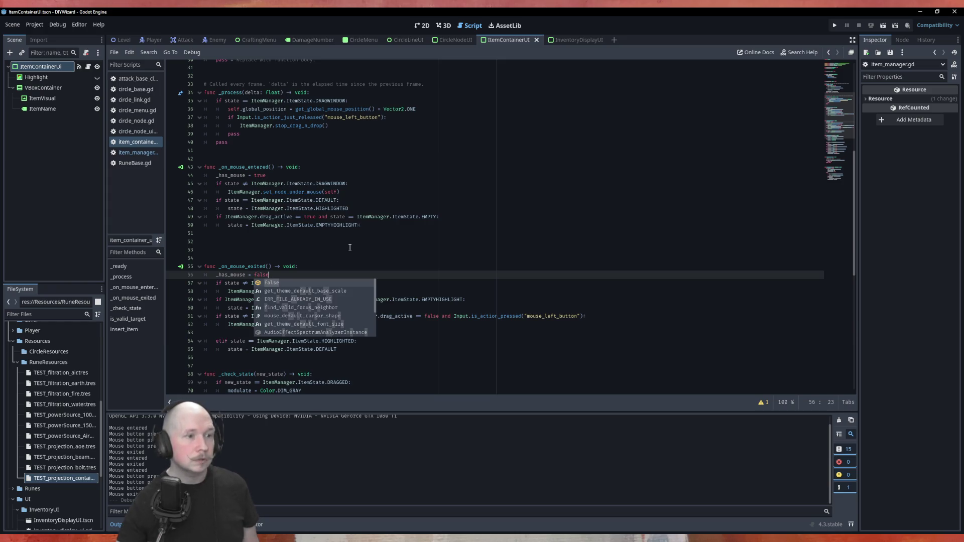
click(350, 247)
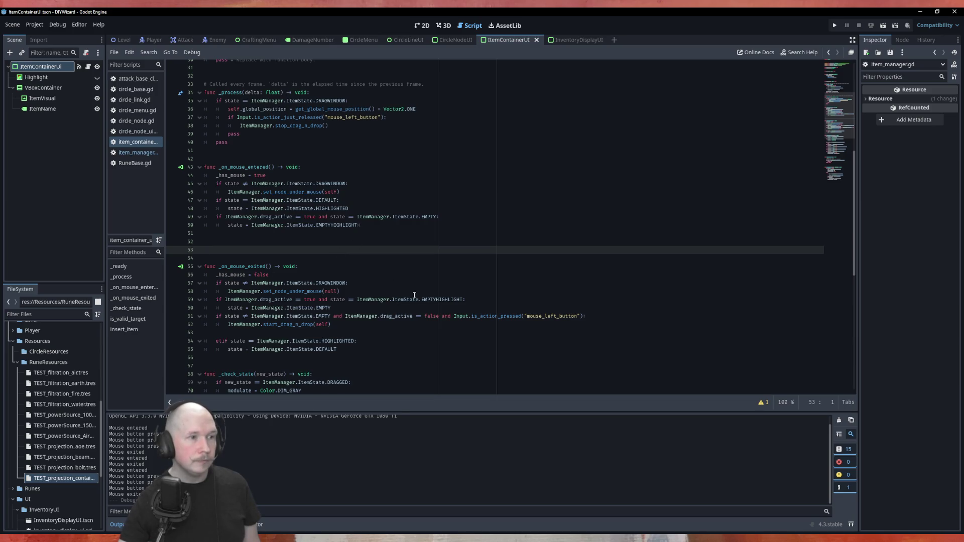
scroll(417, 296, up, 6)
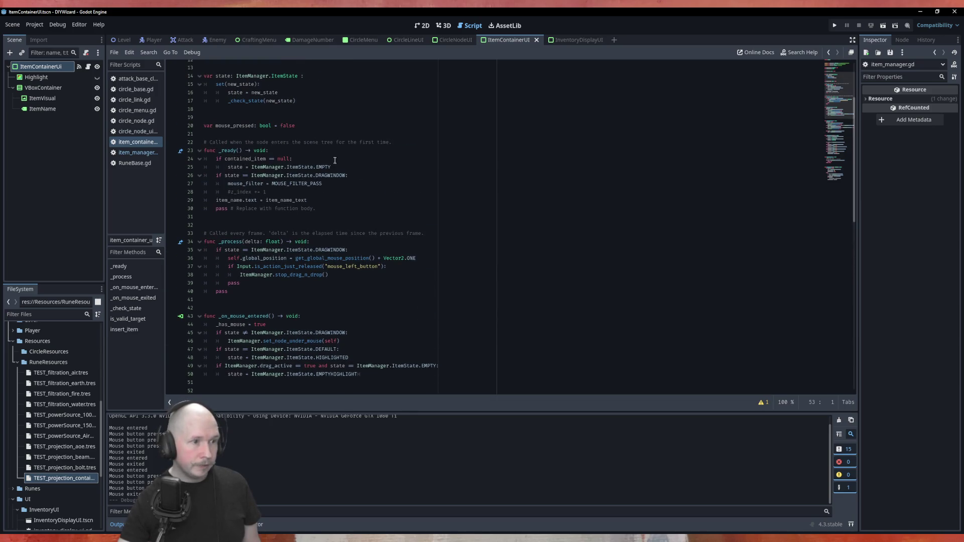
click(245, 283)
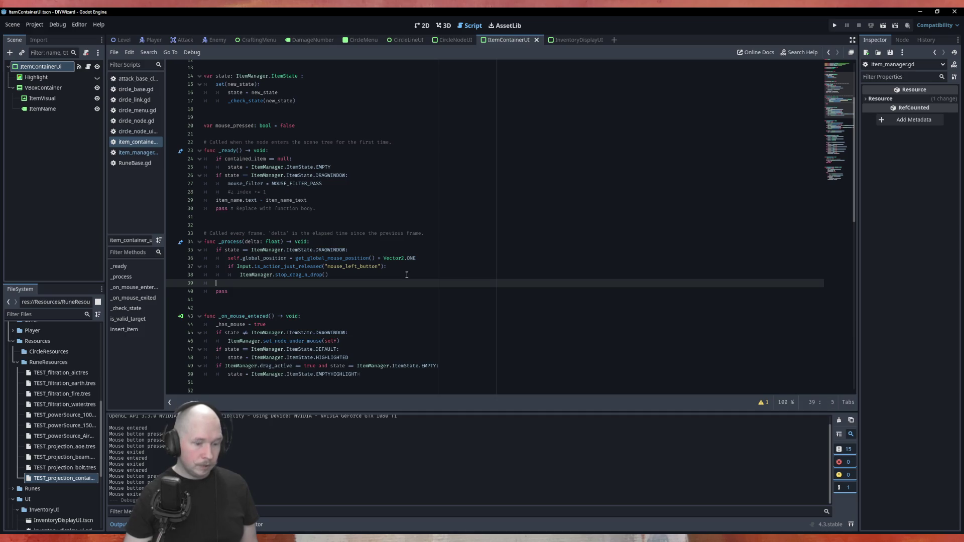
In _process, add 'if _has_mouse and Input.is_action_just_released("mouse_right_button"):'.
text(ifhas)
key(Return)
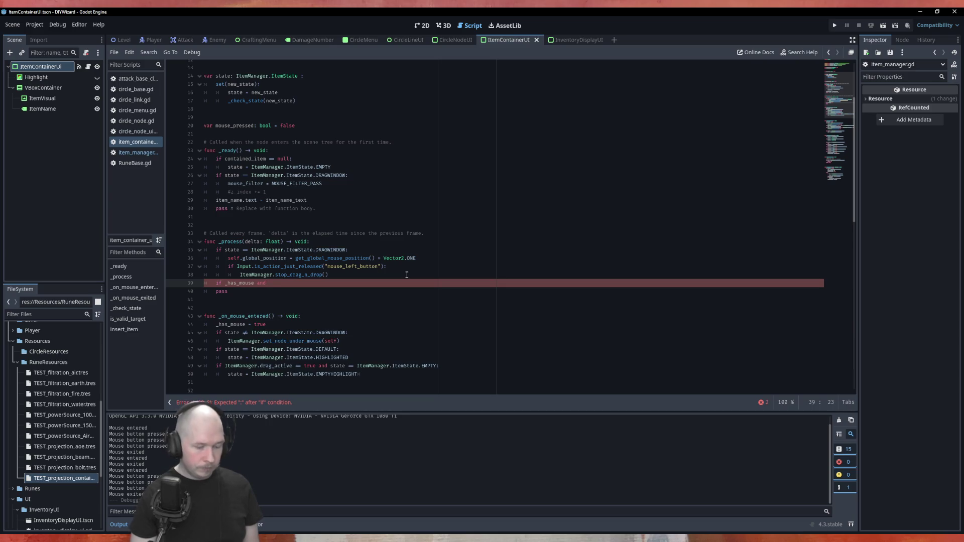
key(Down)
key(Down)
key(Return)
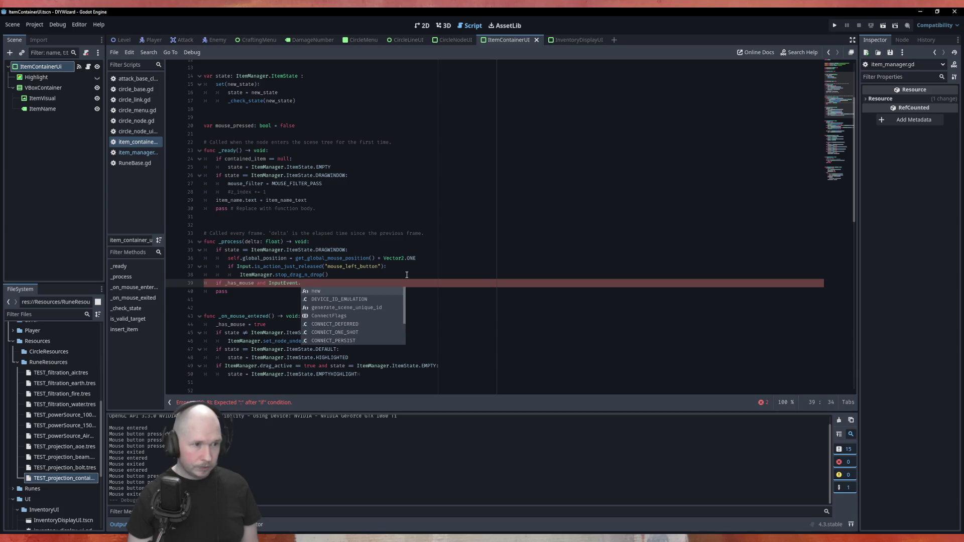
text(ju)
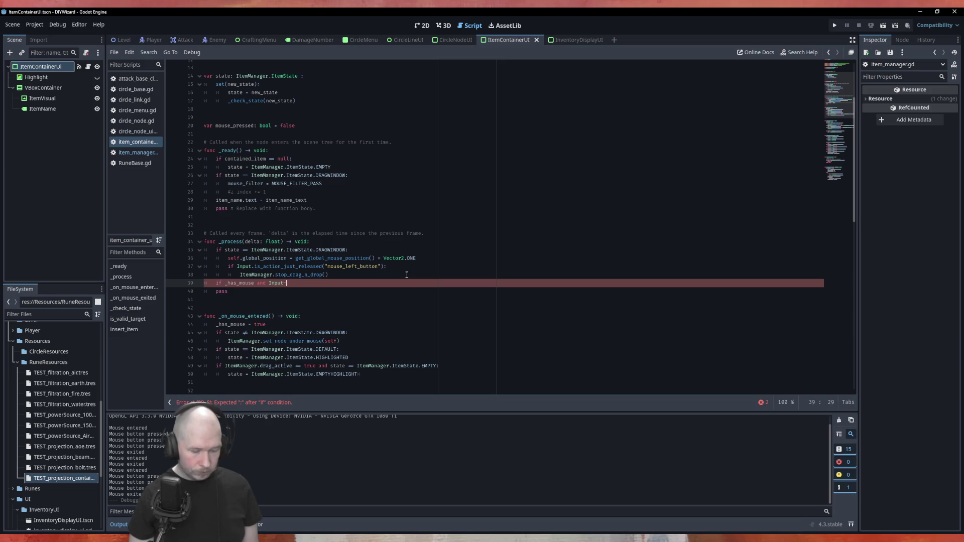
text(jus)
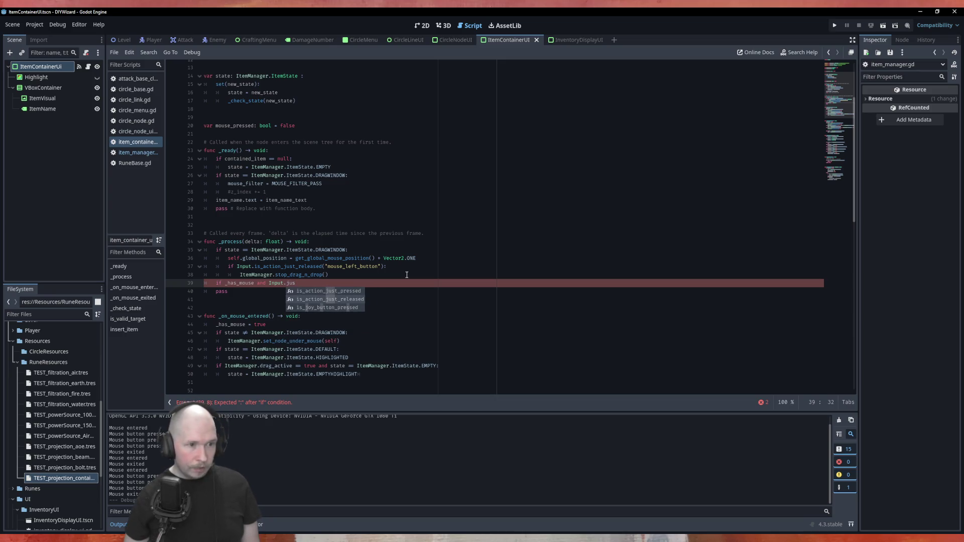
key(Down)
key(Return)
key(Down)
key(Down)
key(Down)
key(Return)
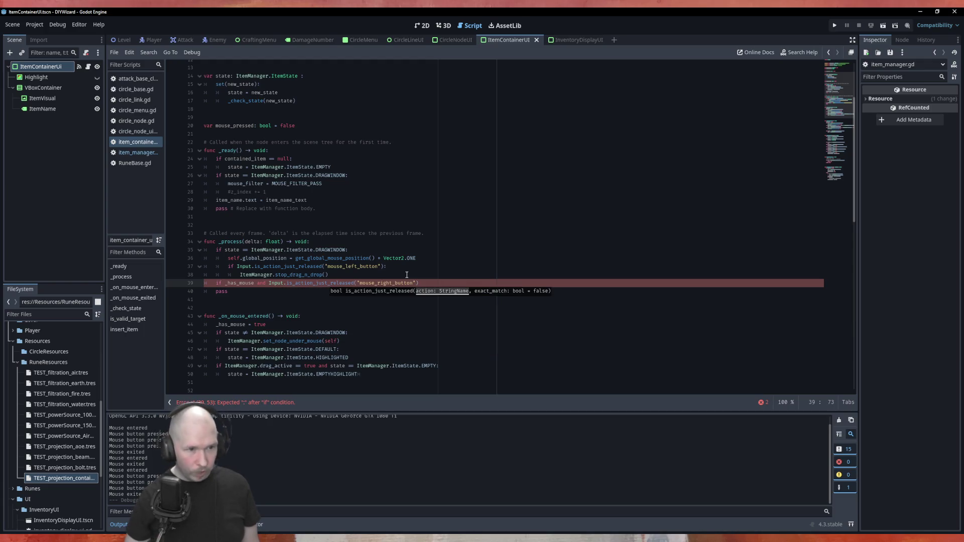
text(:)
key(Return)
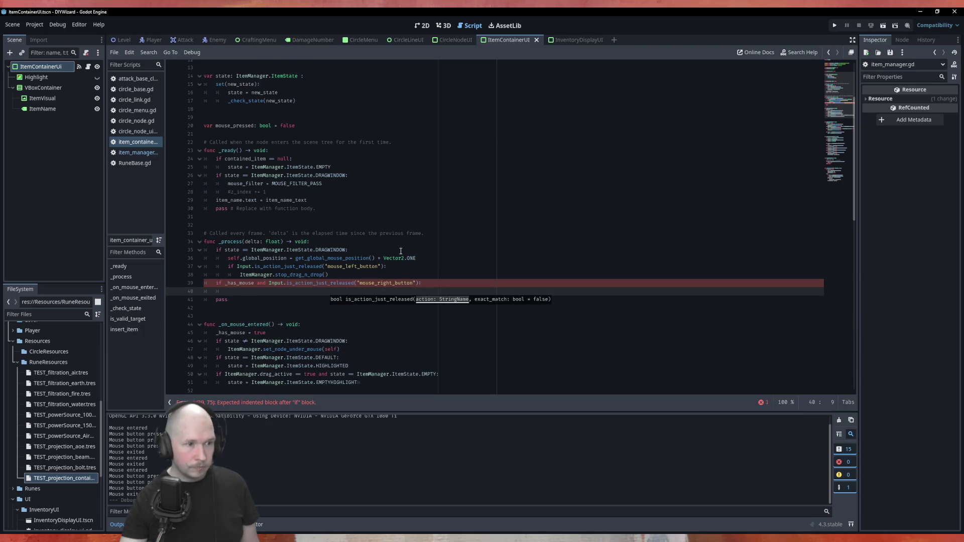
Call insert_item(null) in that branch and run the game with F5.
scroll(407, 275, down, 12)
scroll(237, 296, up, 11)
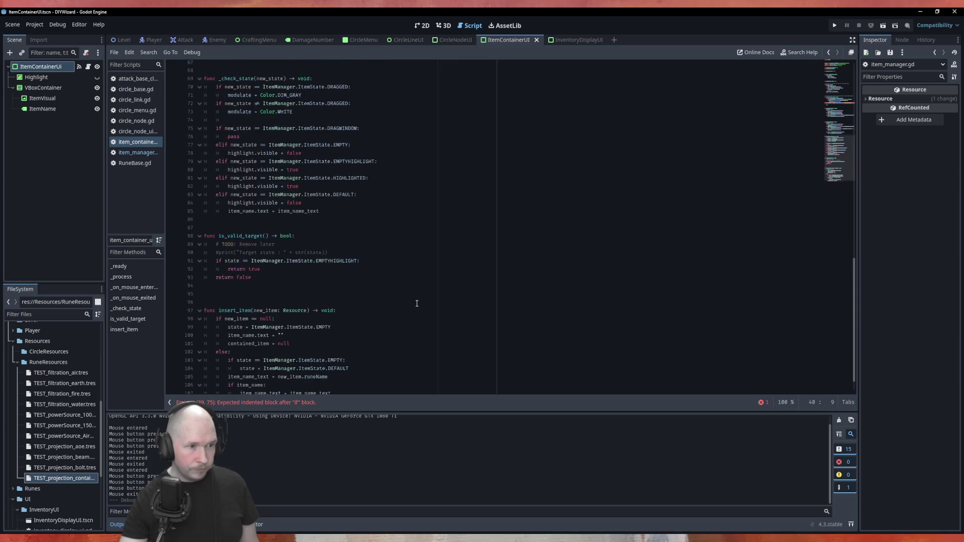
scroll(337, 236, down, 1)
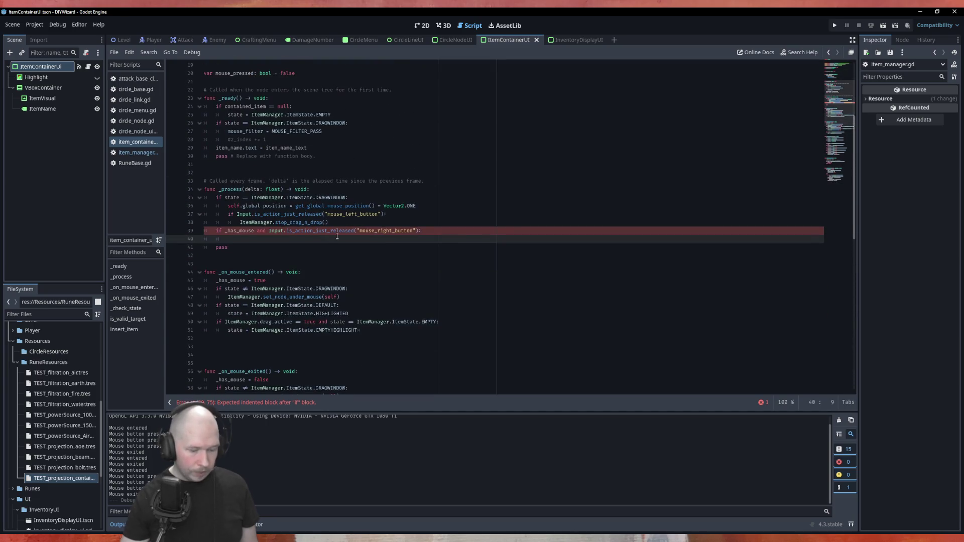
text(inse)
key(Return)
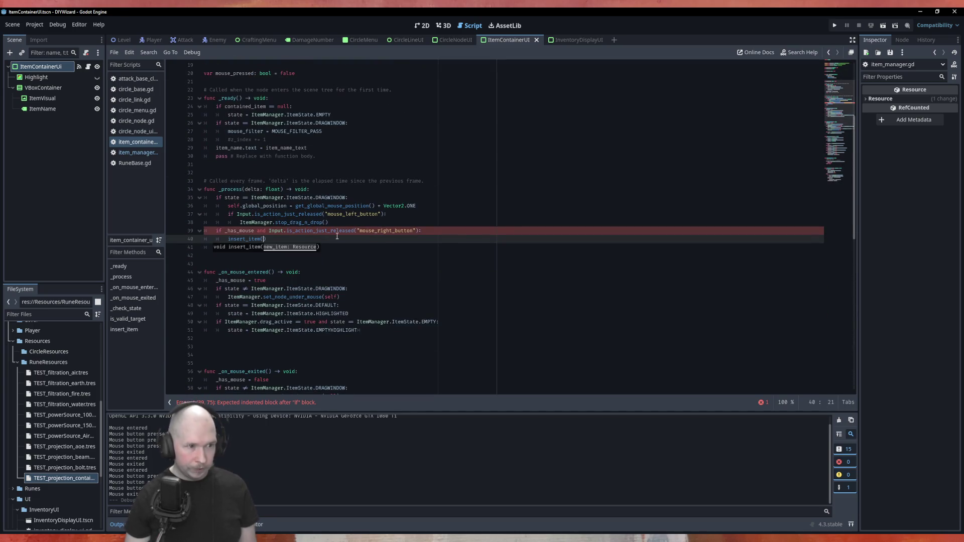
text(null)
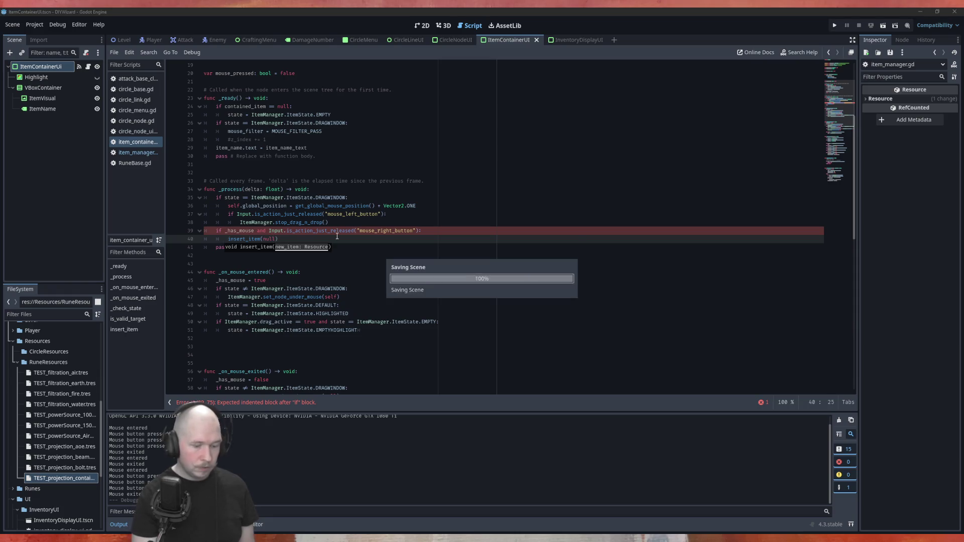
key(F5)
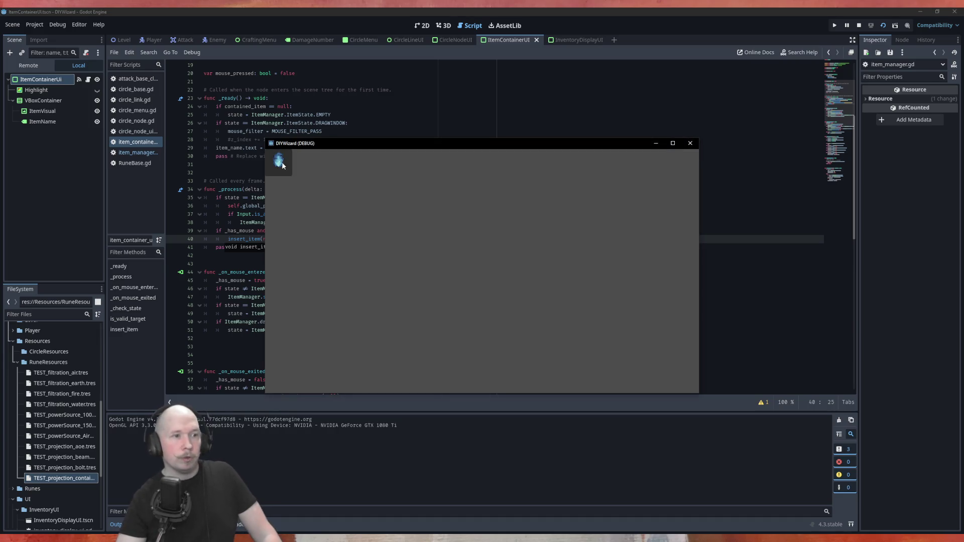
Close the DIYWizard test window and run the CircleMenu scene on its own with F6.
click(673, 143)
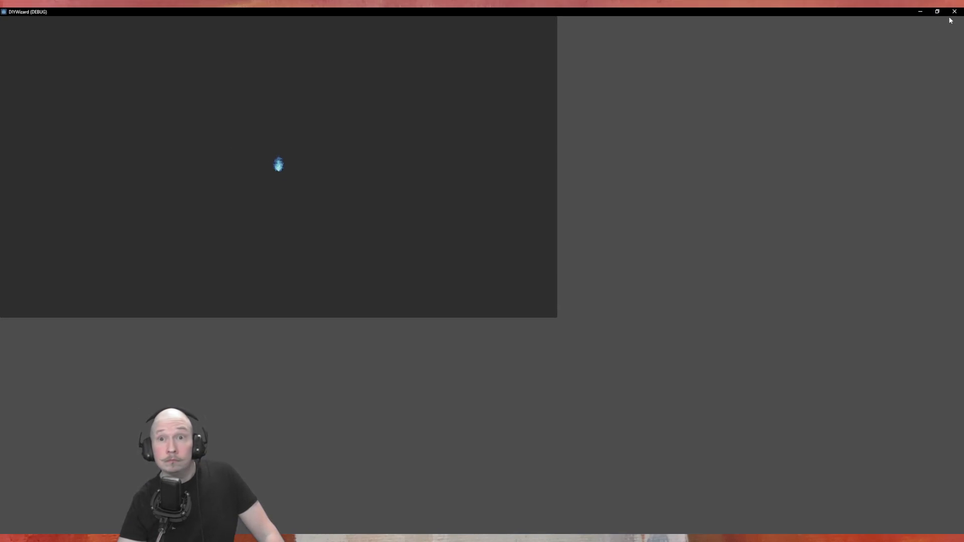
click(937, 12)
click(690, 144)
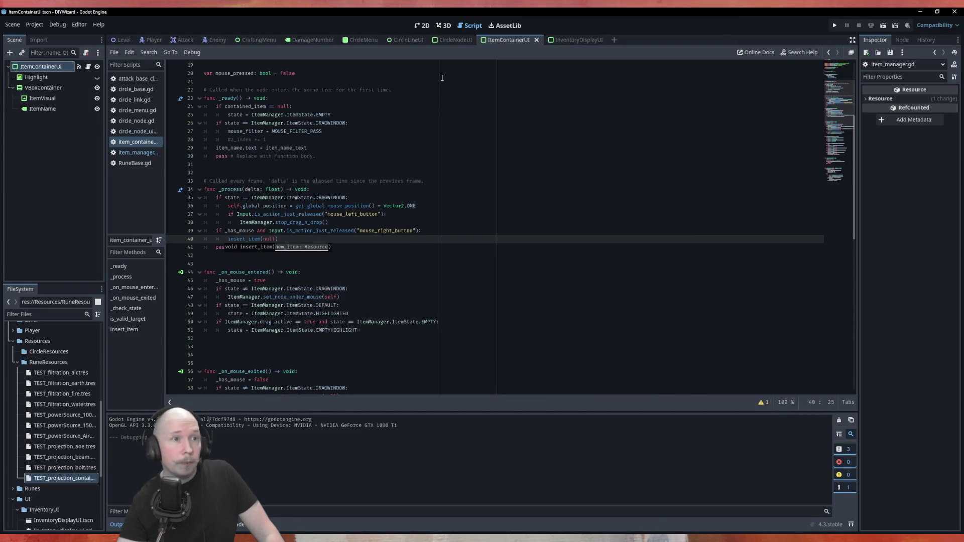
click(364, 40)
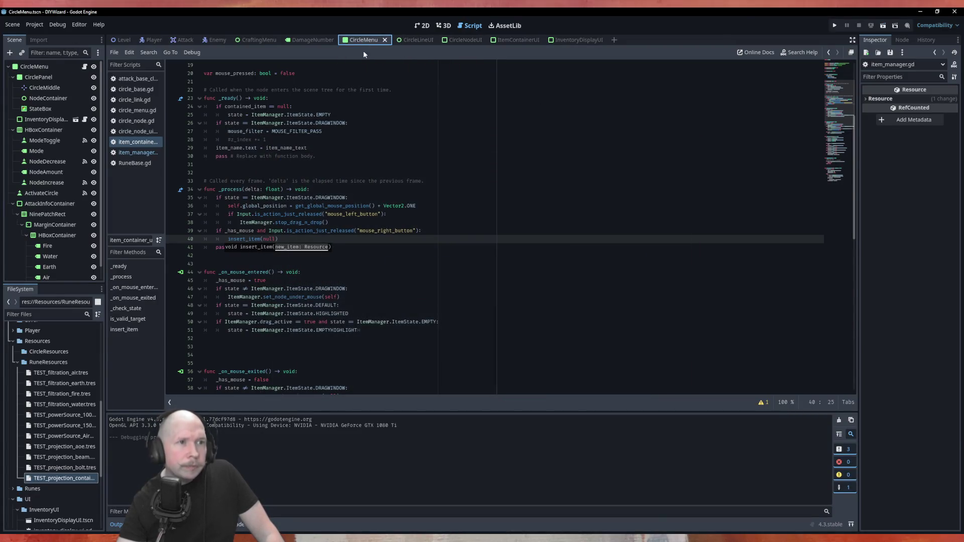
key(F6)
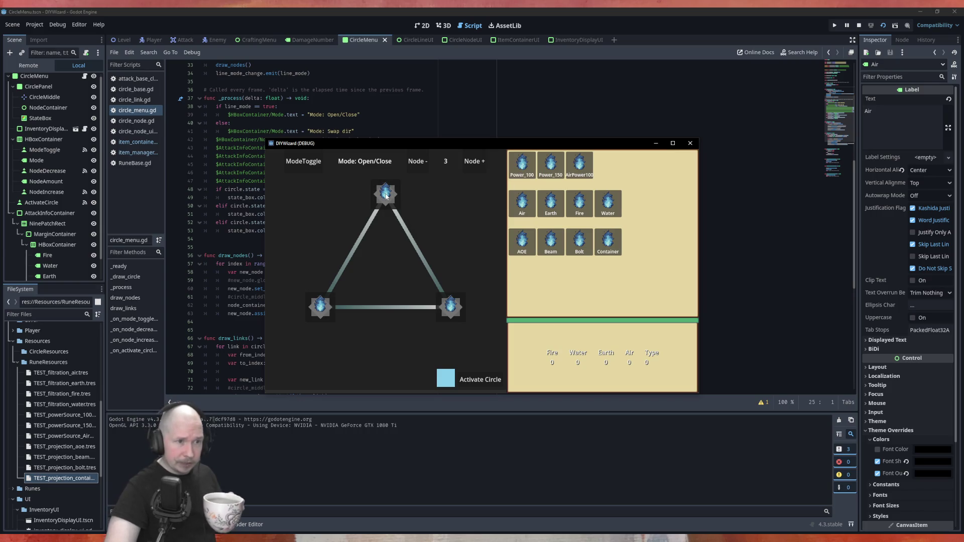
Place Power_100 and Earth runes on the circle nodes and activate the circle.
mouse_move(522, 164)
mouse_down()
mouse_move(435, 192)
mouse_move(384, 191)
mouse_move(492, 252)
mouse_move(453, 316)
mouse_up()
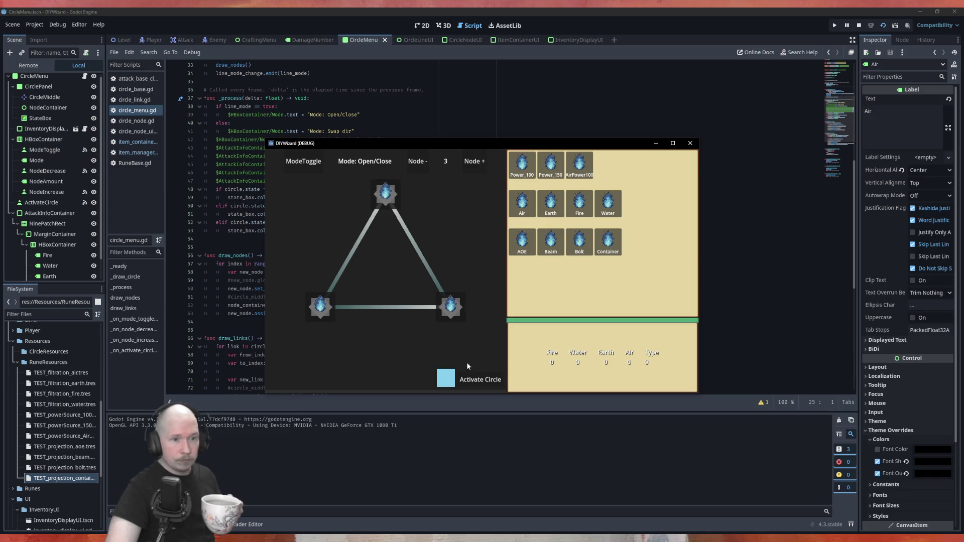
click(471, 383)
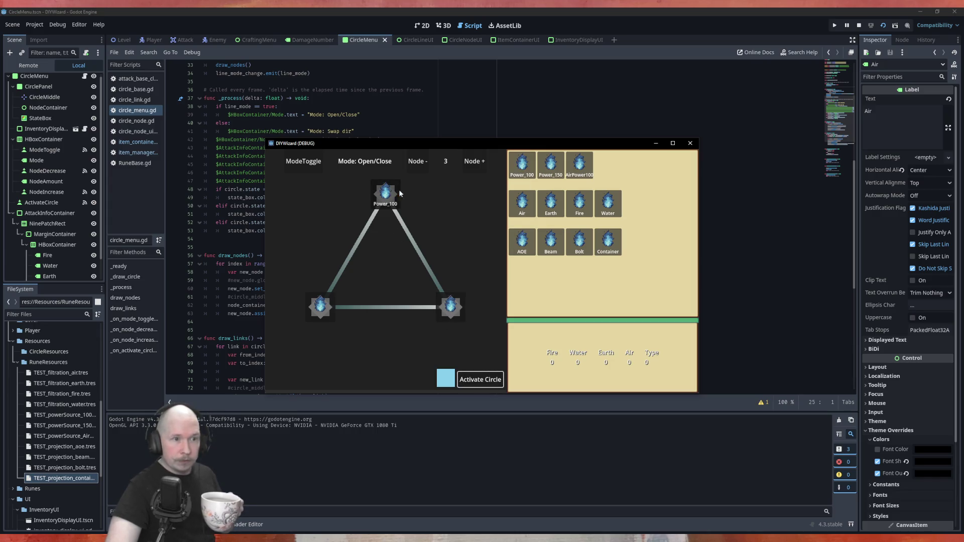
drag(552, 215, 451, 307)
mouse_move(551, 243)
mouse_down()
mouse_move(353, 314)
mouse_move(319, 306)
mouse_up()
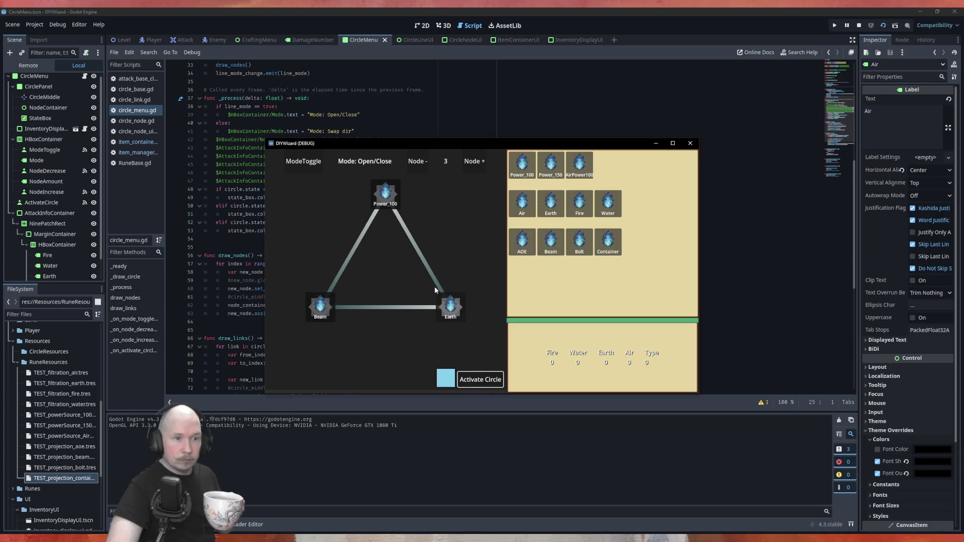
click(476, 382)
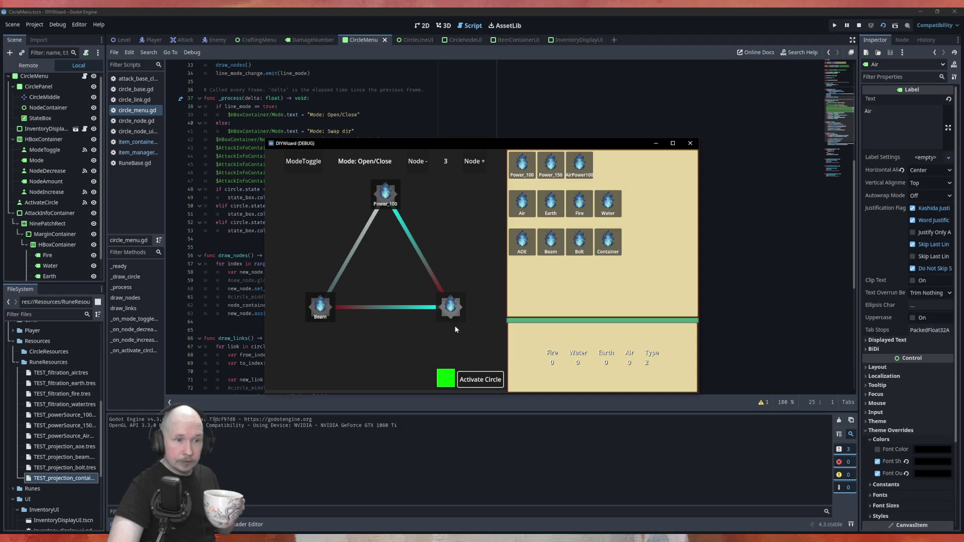
Try Bolt, Water and Air runes on the right node, activating once with Bolt.
mouse_move(580, 242)
mouse_down()
mouse_move(488, 302)
mouse_move(450, 306)
mouse_up()
click(494, 378)
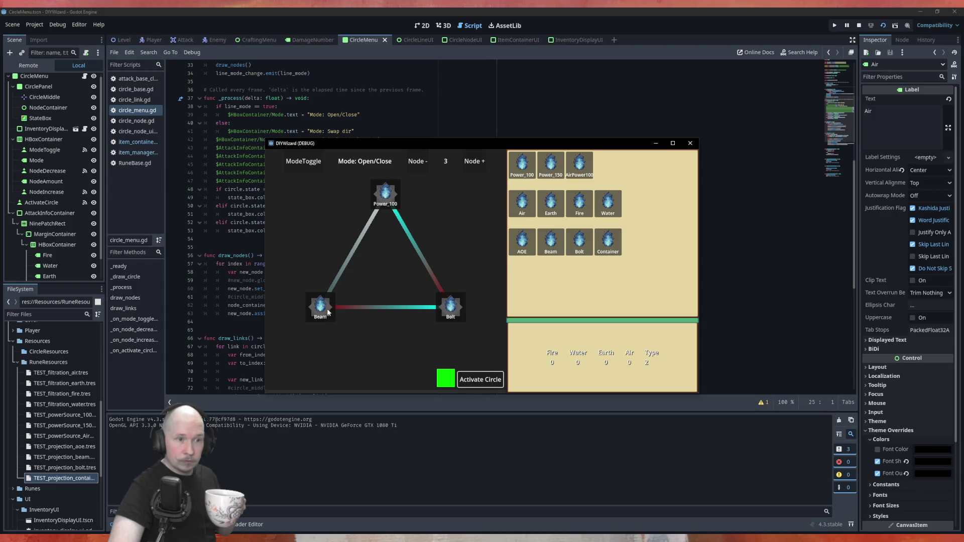
drag(450, 307, 485, 360)
mouse_move(608, 203)
mouse_down()
mouse_move(533, 314)
mouse_move(440, 315)
mouse_move(451, 307)
mouse_up()
mouse_move(522, 203)
mouse_down()
mouse_move(539, 234)
mouse_move(450, 307)
mouse_move(502, 281)
mouse_move(526, 216)
mouse_move(466, 323)
mouse_move(452, 309)
mouse_up()
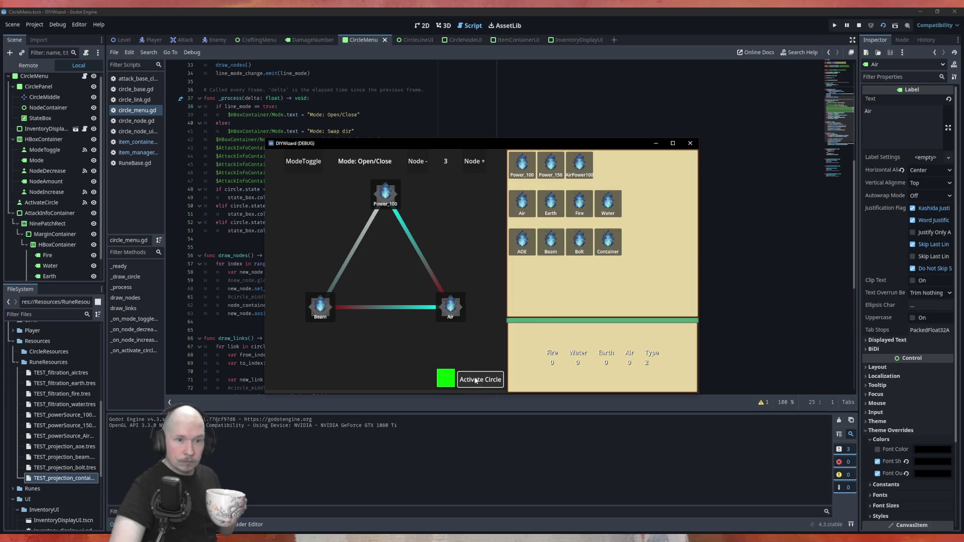
drag(607, 203, 450, 311)
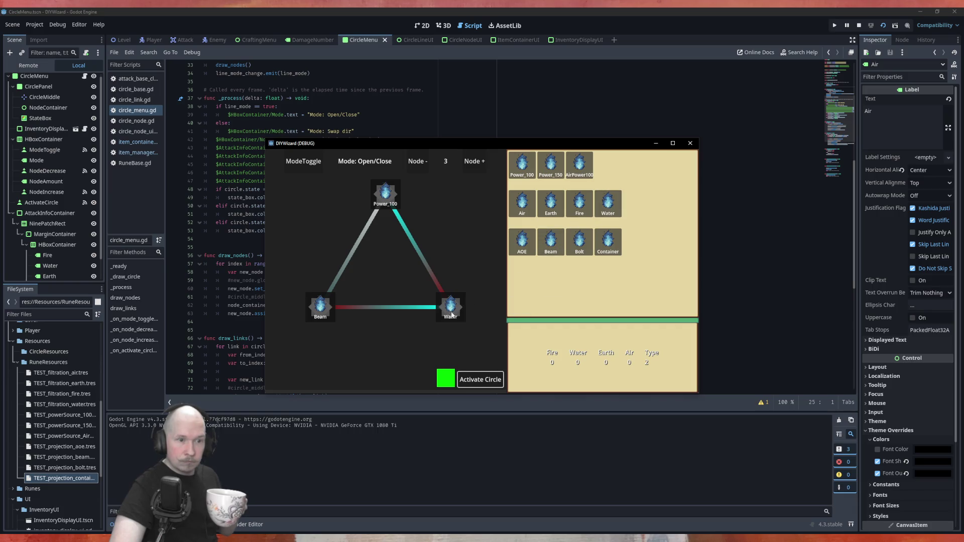
Try Power_150 on top, then reset to three nodes holding Power_100, Earth and Bolt.
drag(522, 163, 397, 196)
mouse_move(554, 157)
mouse_down()
mouse_move(406, 213)
mouse_move(388, 196)
mouse_up()
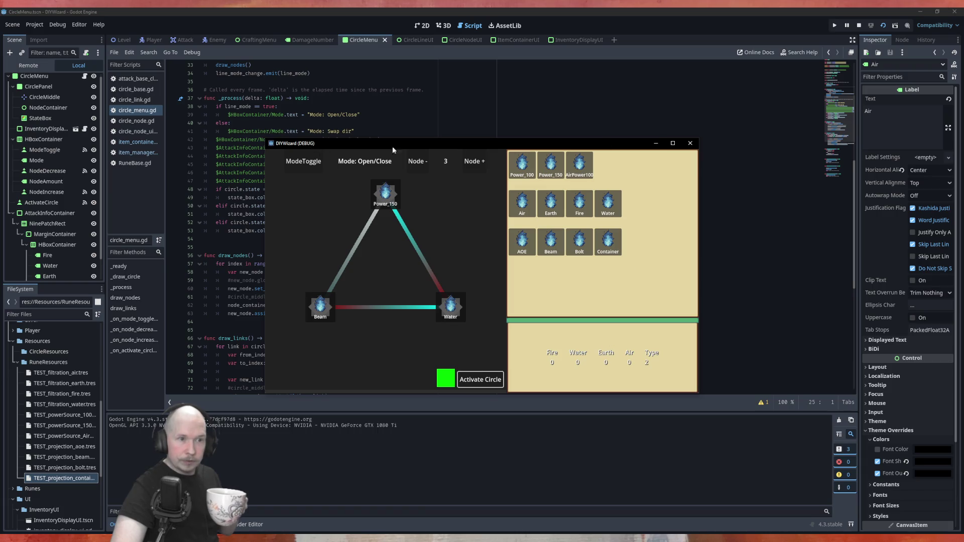
click(417, 161)
click(474, 161)
drag(522, 163, 390, 199)
drag(551, 203, 451, 309)
drag(580, 241, 404, 335)
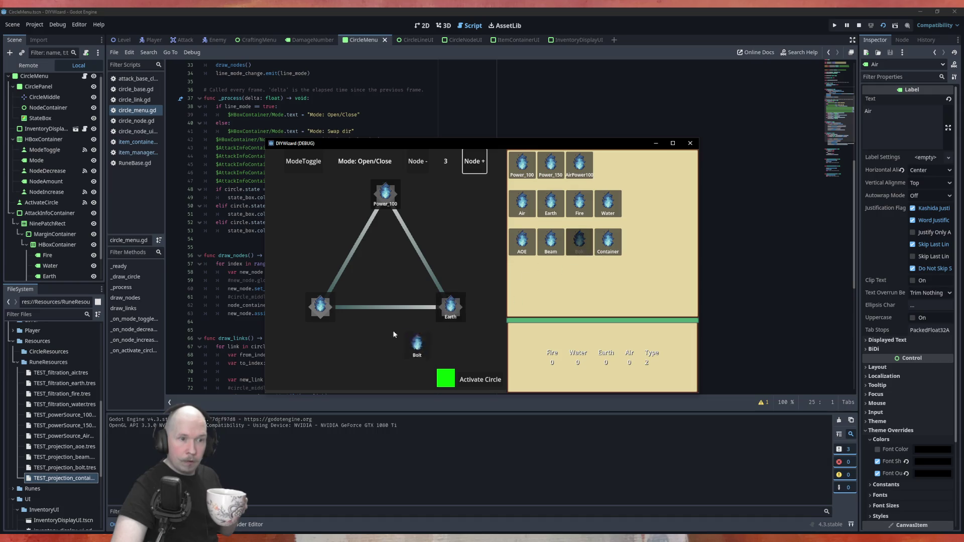
drag(323, 316, 322, 309)
Activate with no links, then enable Power_100–Earth and Bolt–Earth links and activate again.
click(480, 380)
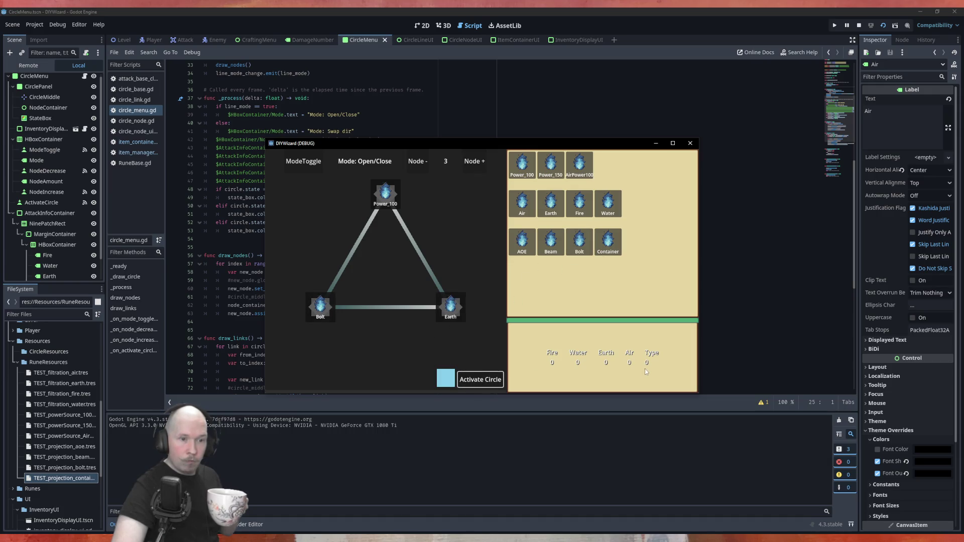
click(421, 254)
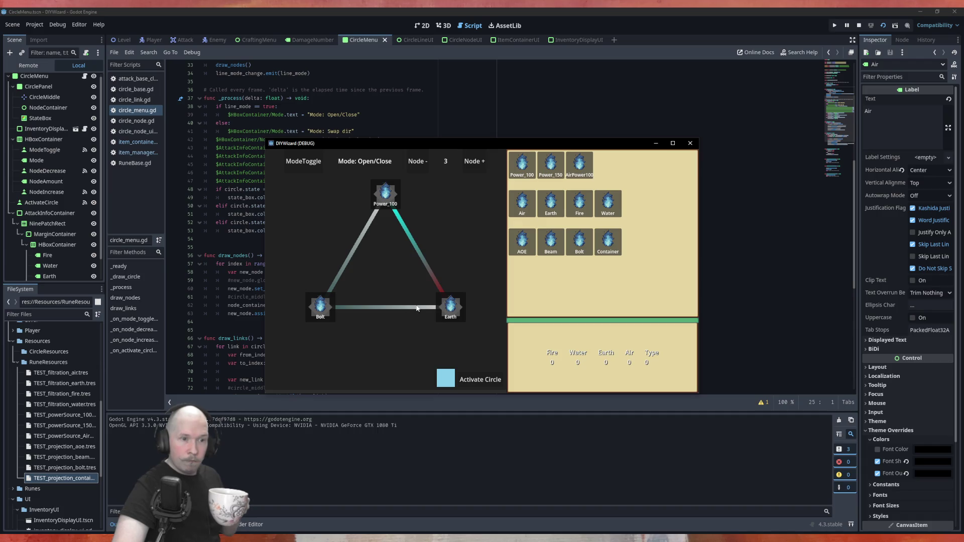
click(392, 308)
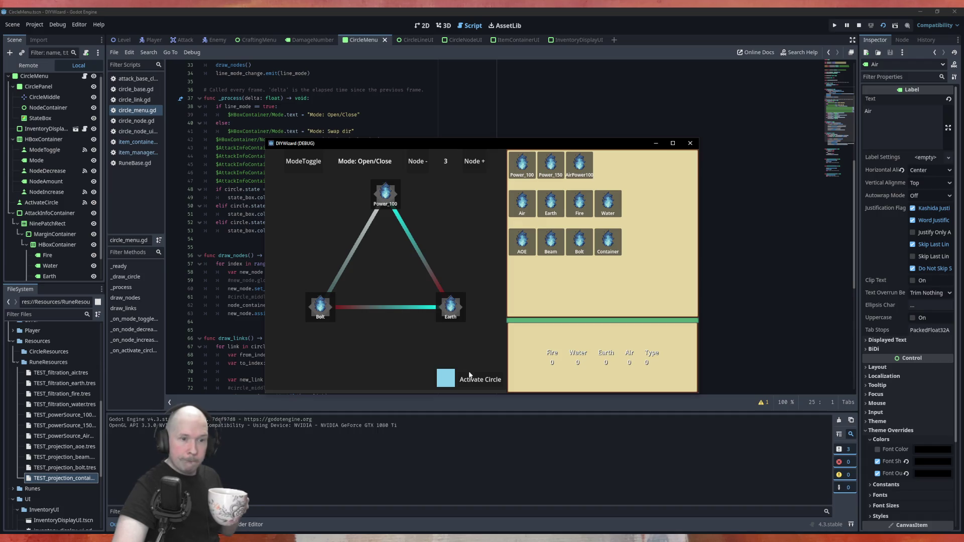
click(480, 380)
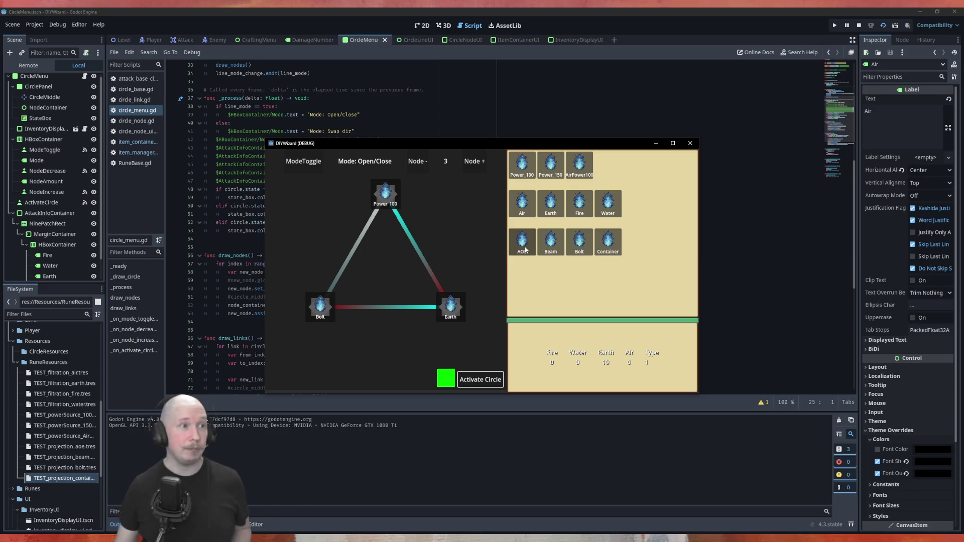
Close the test window and view the Level scene in the 2D editor.
click(690, 143)
click(126, 40)
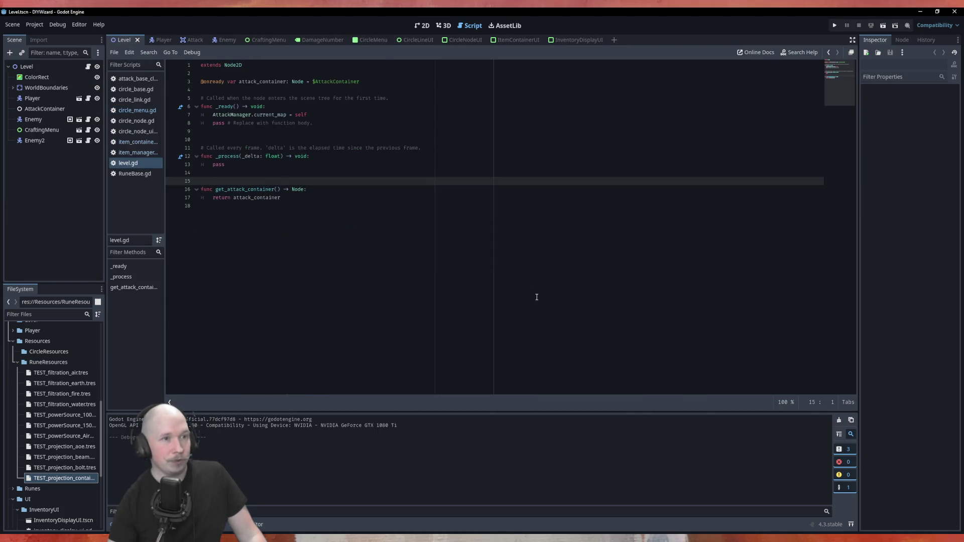
click(423, 24)
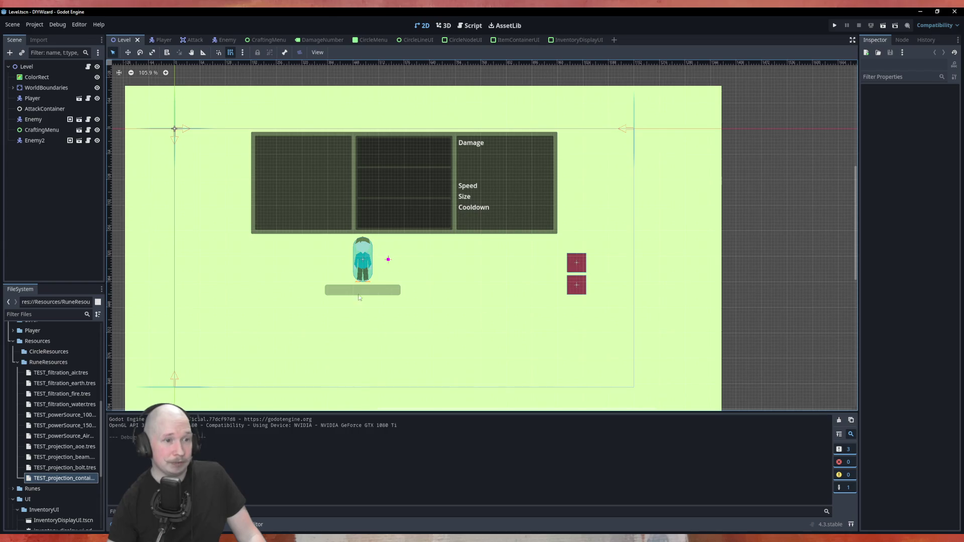
scroll(366, 263, up, 5)
scroll(369, 277, down, 6)
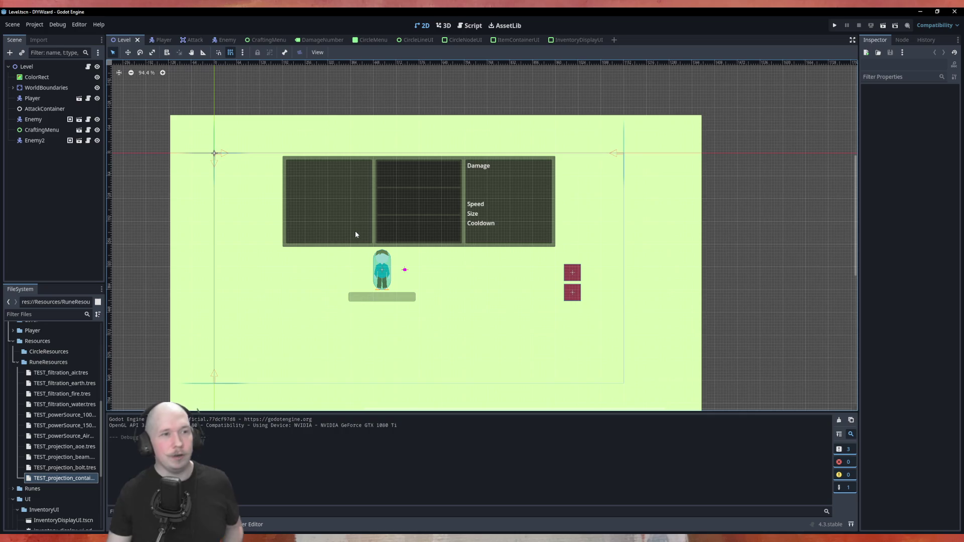
Switch to the CircleMenu scene, adjust the canvas zoom, and run it with F6.
click(365, 39)
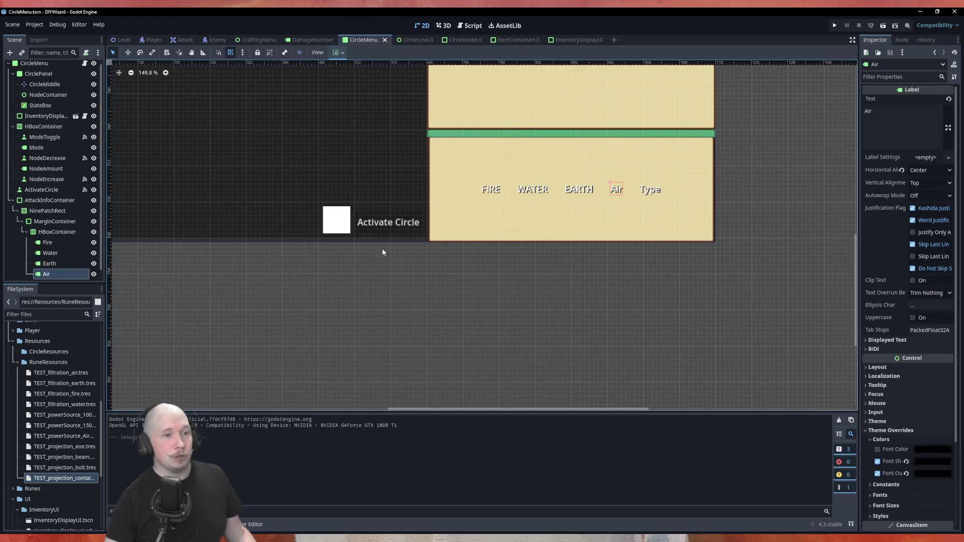
scroll(532, 308, down, 4)
scroll(430, 208, down, 3)
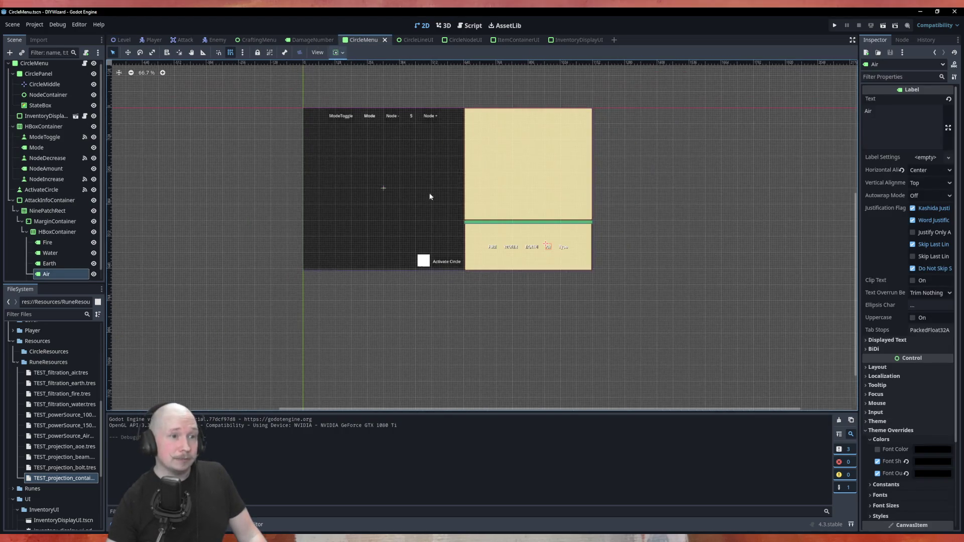
scroll(401, 122, up, 4)
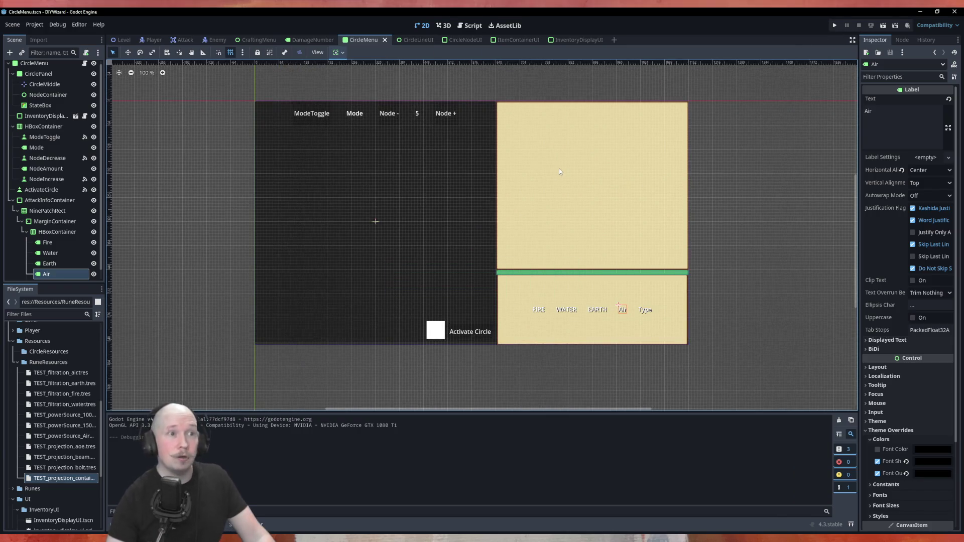
key(F6)
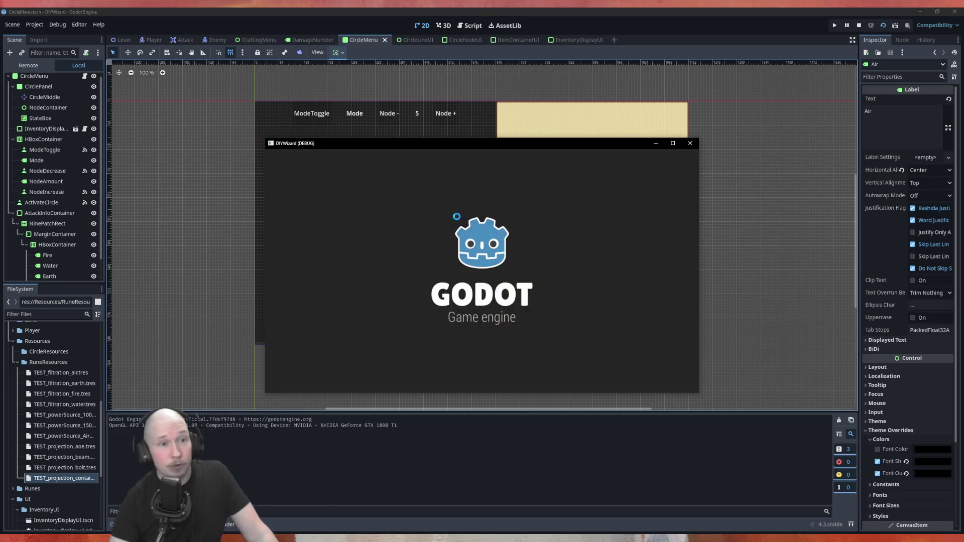
Raise the circle to five nodes and place Power_100, Earth, AOE and Power_150 runes.
click(474, 161)
click(474, 161)
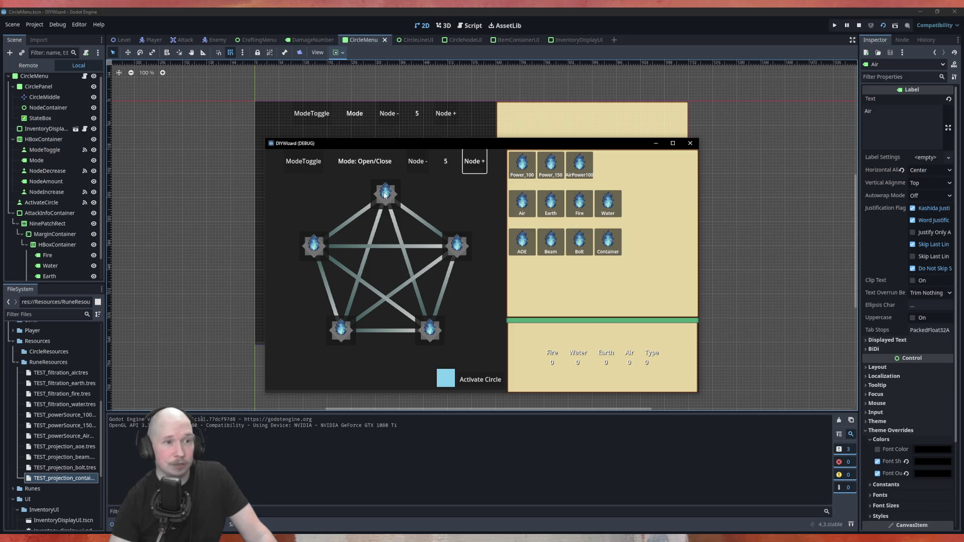
drag(522, 163, 385, 193)
mouse_move(547, 212)
mouse_down()
mouse_move(422, 329)
mouse_move(429, 333)
mouse_up()
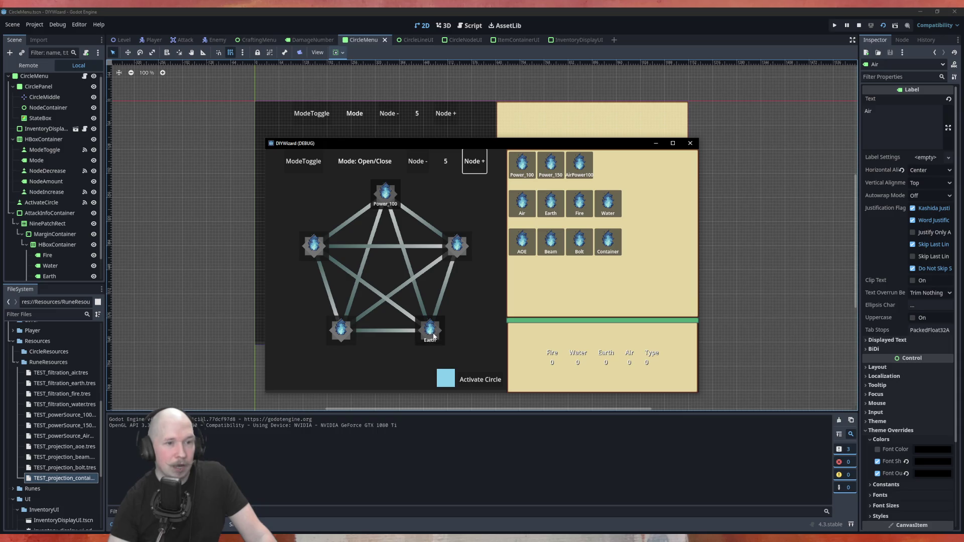
mouse_move(528, 250)
mouse_down()
mouse_move(317, 248)
mouse_move(449, 263)
mouse_move(315, 248)
mouse_up()
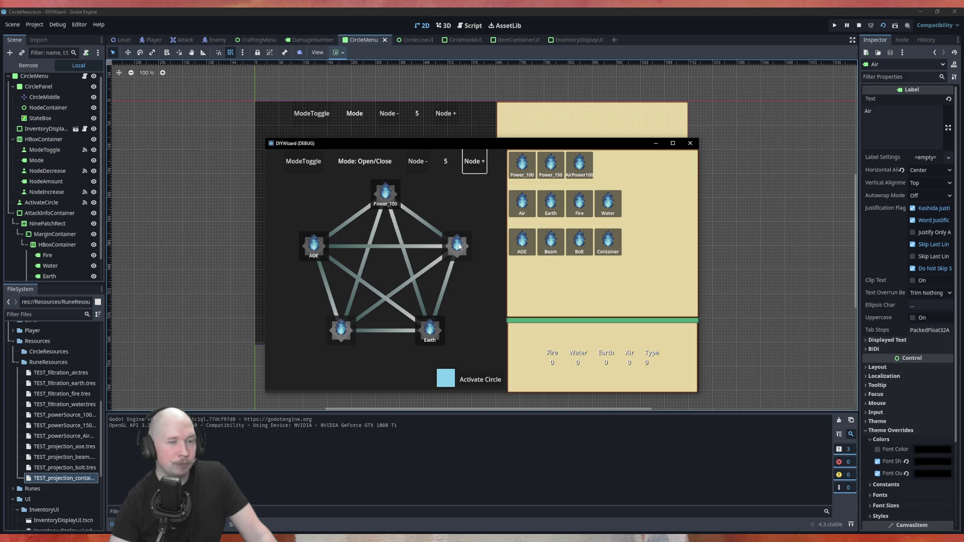
mouse_move(522, 164)
mouse_down()
mouse_move(470, 256)
mouse_move(519, 196)
mouse_up()
mouse_move(551, 164)
mouse_down()
mouse_move(487, 249)
mouse_move(458, 246)
mouse_up()
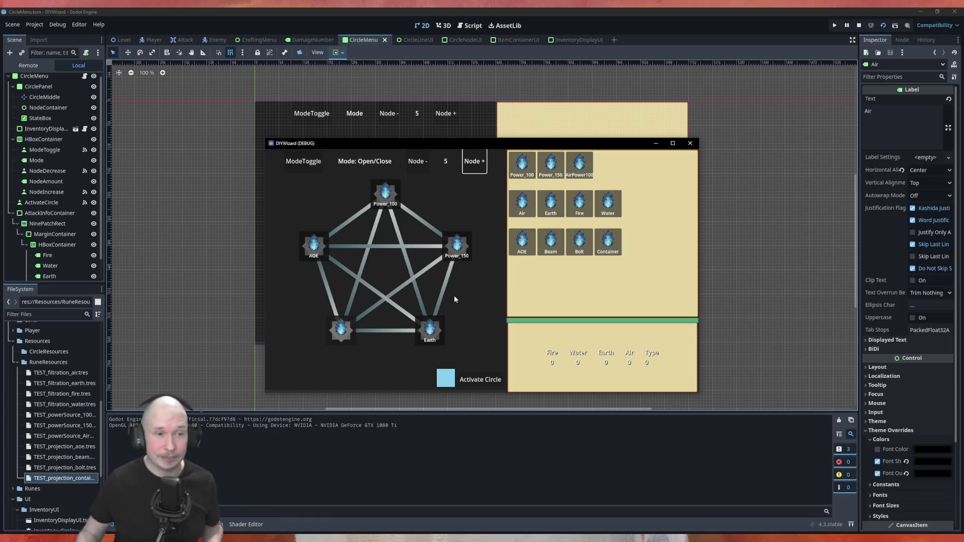
Open the Power_100–Earth, AOE–Earth and AOE–Power_150 links.
click(398, 230)
click(374, 290)
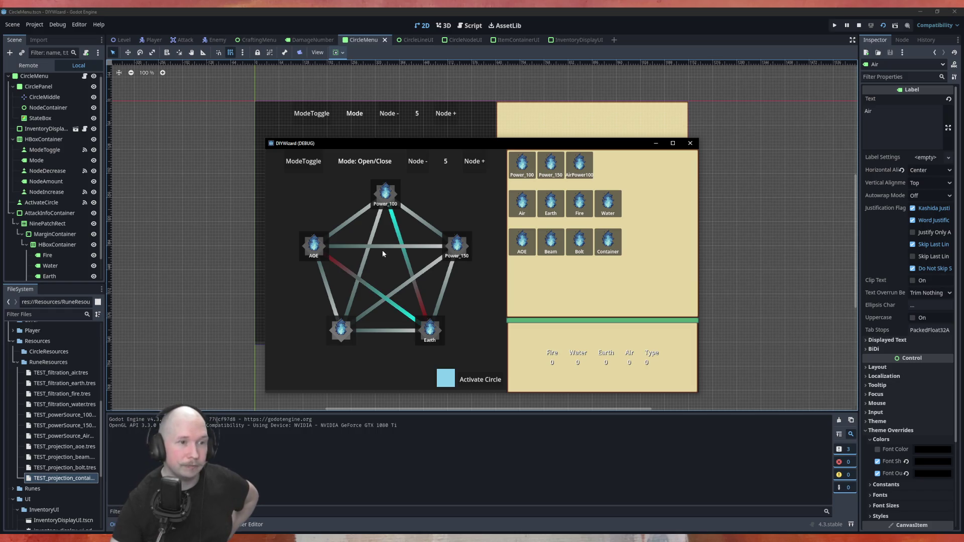
click(382, 246)
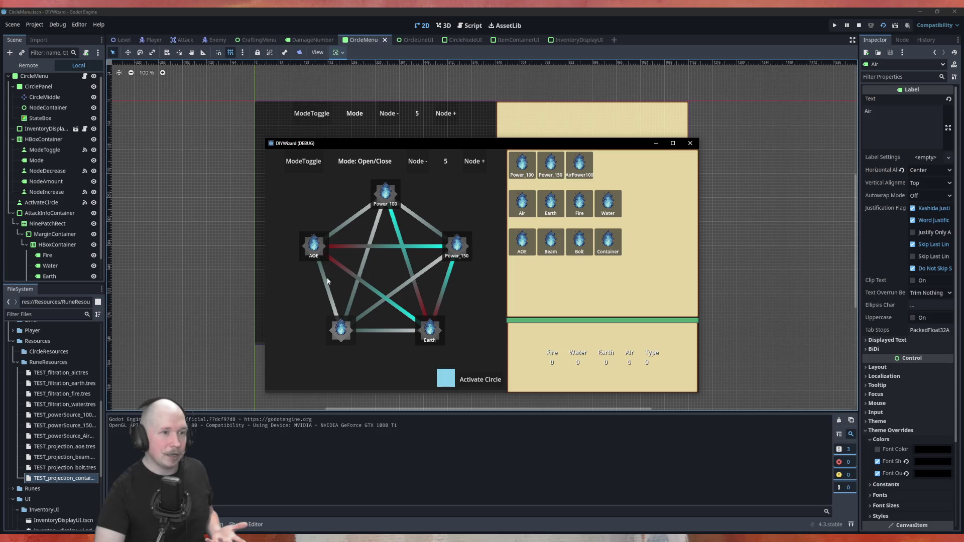
Set the circle to six nodes holding Power_100, Power_150, AOE, Air and Earth runes.
click(474, 161)
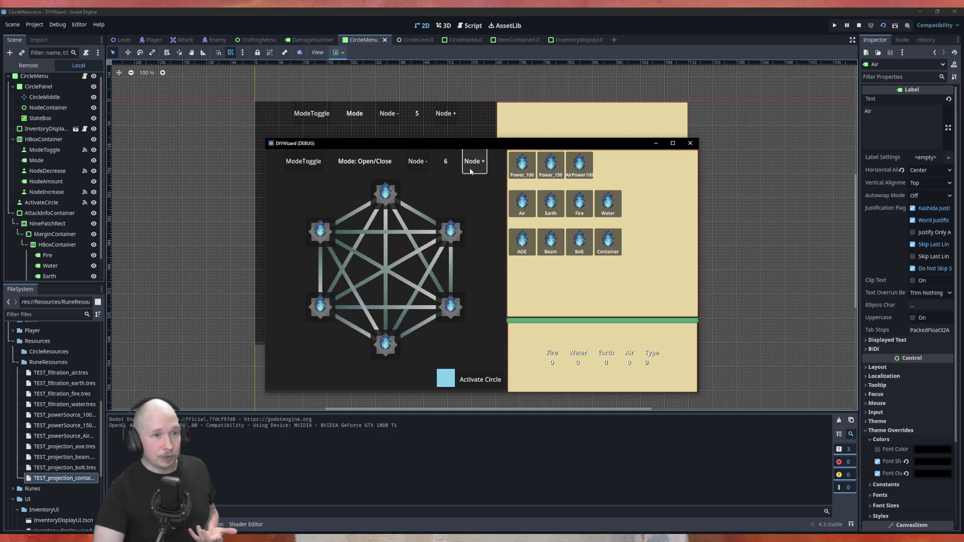
click(474, 161)
mouse_move(522, 203)
mouse_down()
mouse_move(482, 236)
mouse_move(442, 226)
mouse_up()
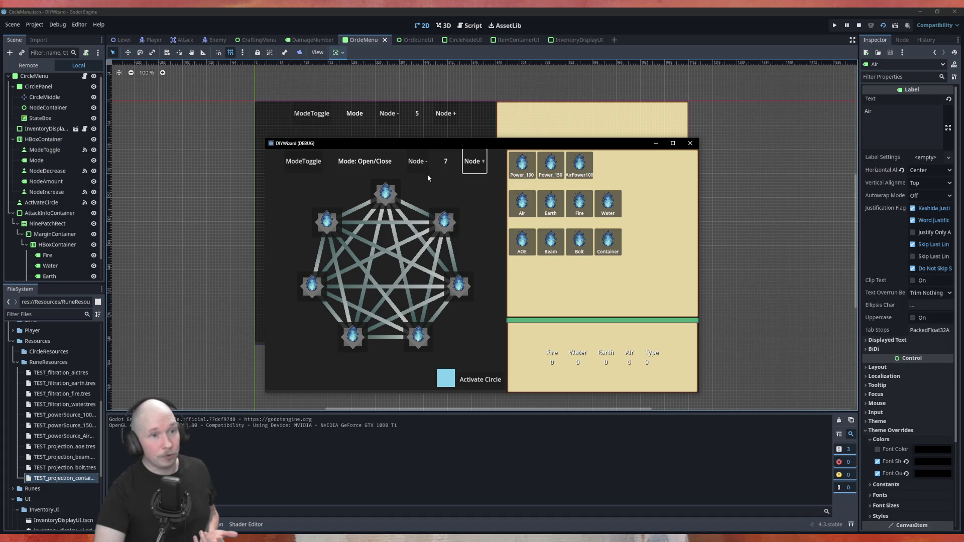
click(417, 161)
drag(522, 165, 393, 201)
mouse_move(550, 164)
mouse_down()
mouse_move(464, 241)
mouse_move(452, 232)
mouse_up()
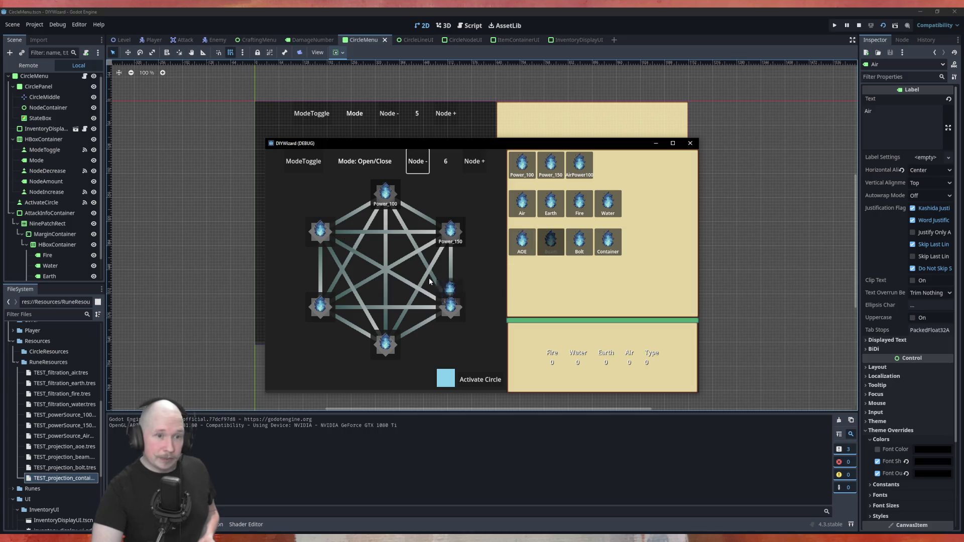
mouse_move(523, 240)
mouse_down()
mouse_move(375, 267)
mouse_move(329, 236)
mouse_up()
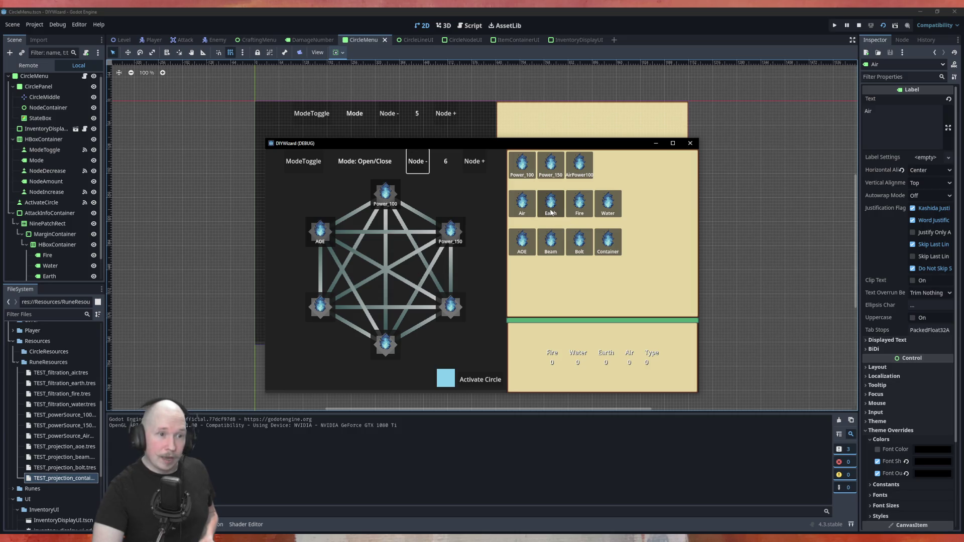
mouse_move(524, 209)
mouse_down()
mouse_move(462, 312)
mouse_move(469, 318)
mouse_move(386, 341)
mouse_up()
mouse_move(578, 204)
mouse_down()
mouse_move(377, 325)
mouse_move(320, 309)
mouse_up()
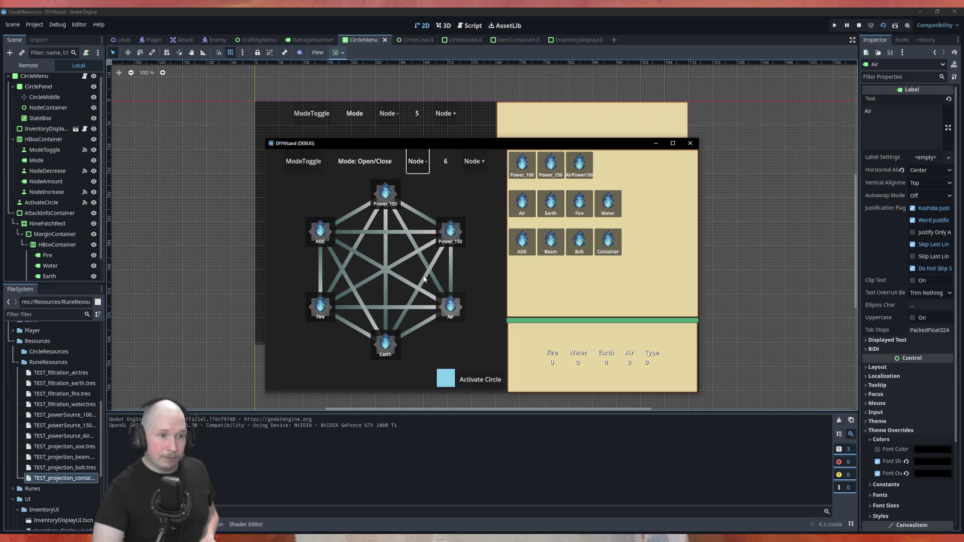
Open the Power_100–Air, AOE–Air, AOE–Power_150 and Power_150–Air links.
click(397, 221)
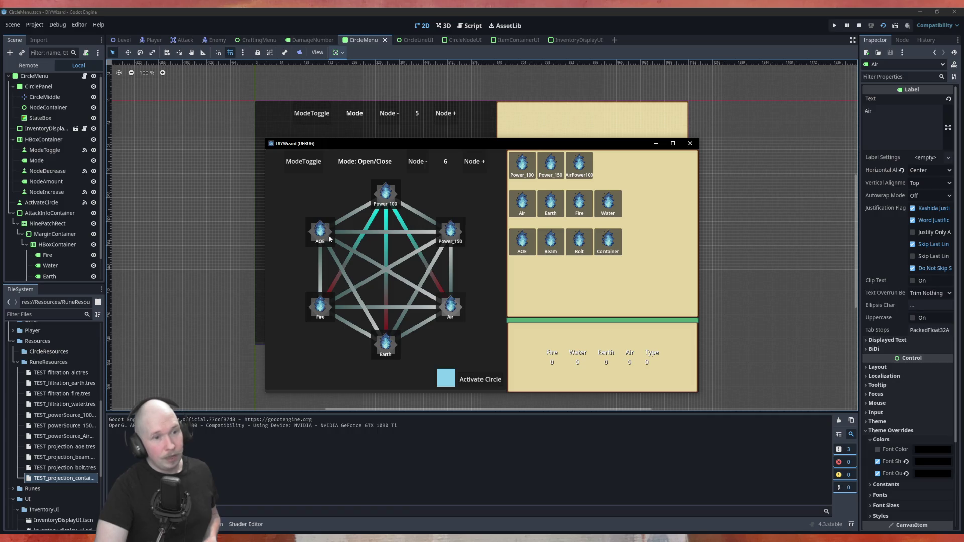
click(368, 261)
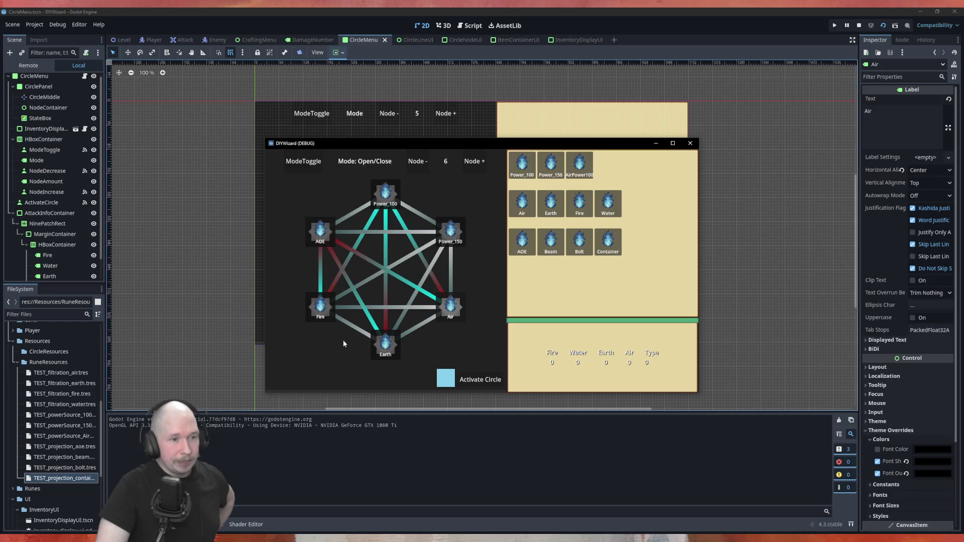
click(372, 233)
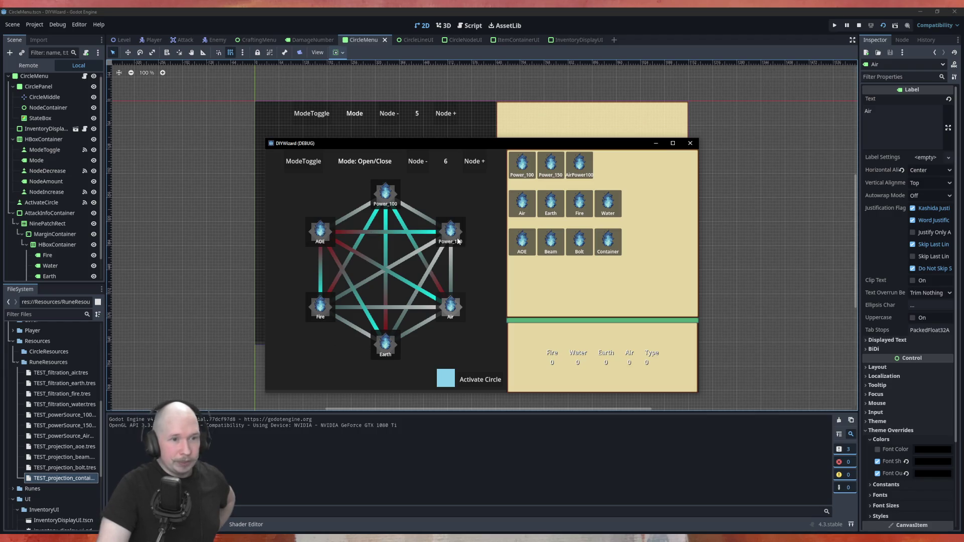
click(451, 262)
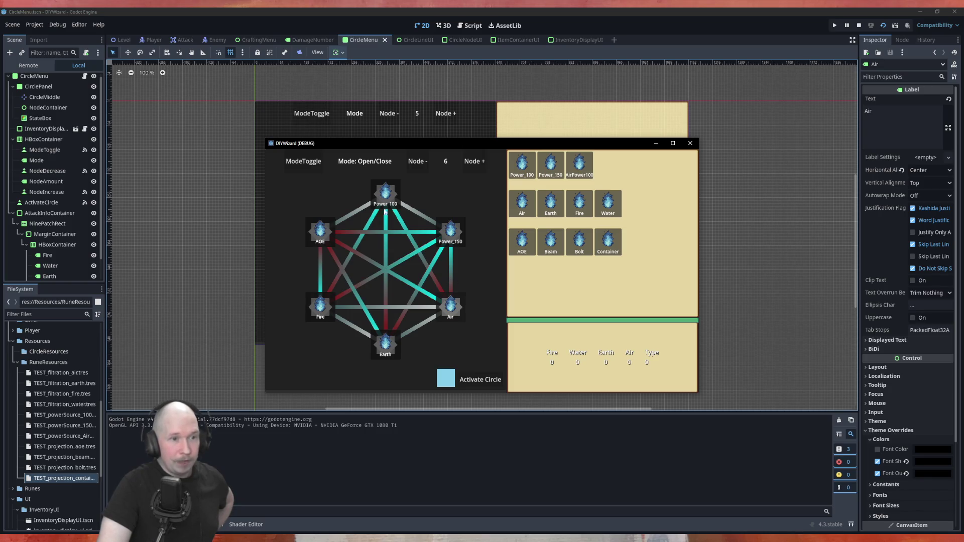
Switch to Swap dir mode, reverse the AOE–Power_150 link, then clear the circle via node count.
key(space)
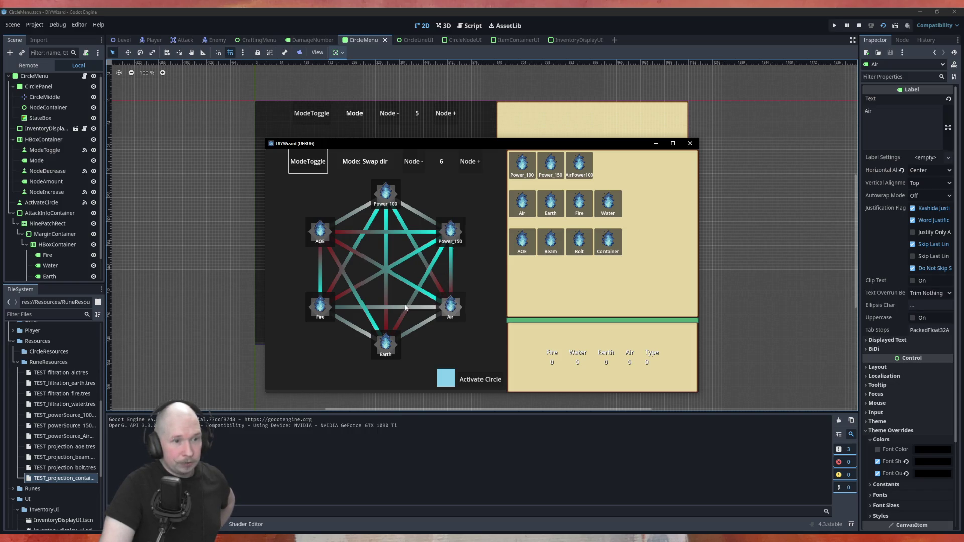
click(333, 234)
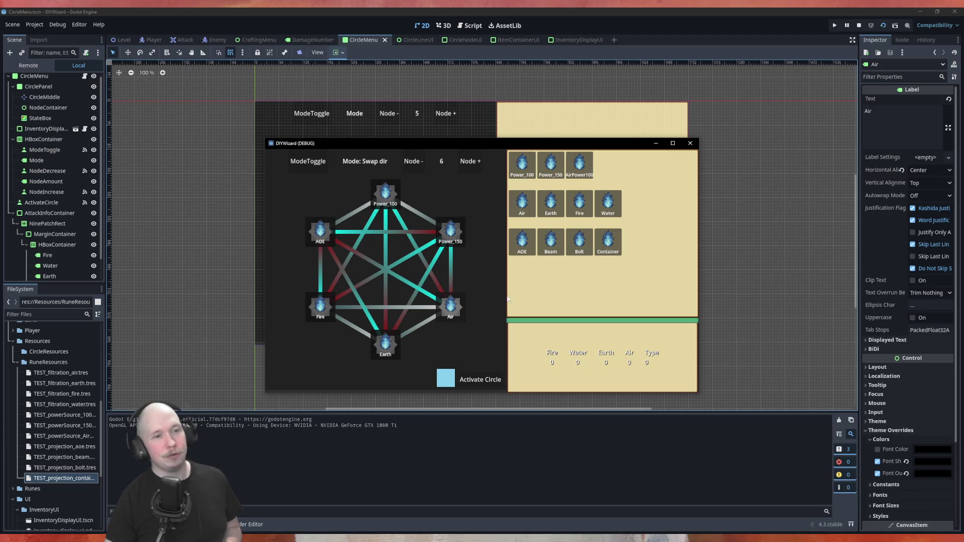
click(470, 161)
Reset the circle to seven empty nodes, activating it once along the way.
click(415, 164)
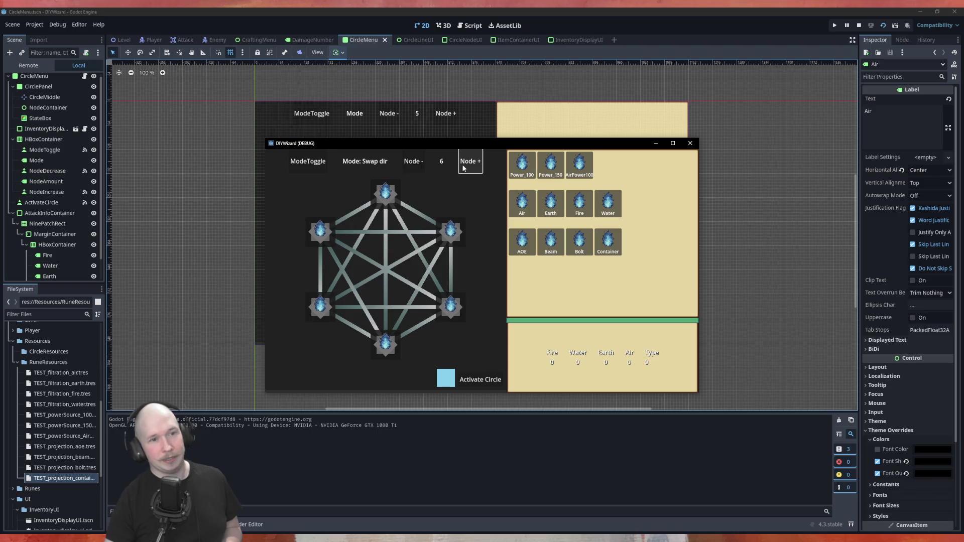
click(415, 165)
click(470, 161)
click(470, 161)
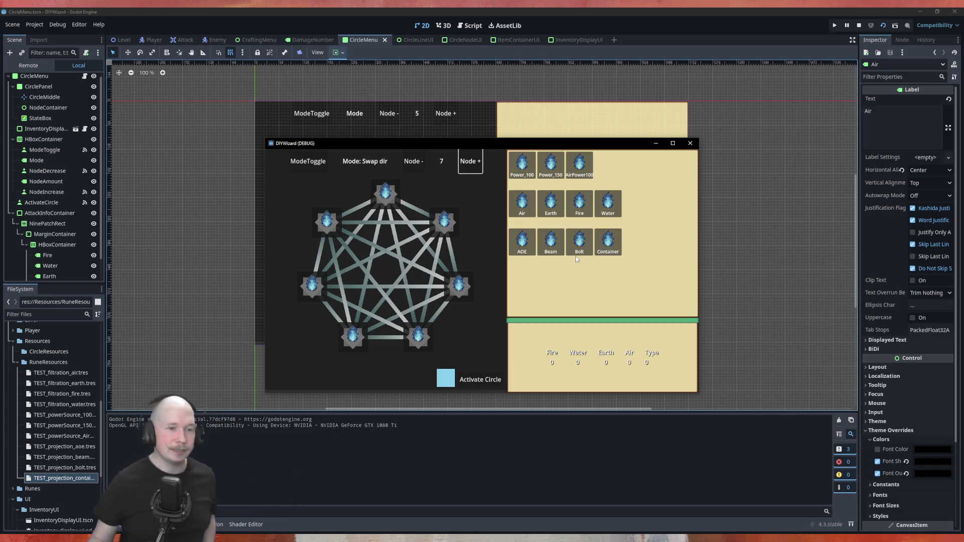
click(481, 384)
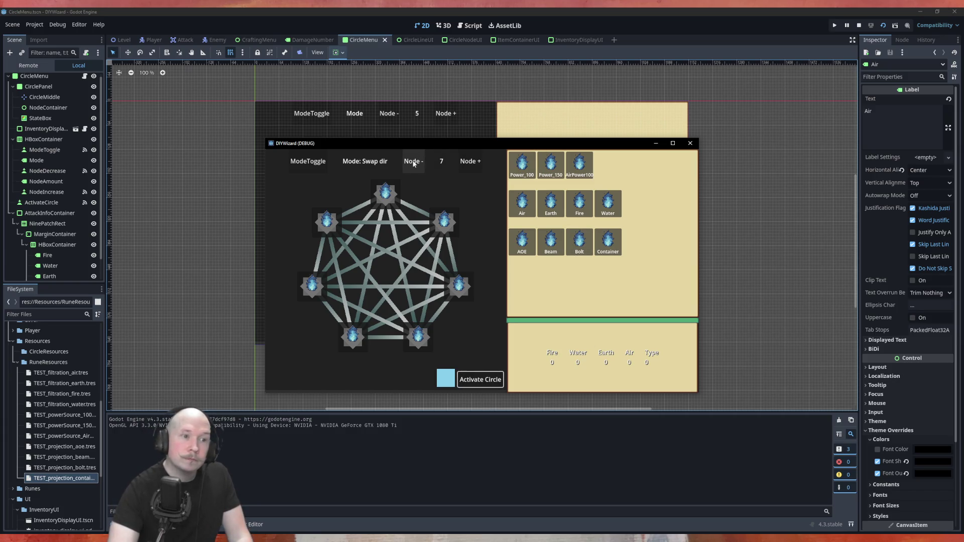
click(413, 161)
click(413, 161)
click(469, 161)
click(470, 162)
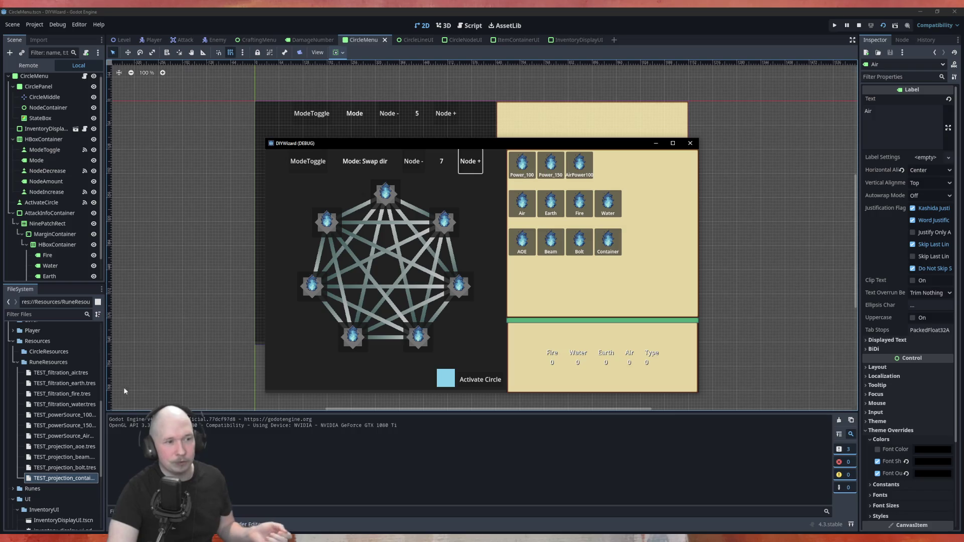
Scroll through the FileSystem dock and close the DIYWizard test window.
scroll(77, 460, down, 5)
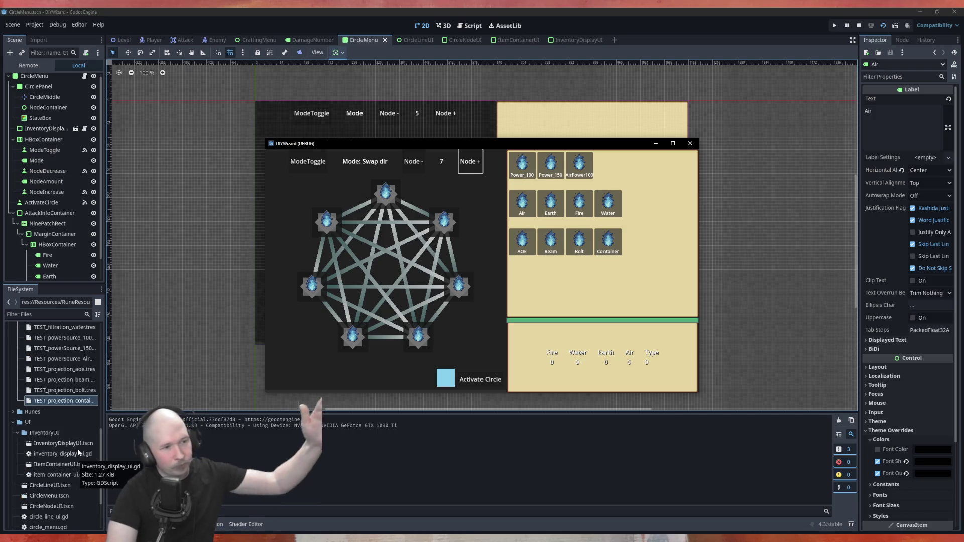
scroll(76, 455, down, 4)
scroll(65, 412, up, 10)
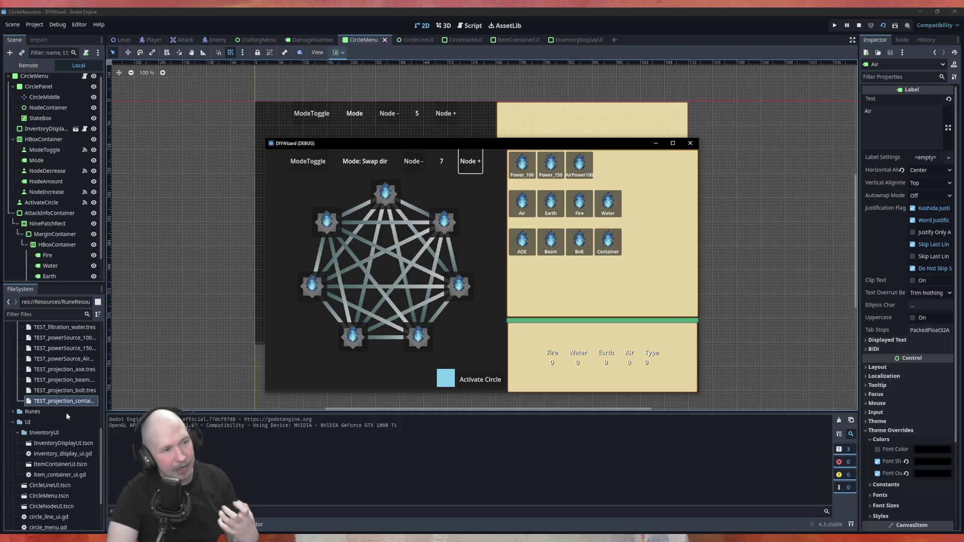
scroll(51, 451, down, 2)
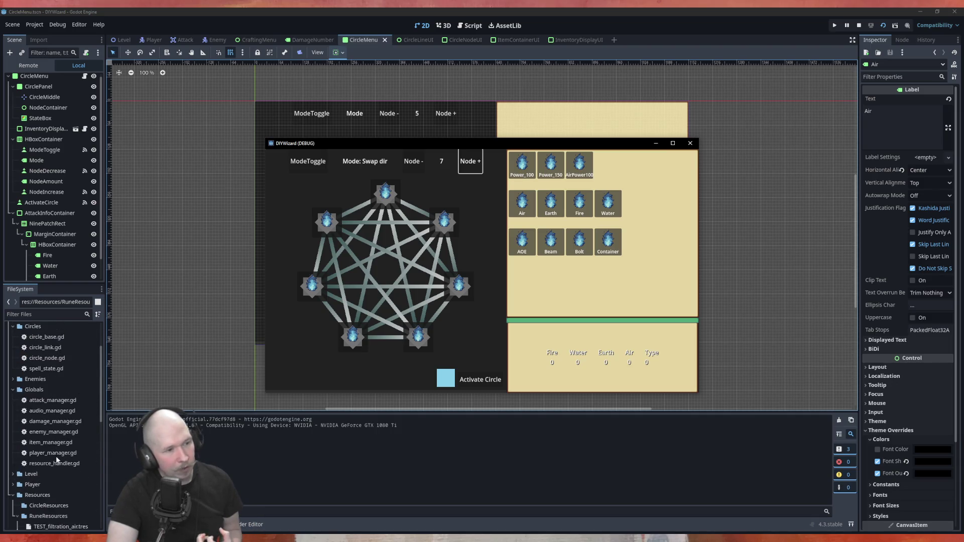
scroll(50, 422, down, 2)
scroll(50, 410, down, 2)
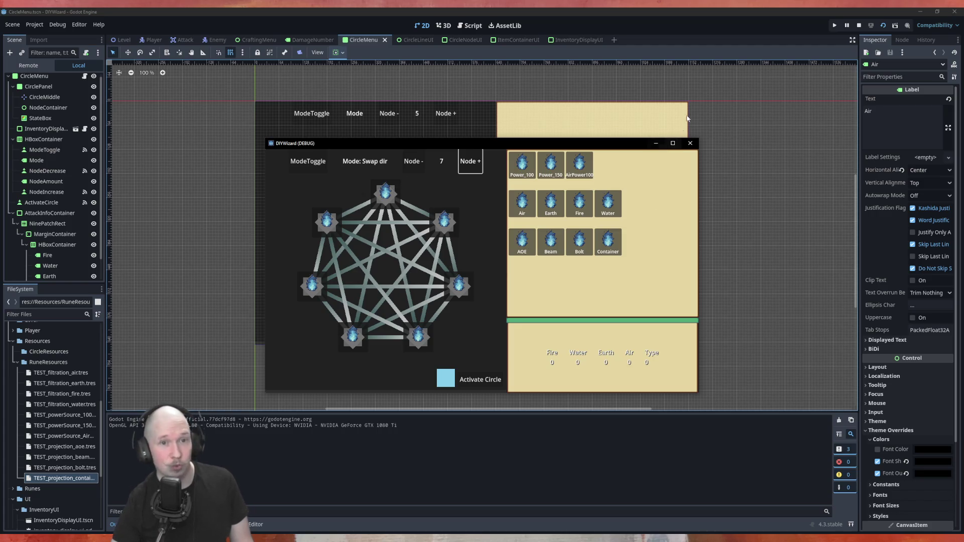
click(682, 144)
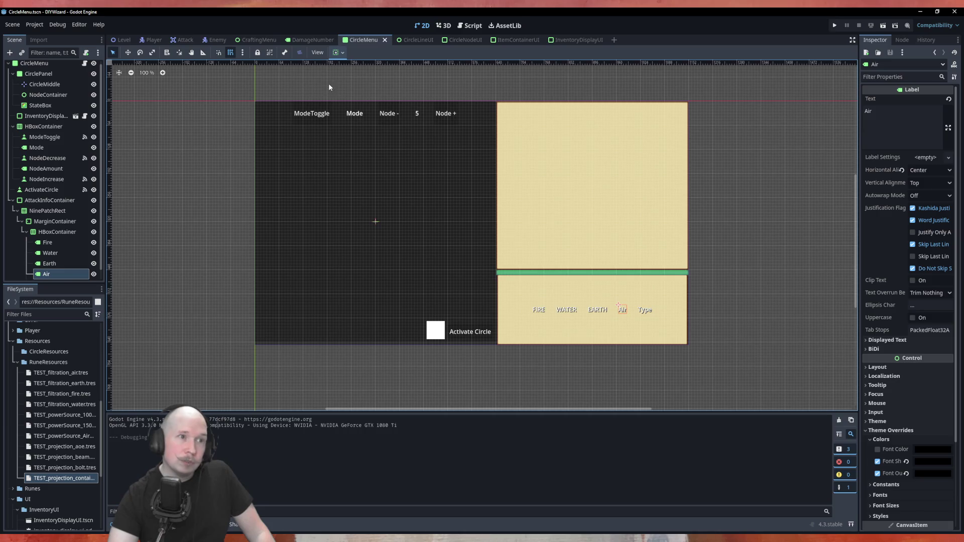
Go via the circle menu script to item_container_ui.gd in the Script editor's list.
click(468, 26)
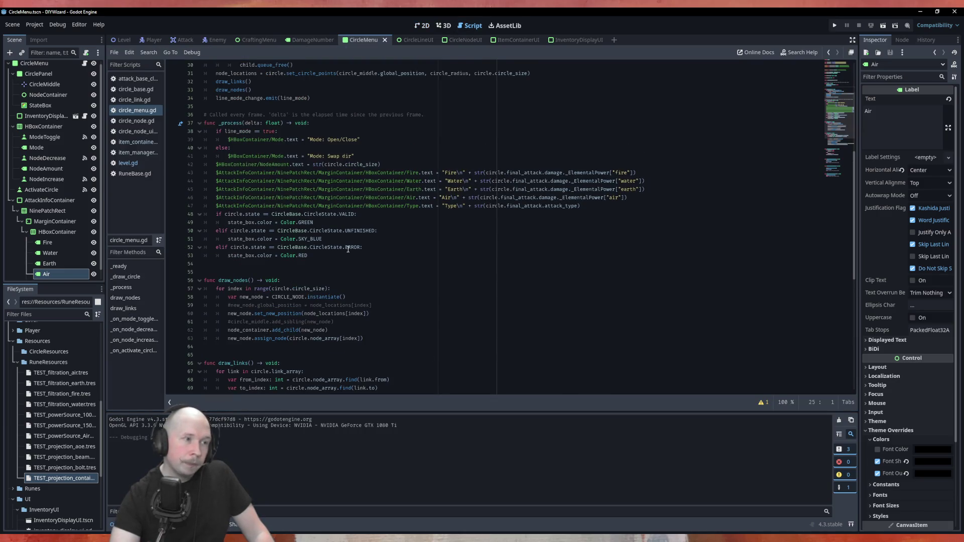
scroll(348, 249, up, 10)
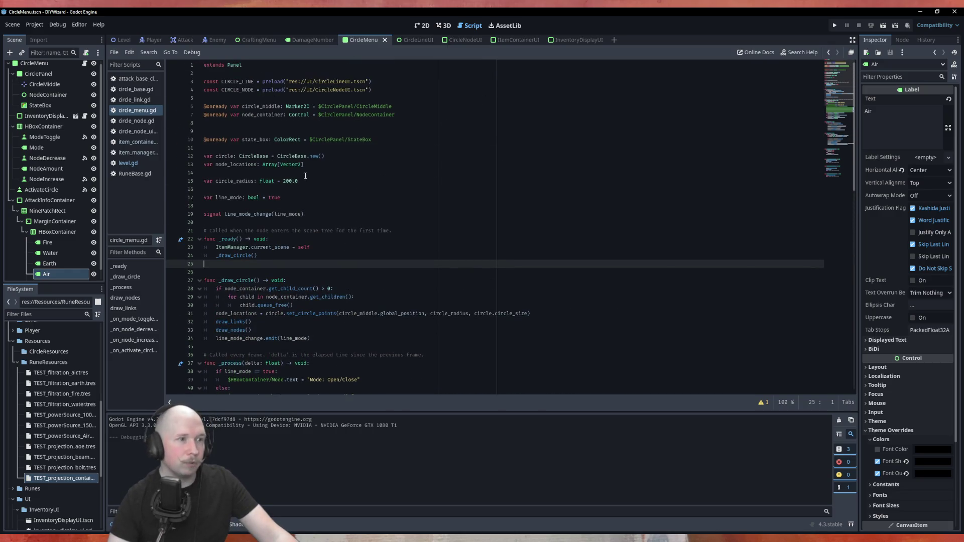
click(140, 143)
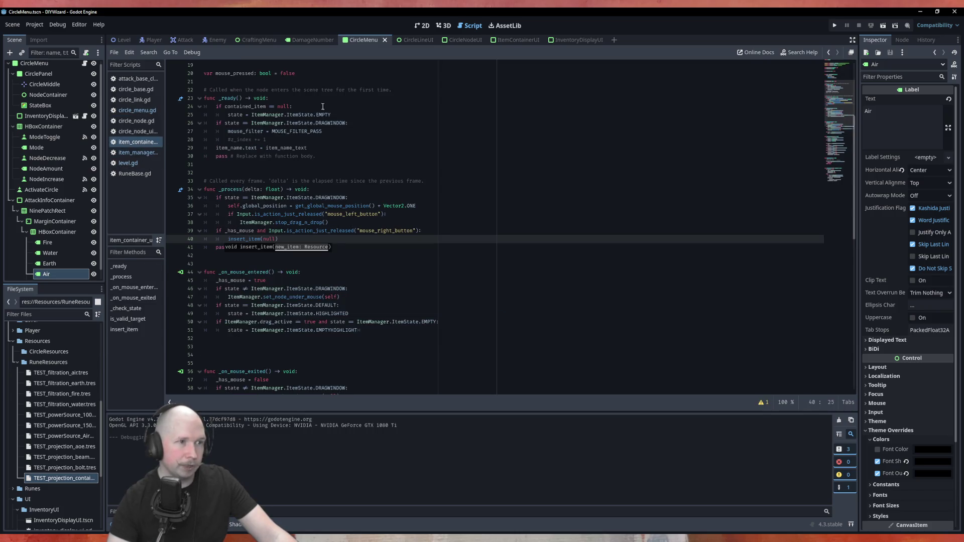
scroll(314, 106, down, 15)
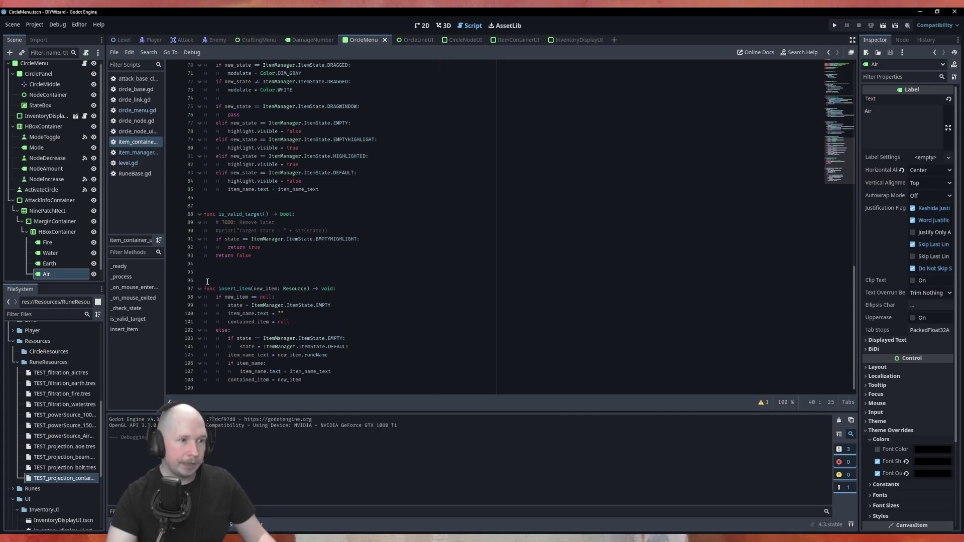
click(137, 152)
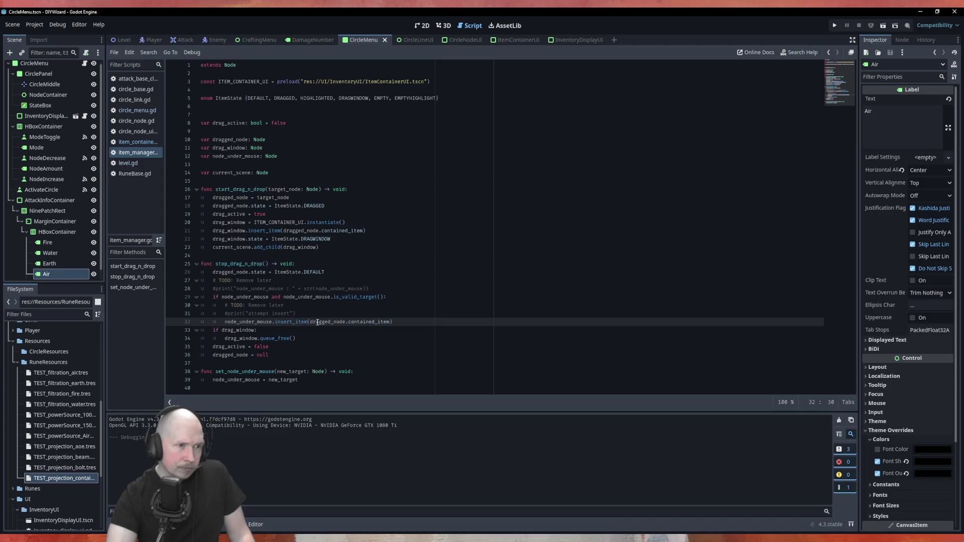
drag(310, 322, 391, 322)
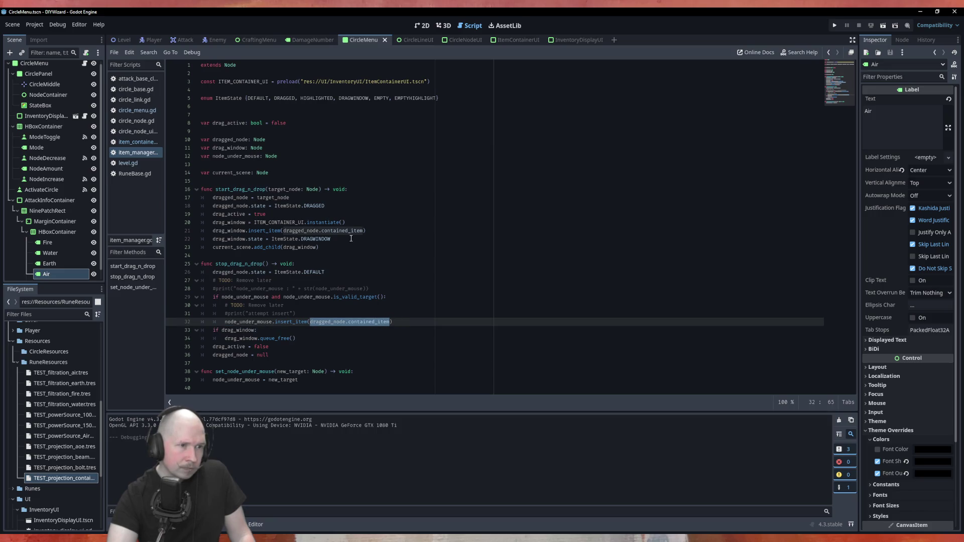
click(132, 142)
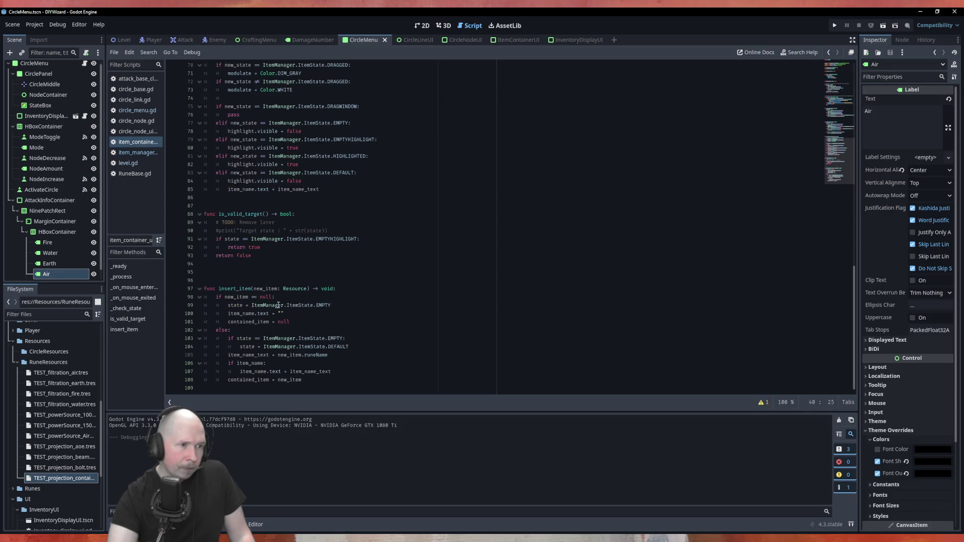
scroll(269, 305, up, 20)
scroll(306, 151, down, 20)
double_click(297, 289)
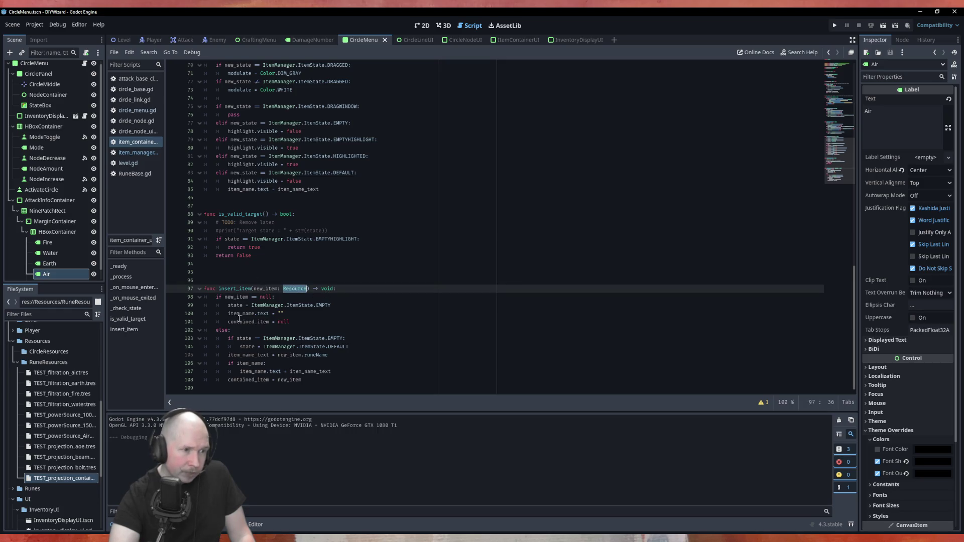
double_click(294, 380)
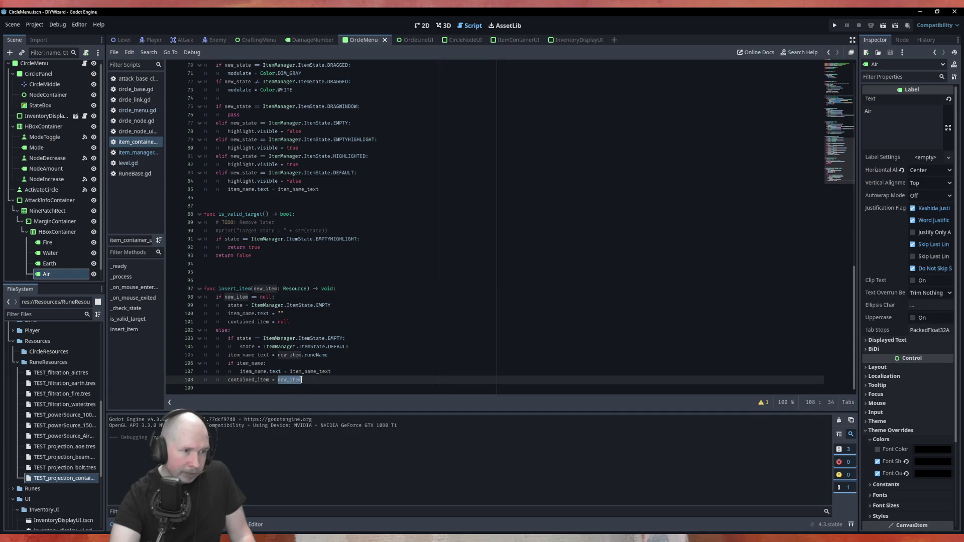
scroll(296, 300, up, 3)
scroll(296, 299, down, 3)
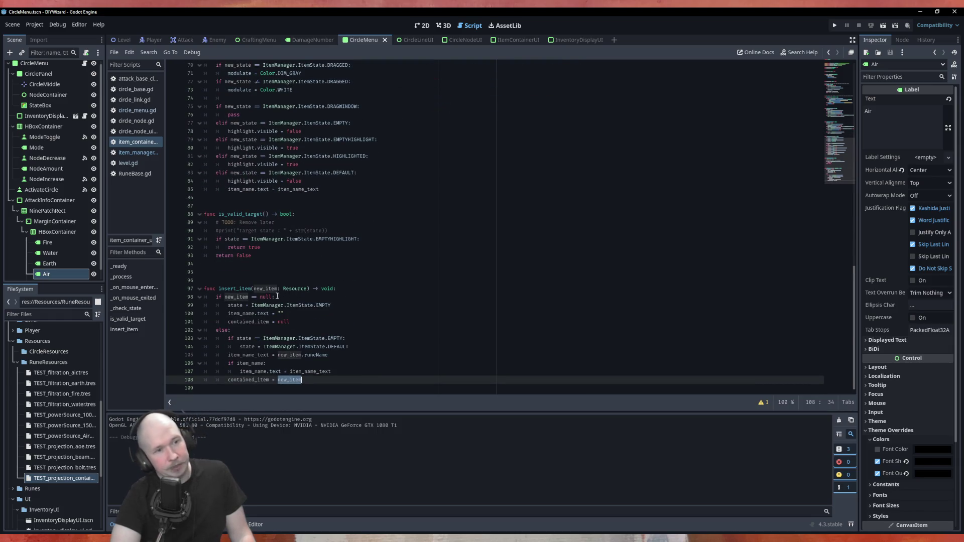
scroll(353, 306, up, 20)
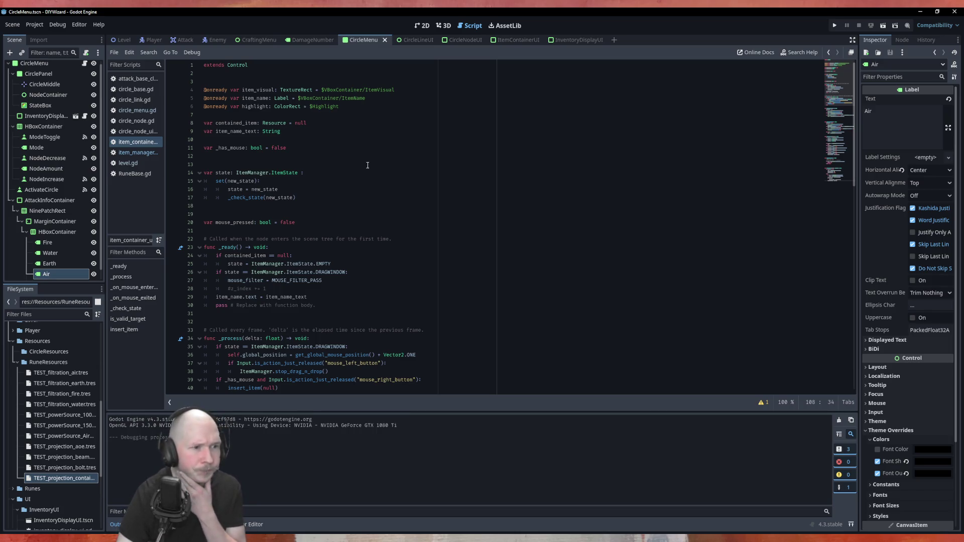
scroll(367, 166, down, 6)
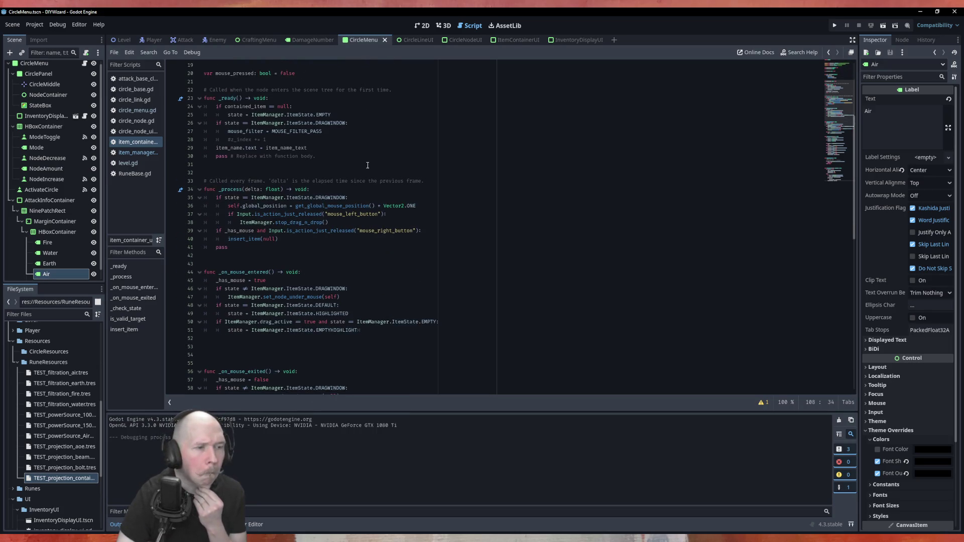
scroll(368, 166, down, 10)
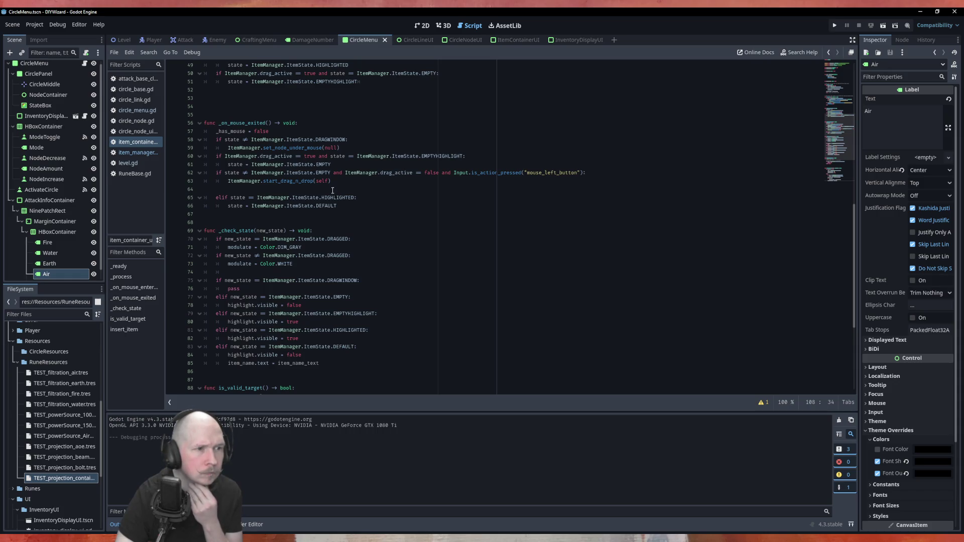
scroll(316, 182, down, 3)
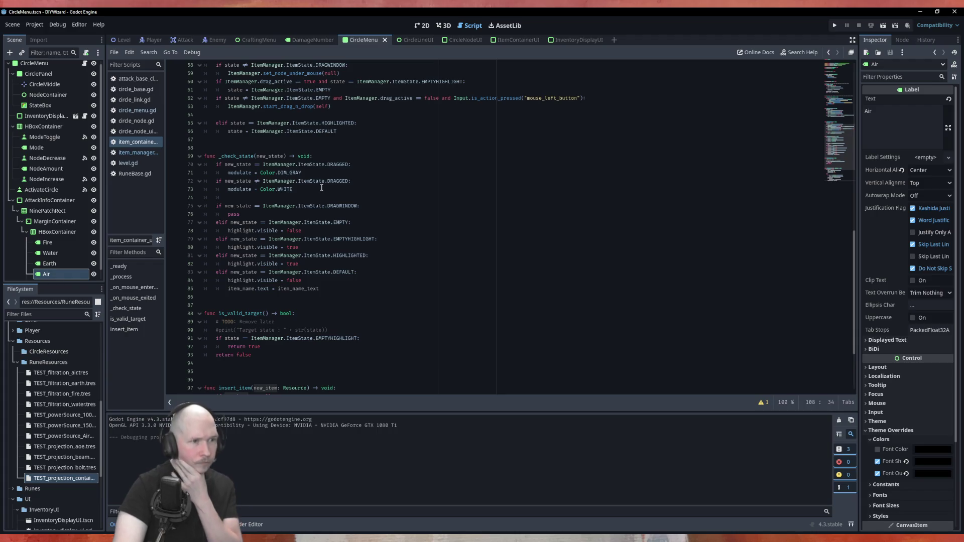
scroll(327, 184, down, 1)
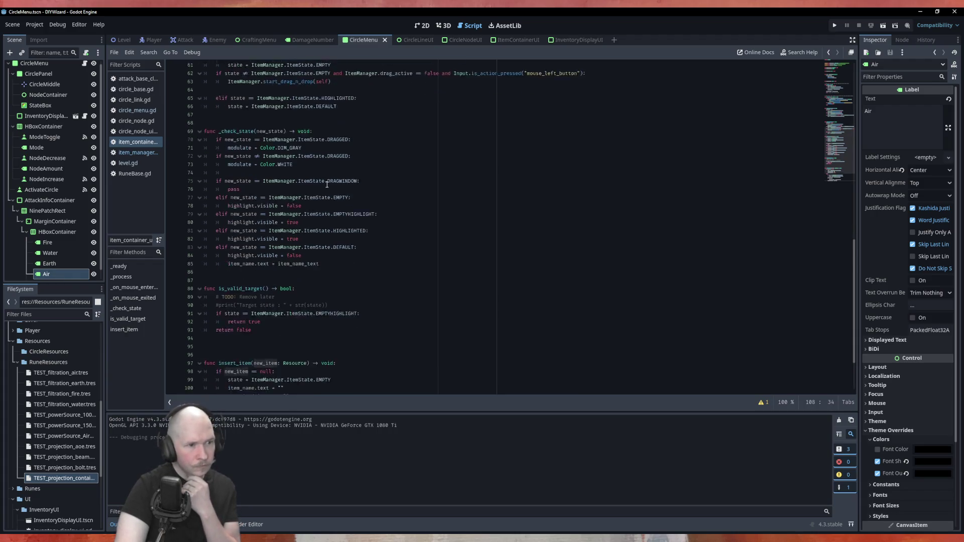
scroll(328, 184, down, 3)
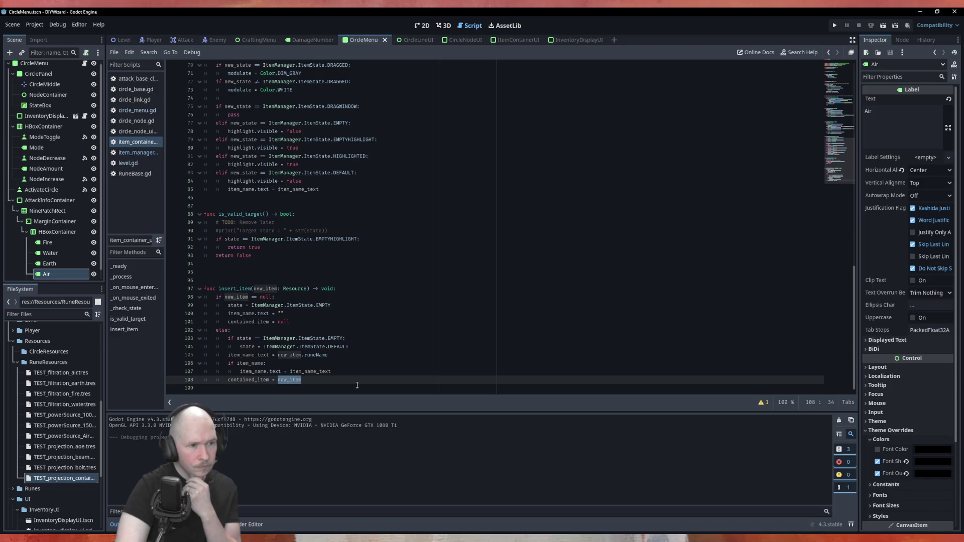
scroll(357, 385, up, 20)
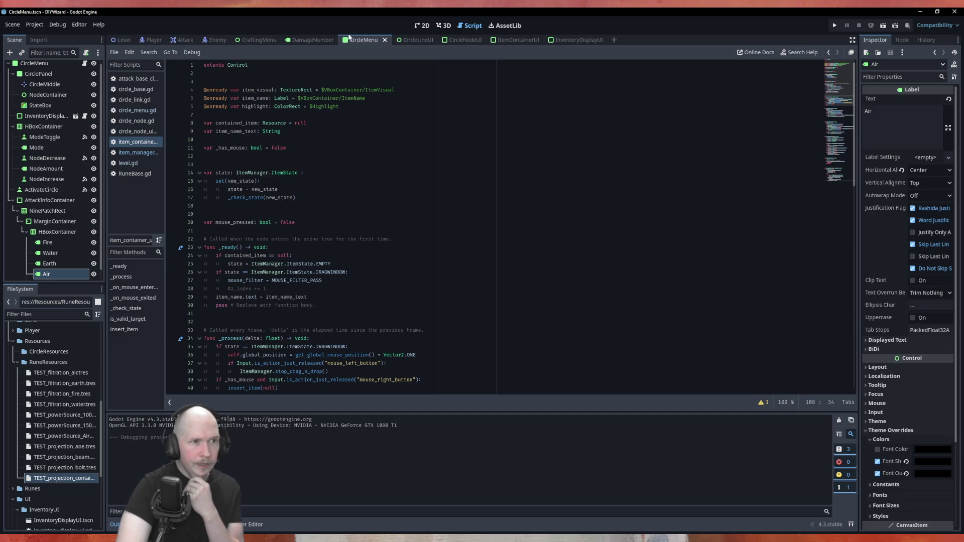
click(455, 39)
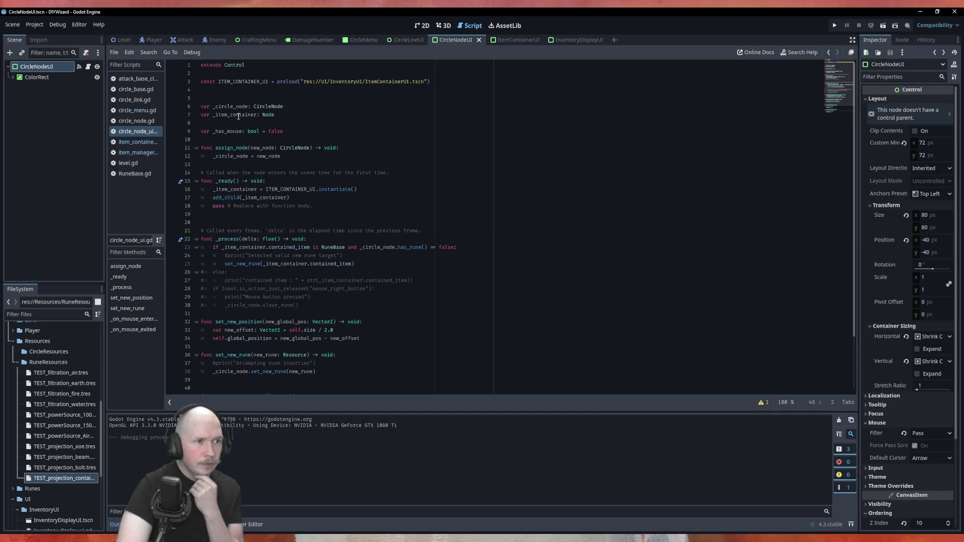
Highlight every use of _item_container in circle_node_ui.gd and move to the set_new_rune line's end.
double_click(264, 114)
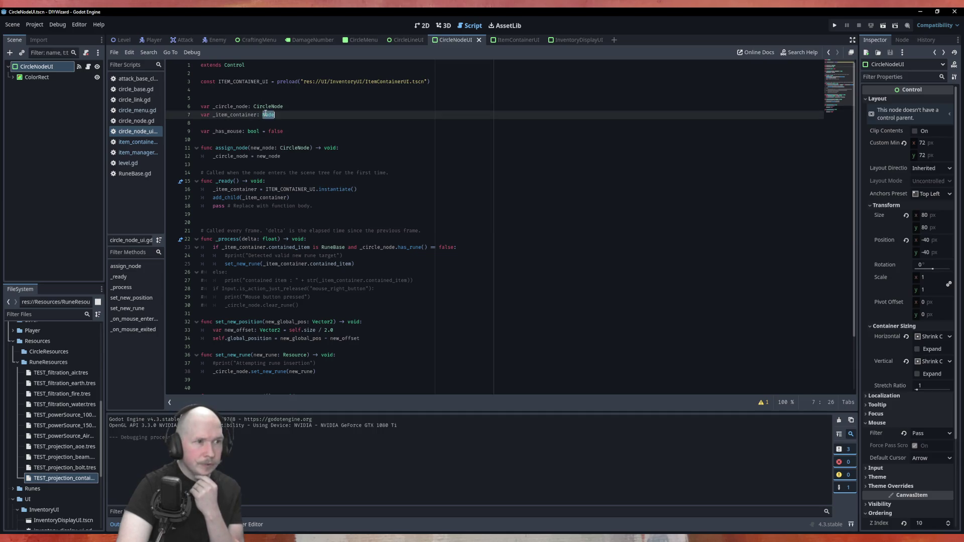
double_click(247, 115)
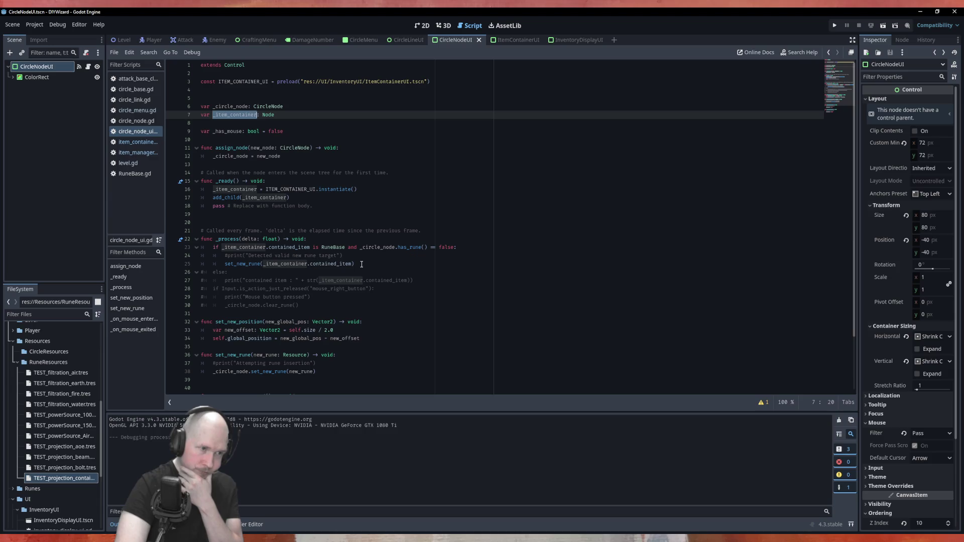
click(356, 264)
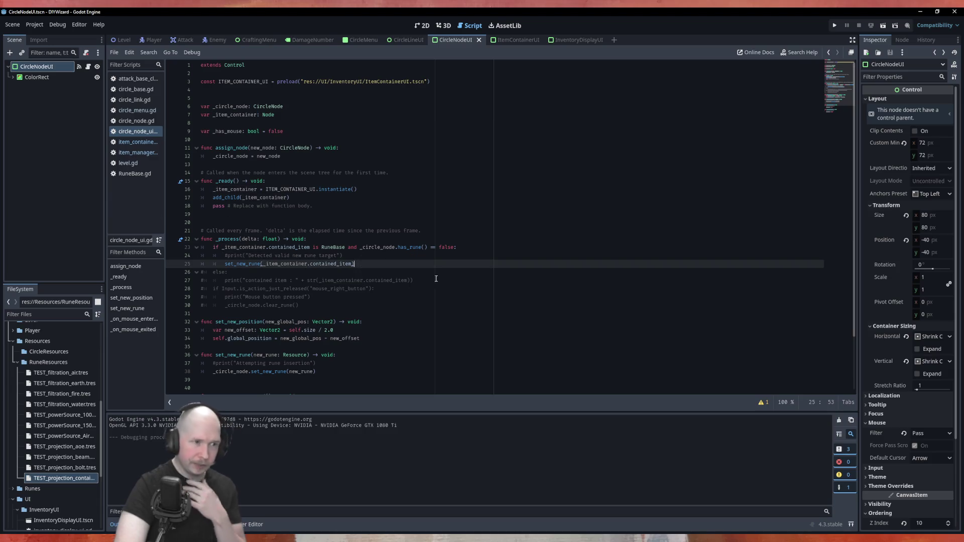
Add an elif line pasting line 23's RuneBase check, then switch to Krita's goals list.
key(Return)
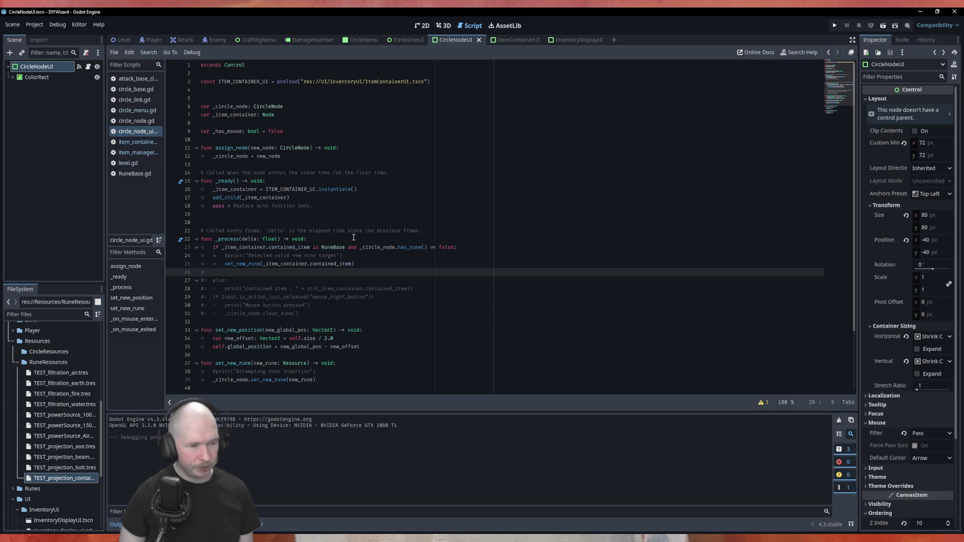
text(else)
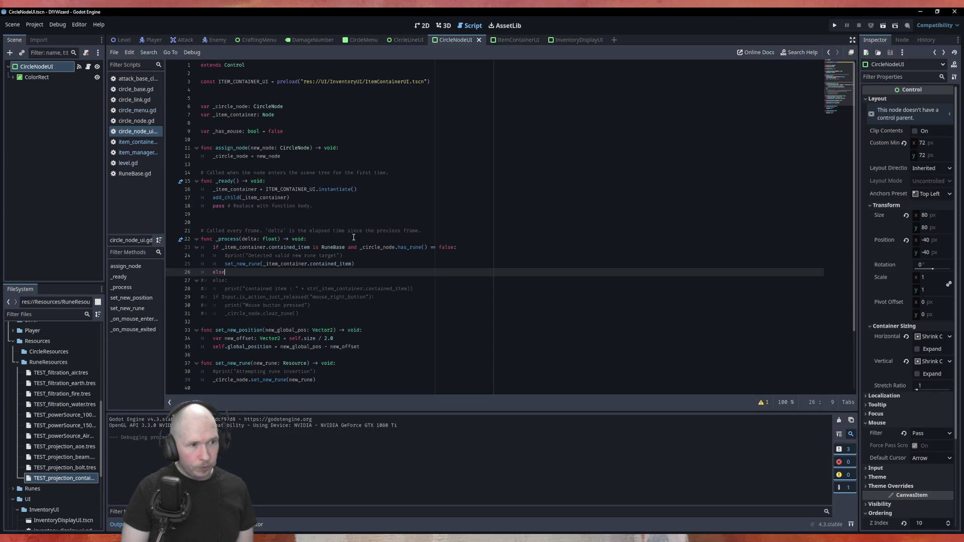
text(f)
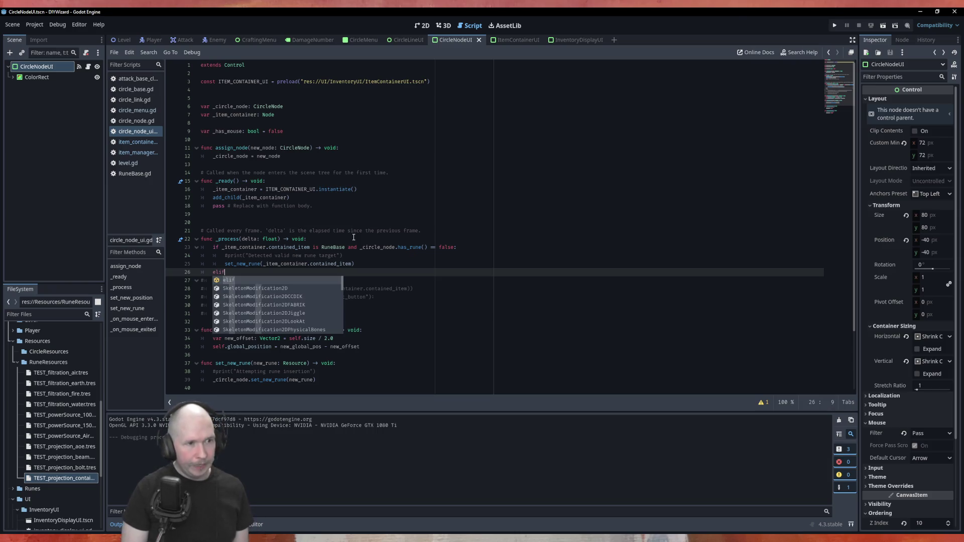
text( _item_container.)
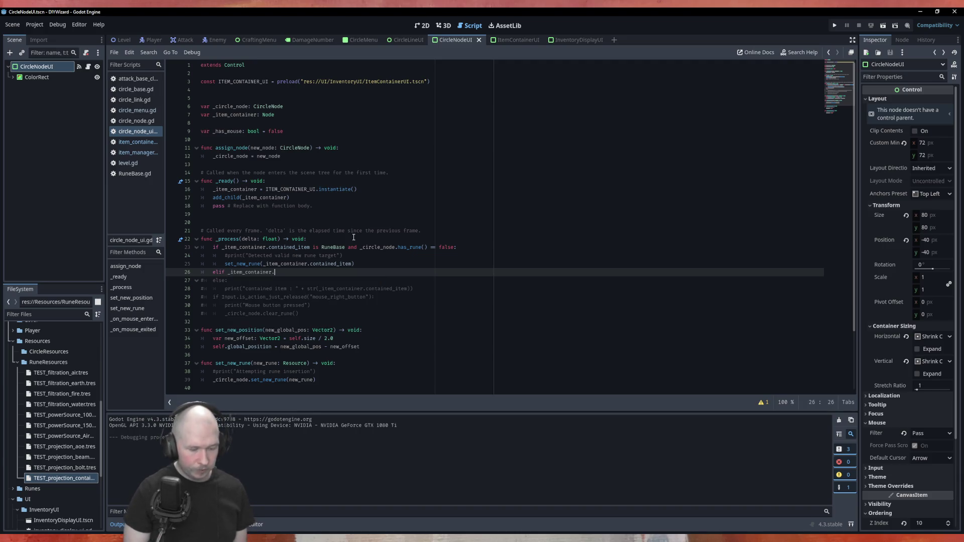
text(con)
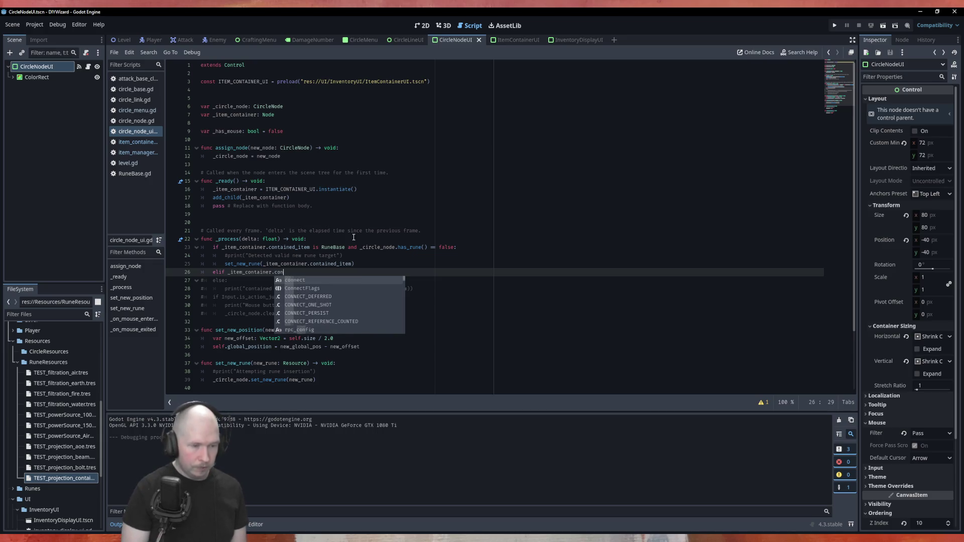
text(ta)
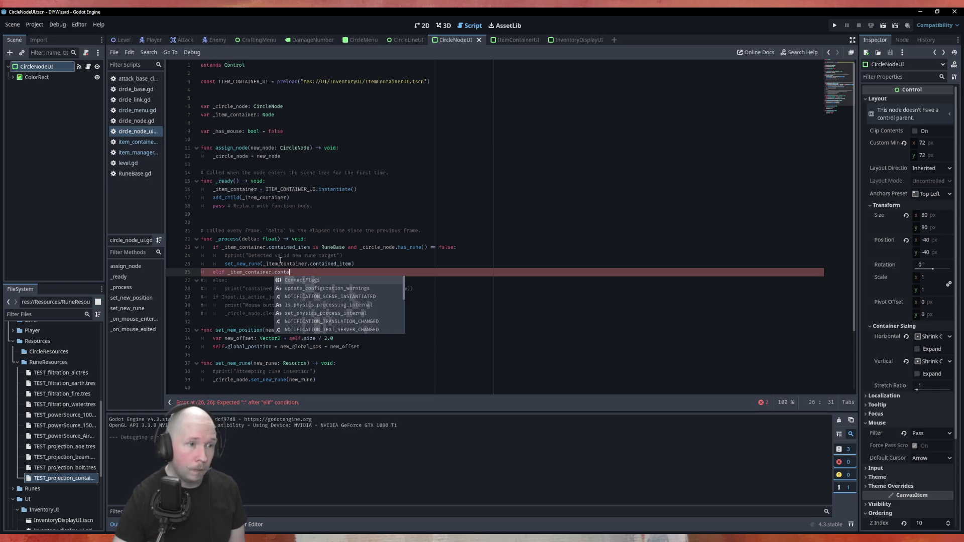
mouse_move(345, 247)
mouse_down()
mouse_move(220, 248)
mouse_move(232, 273)
mouse_move(290, 273)
mouse_up()
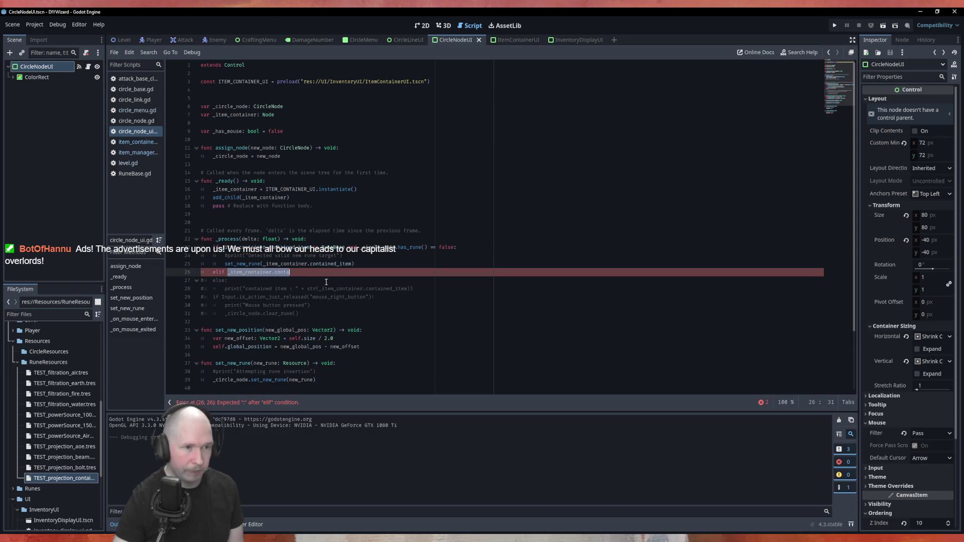
text(_item_container.contained_item is RuneBase)
click(363, 40)
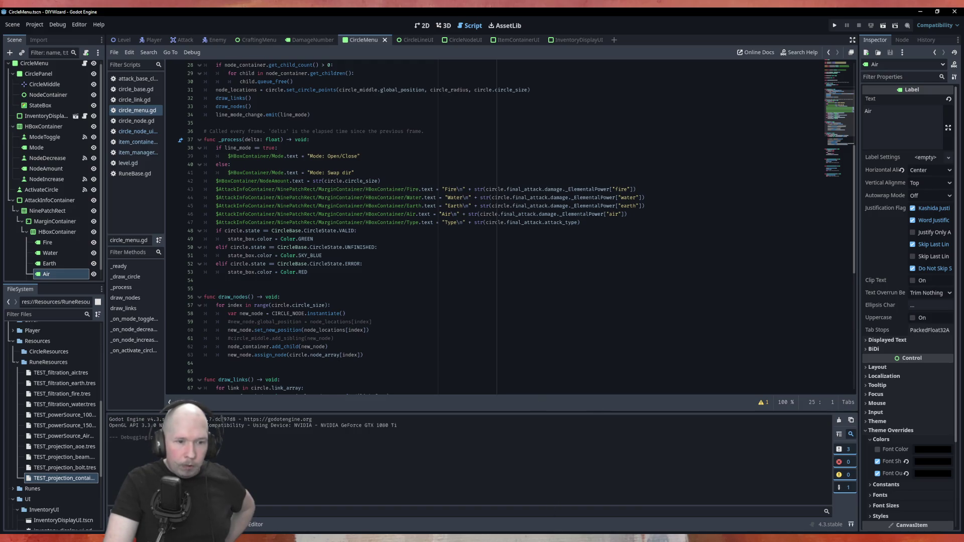
key(alt+Tab)
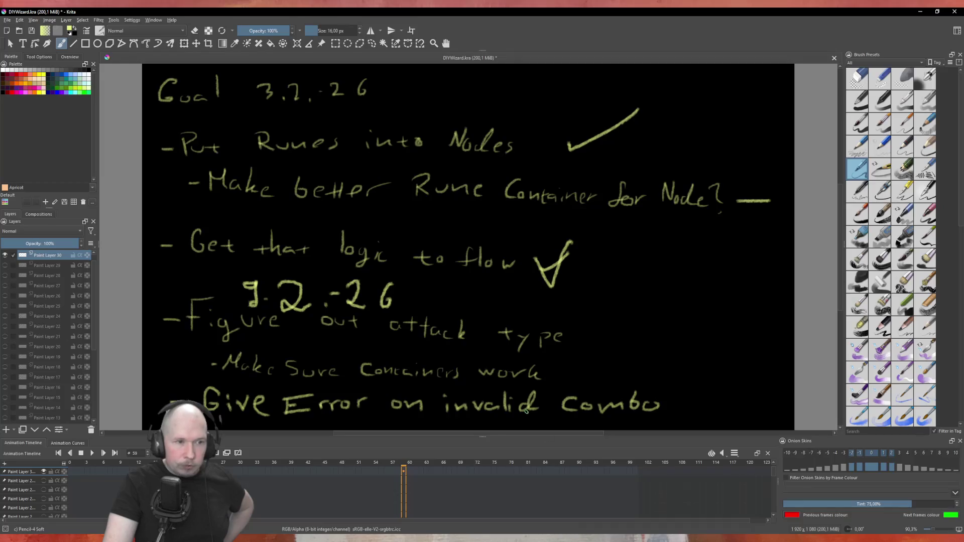